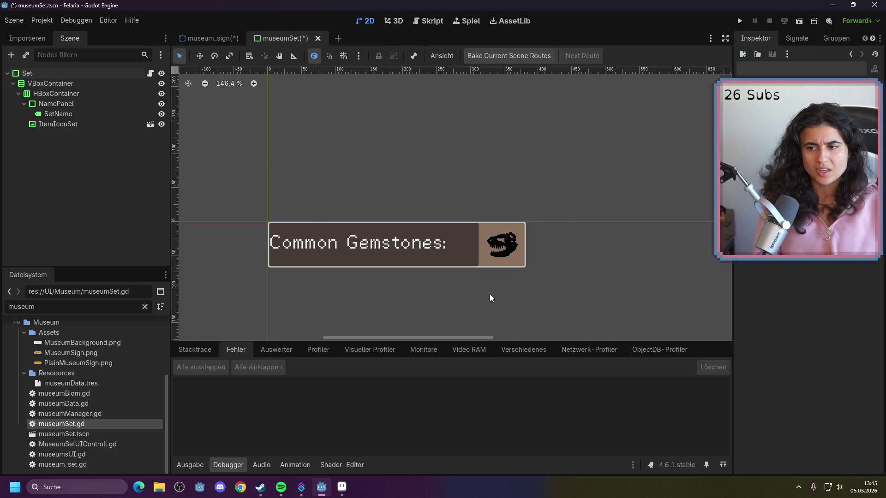
Select the root Set node and briefly view the museum sign scene before returning
scroll(490, 298, up, 5)
drag(664, 276, 463, 243)
click(73, 76)
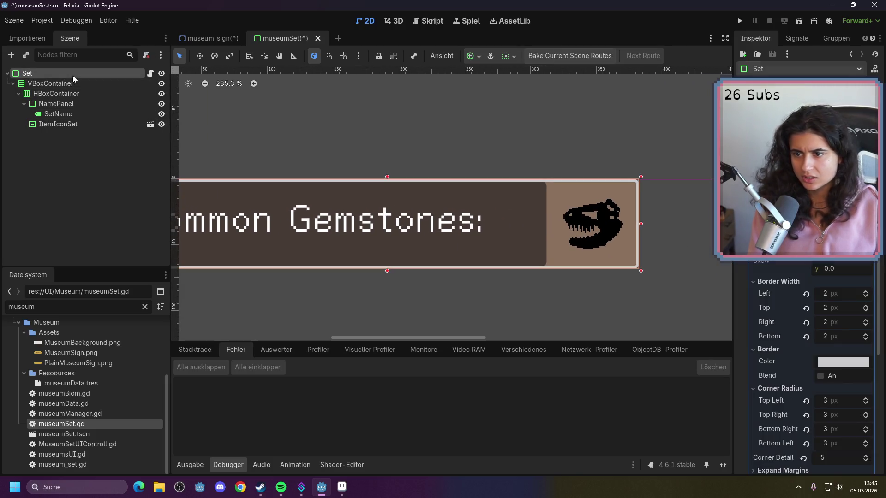
scroll(649, 292, down, 2)
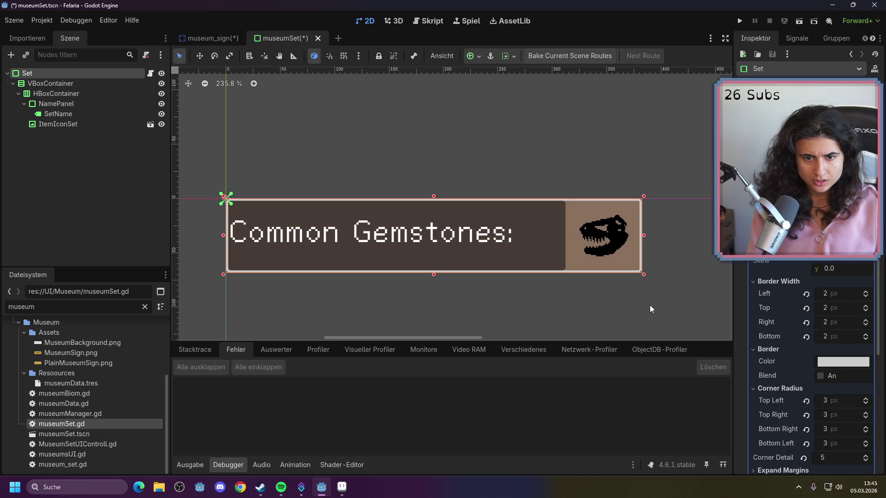
click(194, 37)
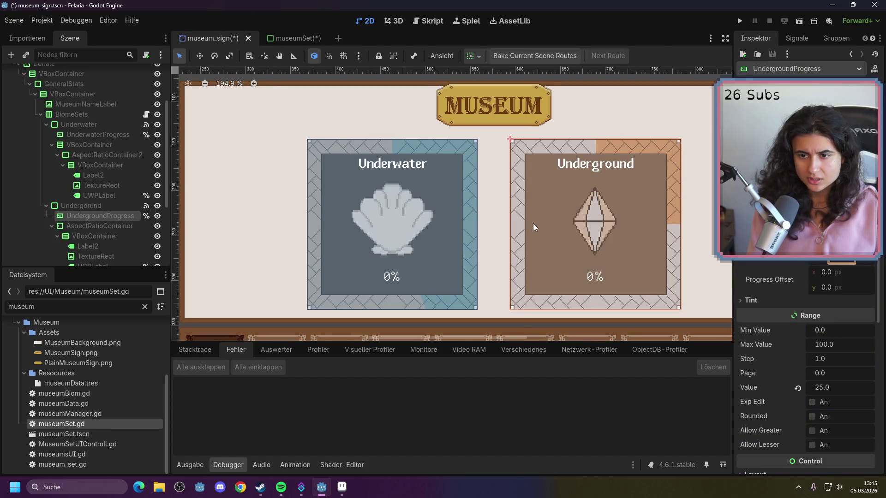
scroll(530, 222, up, 5)
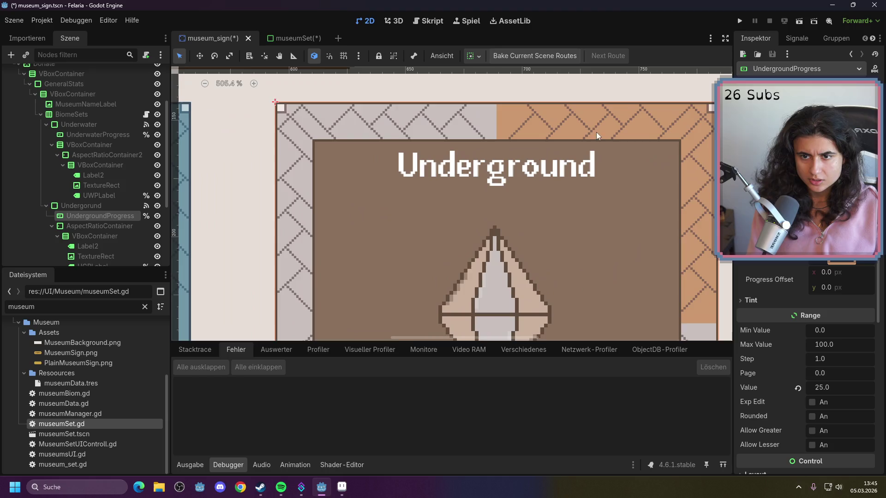
scroll(595, 138, up, 3)
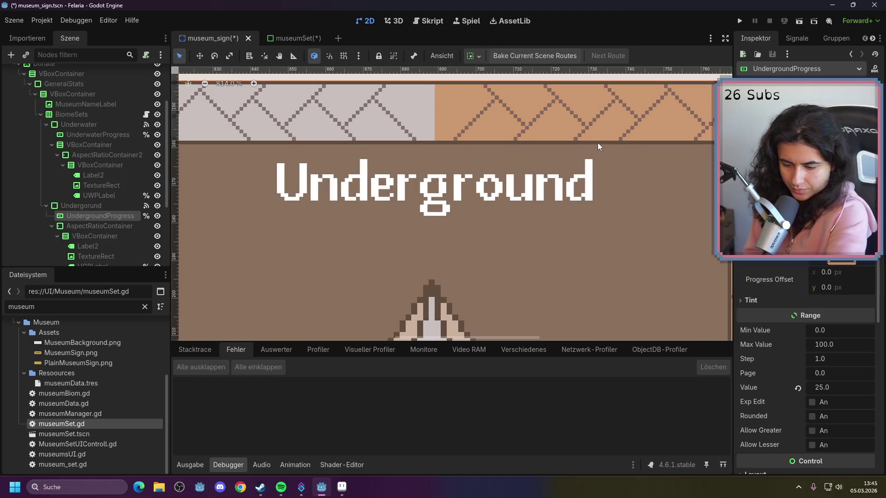
click(280, 38)
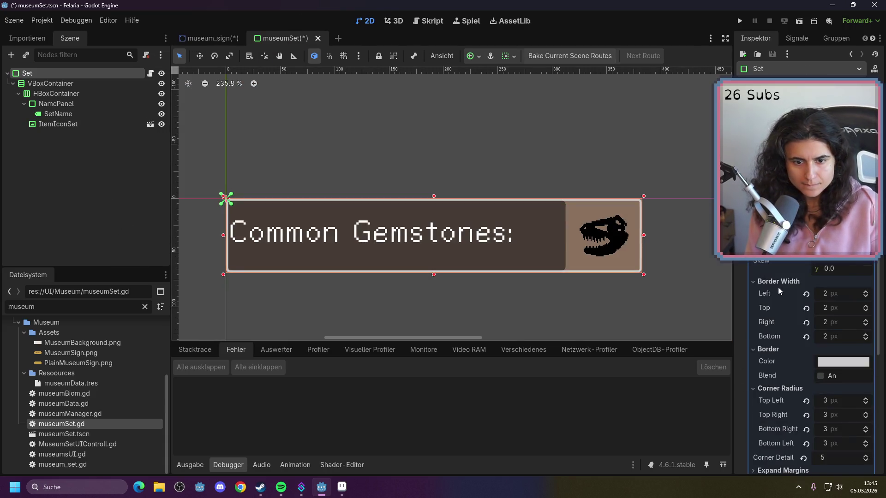
Change the Set panel's border colour to brown by entering a new hex value
click(833, 362)
text(c)
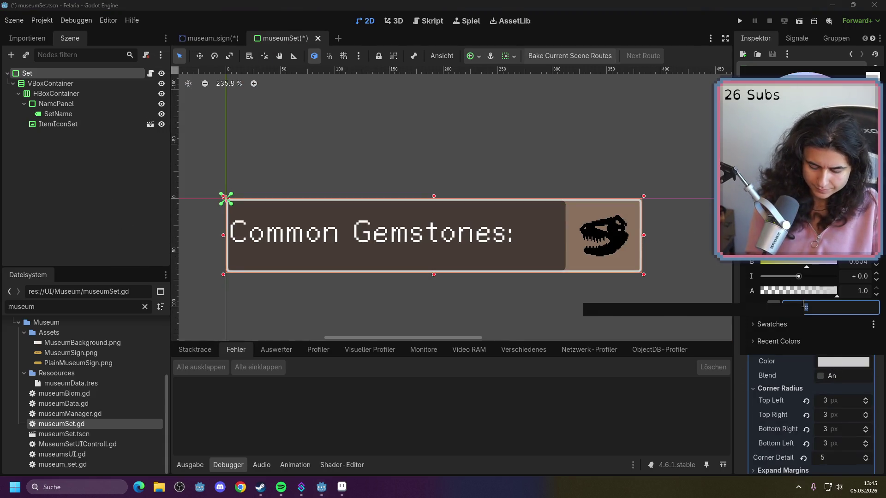
key(Return)
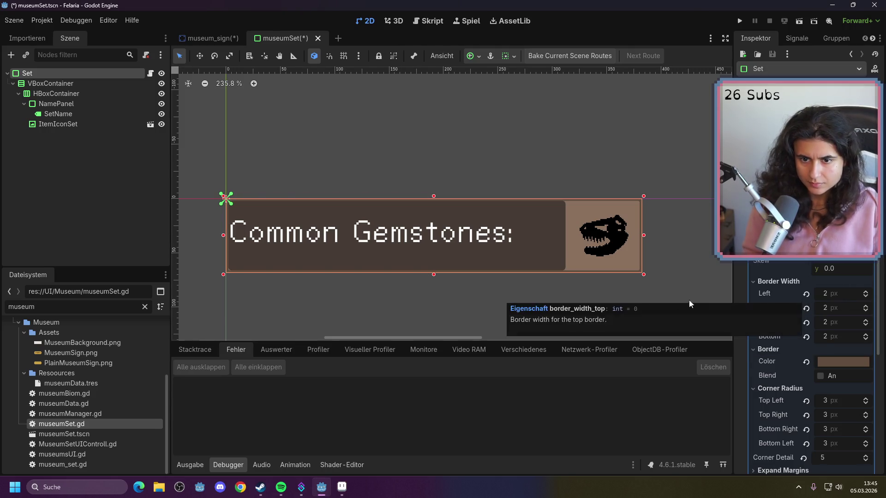
click(584, 293)
mouse_move(367, 297)
mouse_down()
mouse_move(546, 326)
mouse_move(451, 305)
mouse_up()
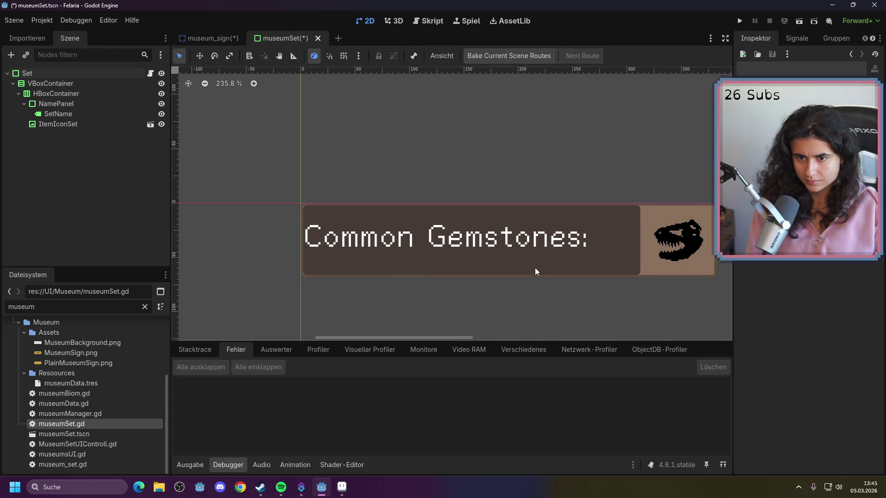
drag(646, 284, 560, 275)
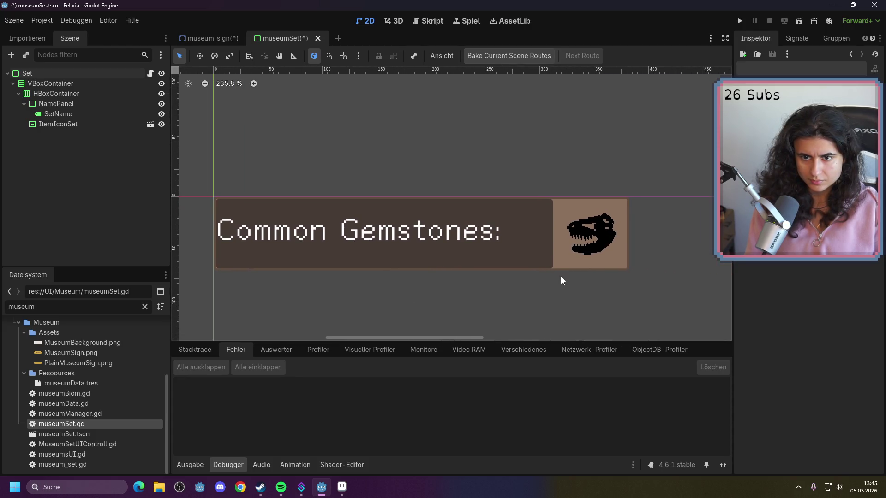
scroll(560, 276, up, 1)
scroll(632, 282, up, 4)
drag(473, 275, 588, 288)
scroll(588, 288, down, 2)
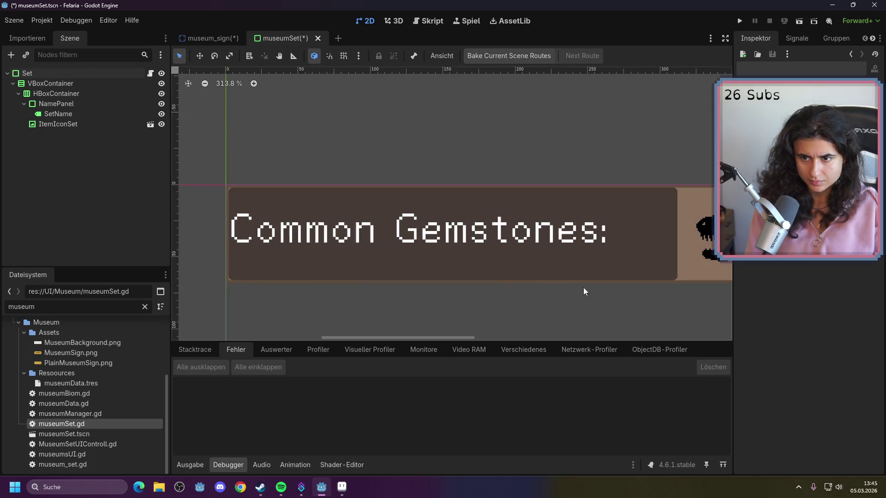
scroll(439, 275, down, 4)
click(425, 265)
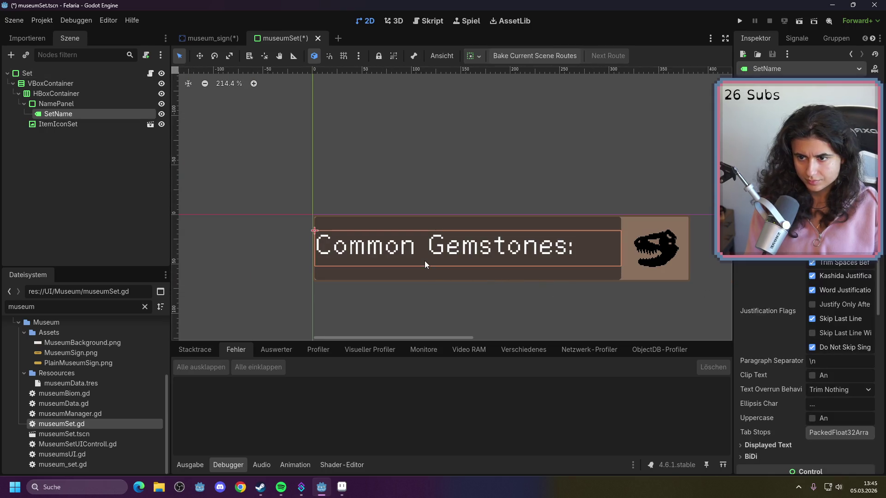
Reset the NamePanel's StyleBox to a plain grey default
click(88, 104)
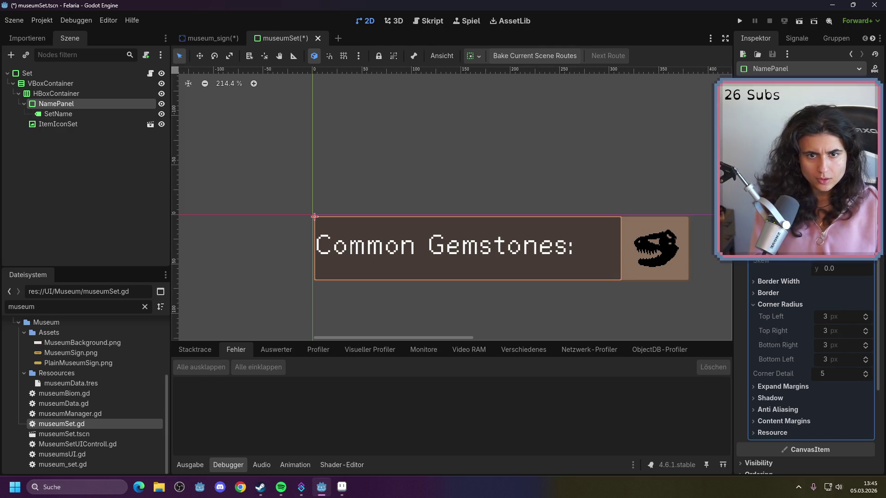
click(826, 249)
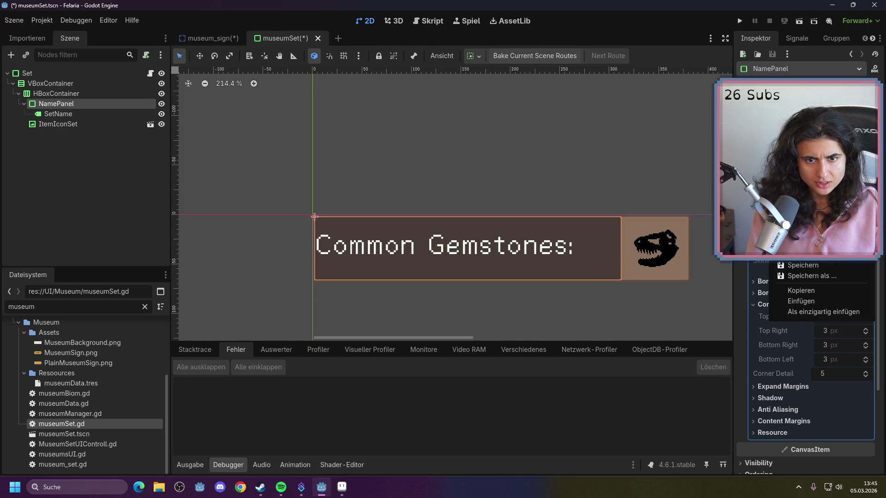
click(812, 208)
scroll(503, 301, up, 2)
click(483, 299)
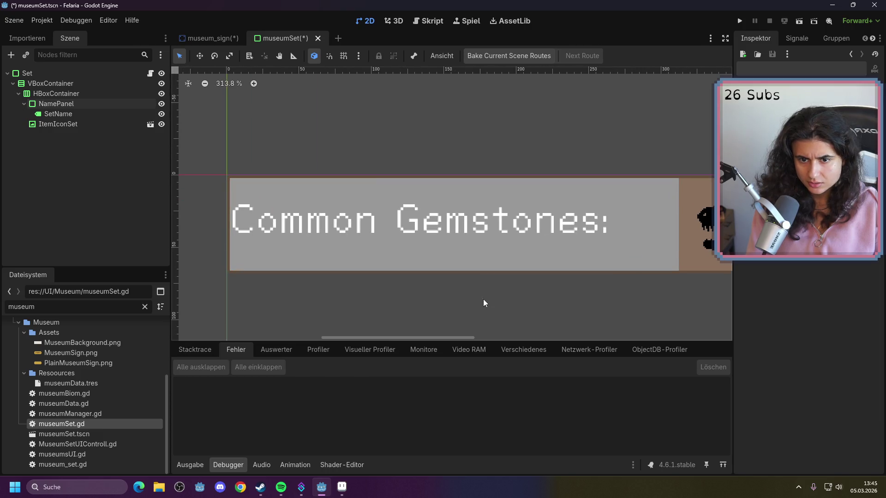
scroll(503, 273, down, 1)
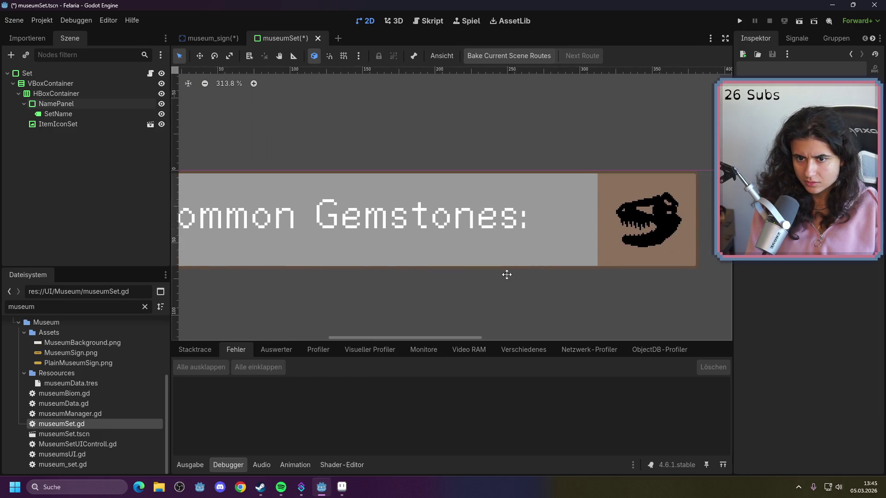
scroll(672, 277, up, 1)
Set the name panel's left content margin to 5 px, then switch to museum_sign
click(524, 275)
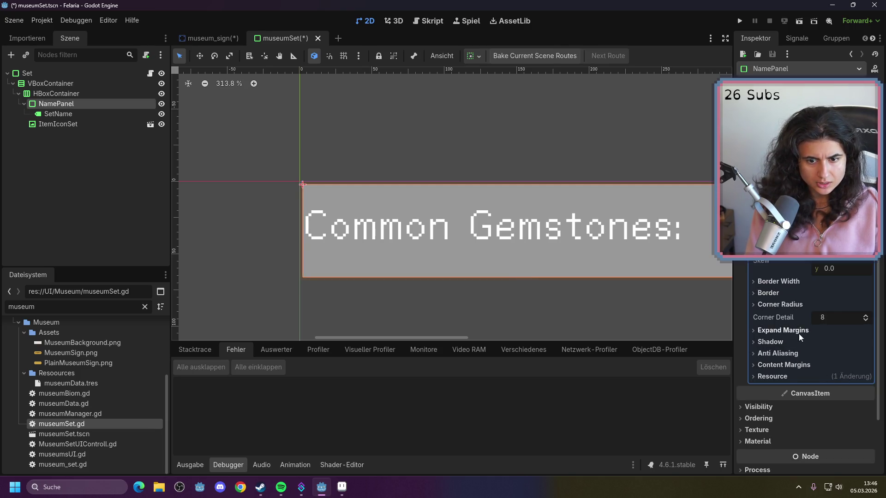
click(791, 364)
click(846, 373)
text(2)
key(Up)
key(Up)
key(Up)
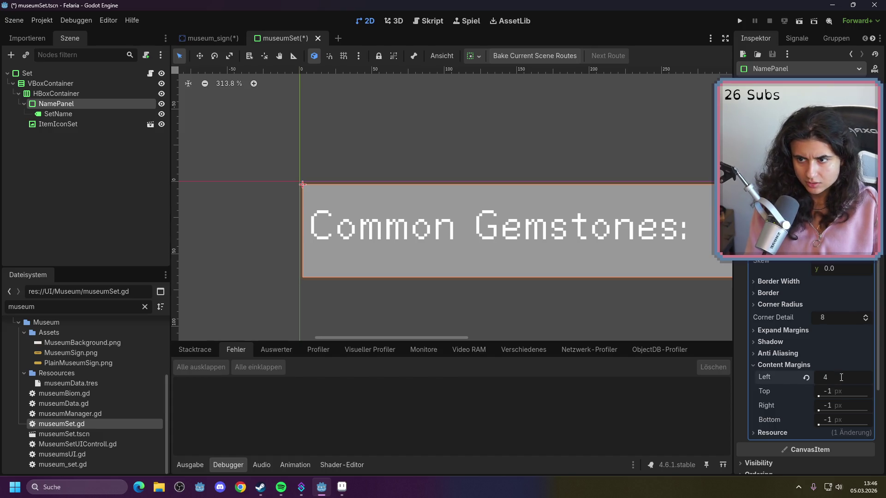
click(607, 321)
scroll(648, 309, down, 2)
scroll(654, 305, down, 1)
drag(654, 306, 528, 298)
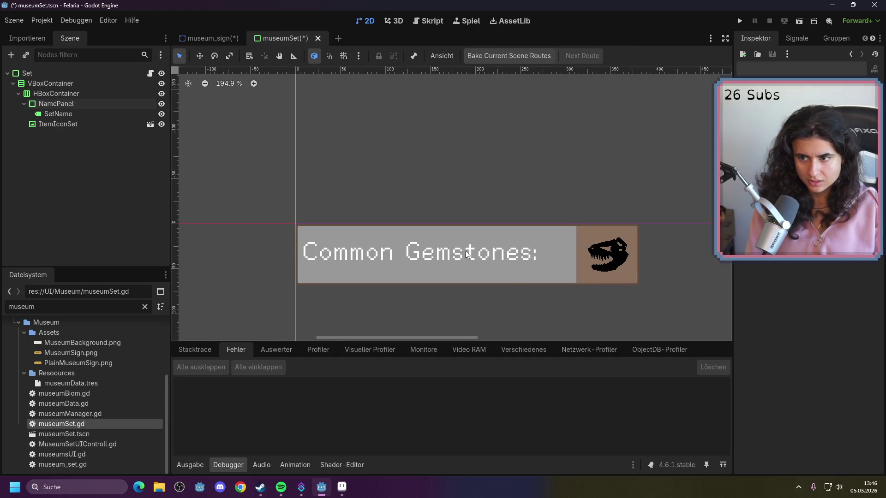
click(430, 255)
click(441, 286)
scroll(480, 278, up, 2)
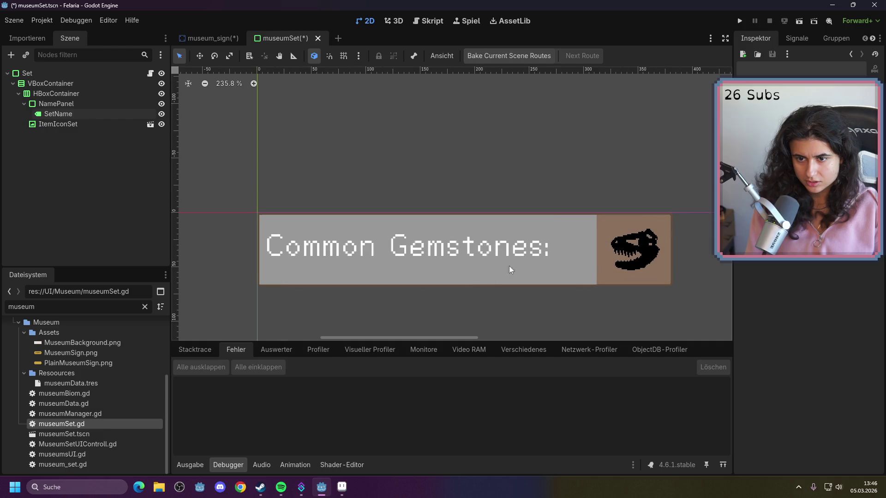
click(210, 37)
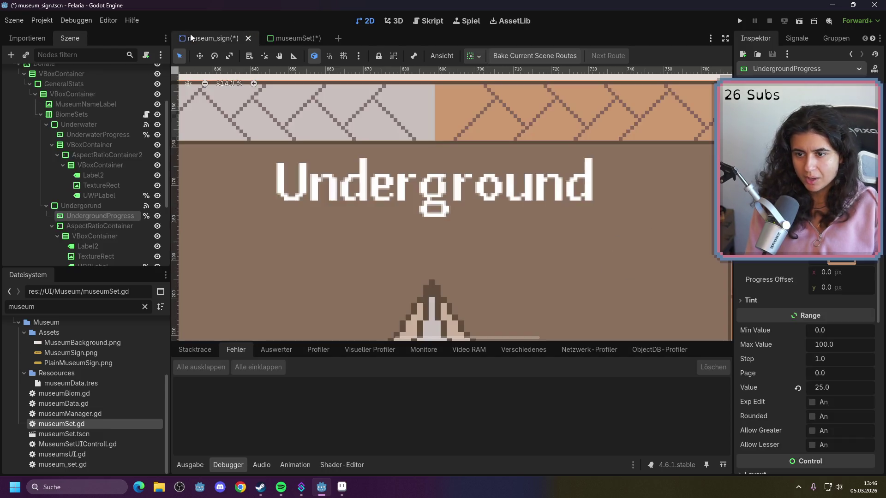
Zoom around the Underground panel in museum_sign, then go back to museumSet
scroll(415, 176, down, 3)
scroll(474, 201, down, 2)
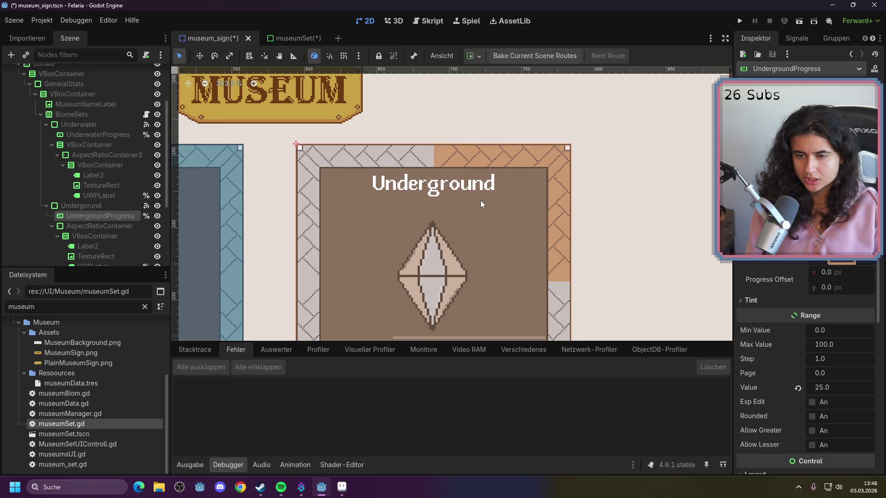
scroll(544, 208, up, 6)
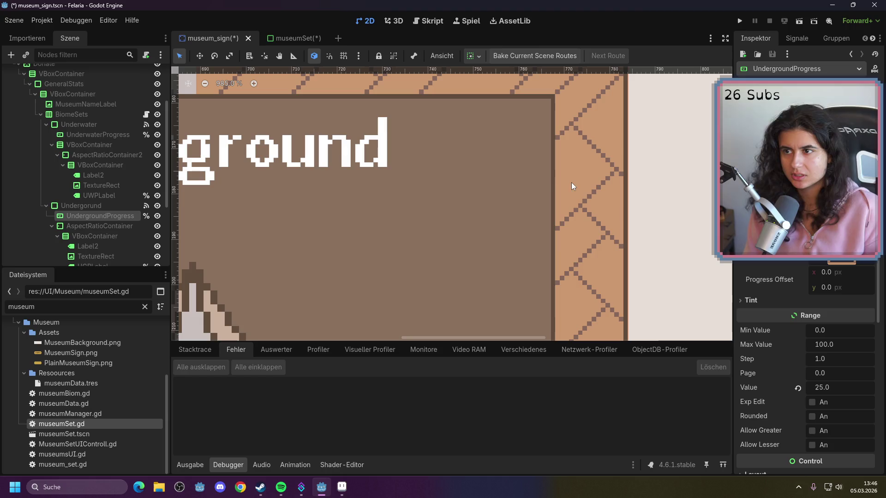
click(292, 40)
scroll(830, 318, down, 5)
scroll(817, 328, up, 5)
scroll(815, 320, down, 6)
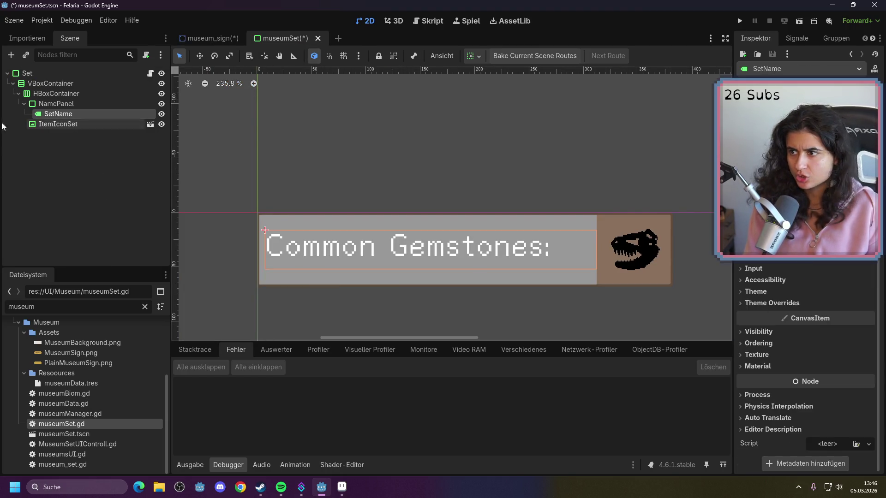
Set the NamePanel StyleBox background colour to tan #CD9970
click(60, 104)
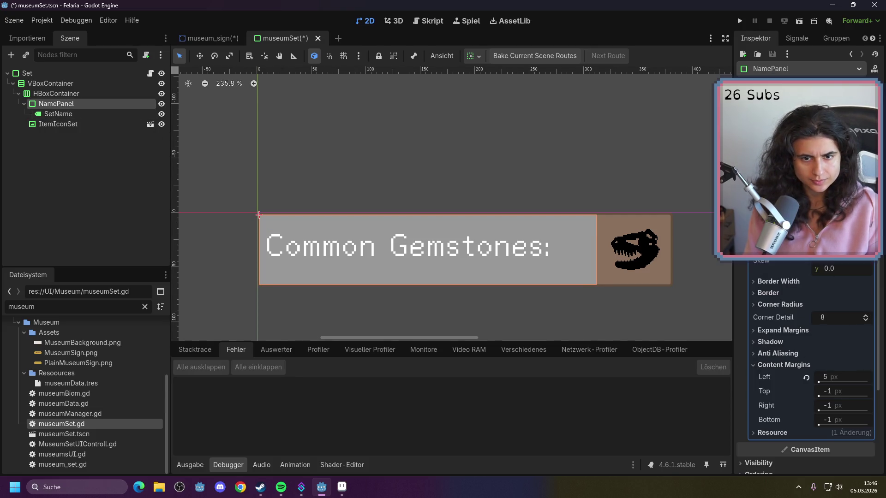
click(840, 230)
text(CD9970)
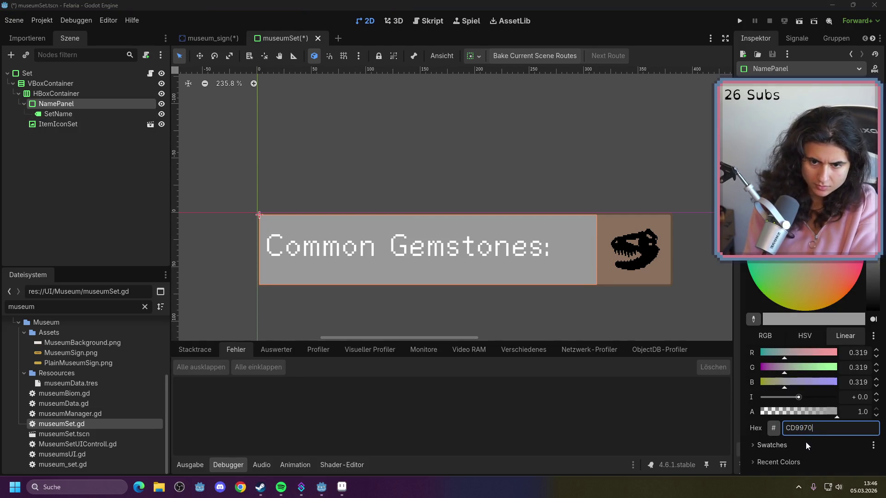
key(Return)
click(628, 322)
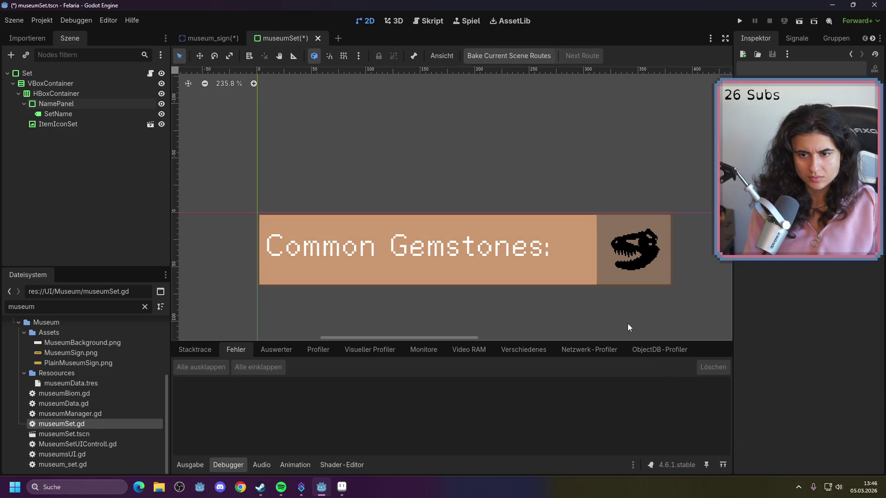
scroll(628, 323, down, 4)
scroll(526, 261, up, 2)
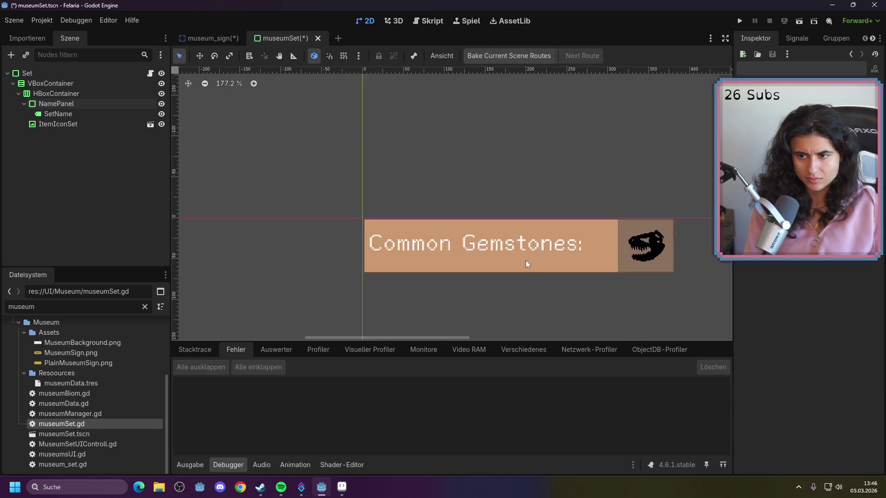
scroll(527, 261, up, 3)
click(86, 113)
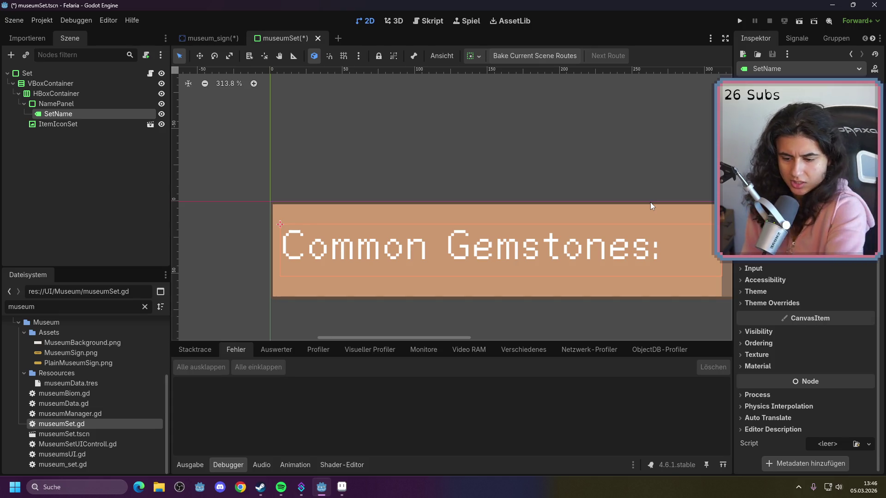
Load PixelParchment.ttf as the SetName label's font override
scroll(805, 369, up, 10)
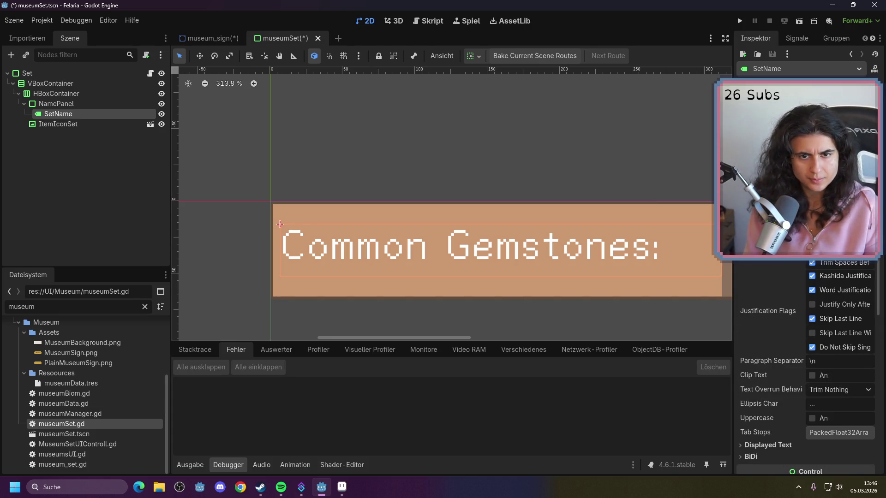
scroll(805, 369, up, 2)
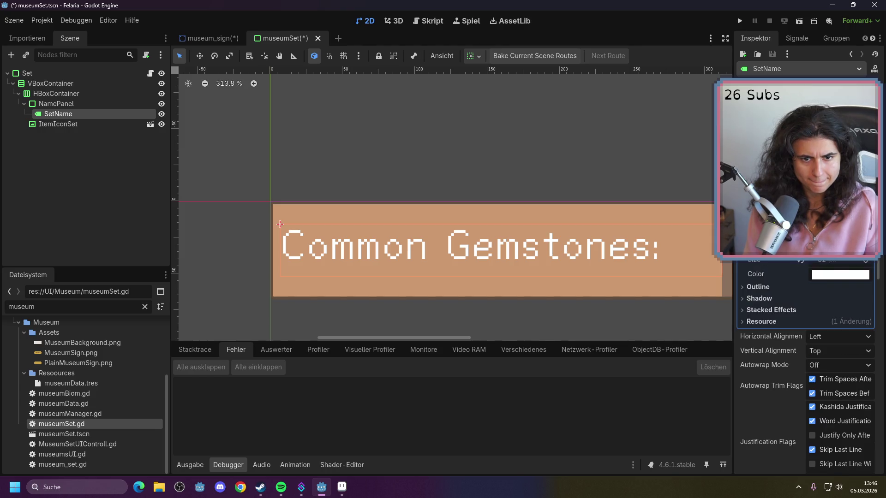
click(832, 249)
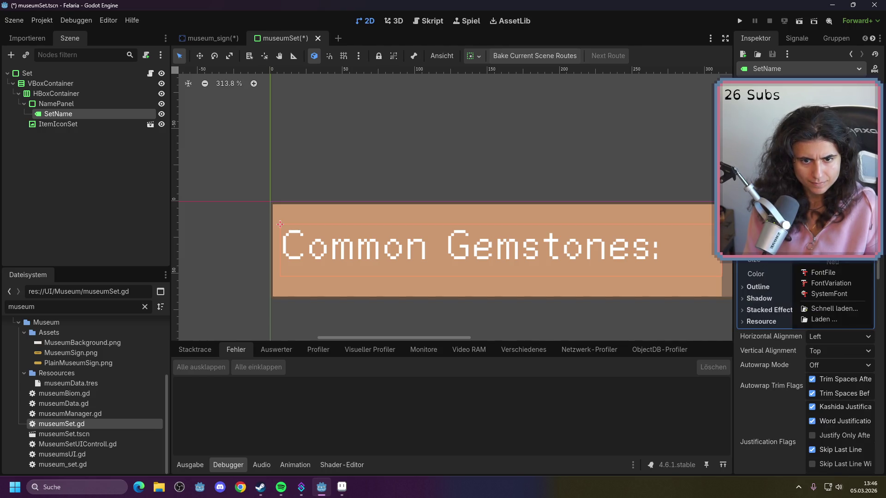
click(840, 308)
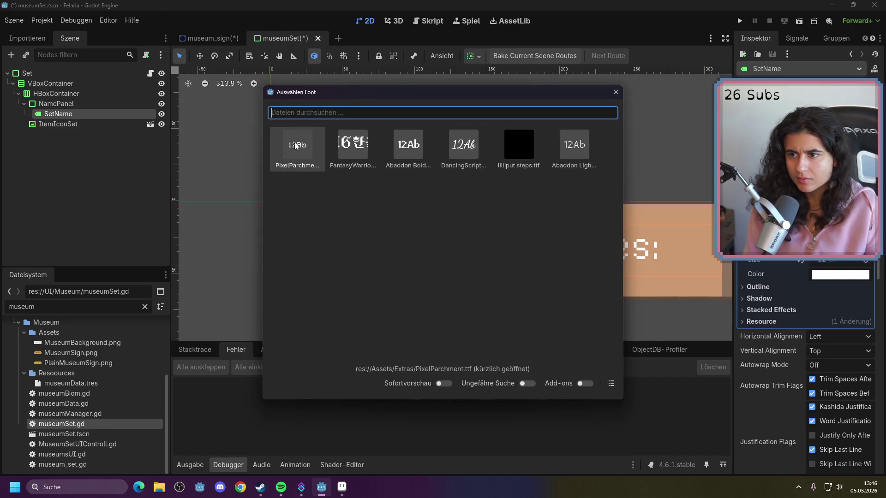
key(Return)
drag(587, 268, 484, 238)
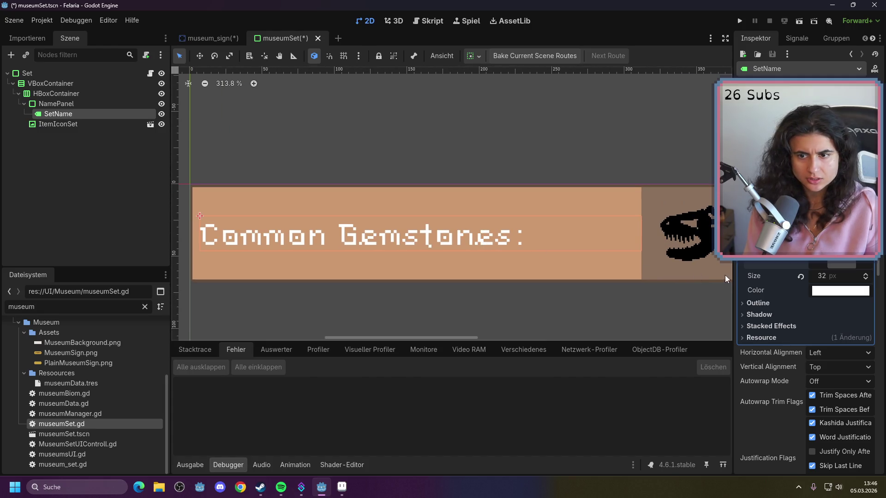
scroll(678, 258, down, 4)
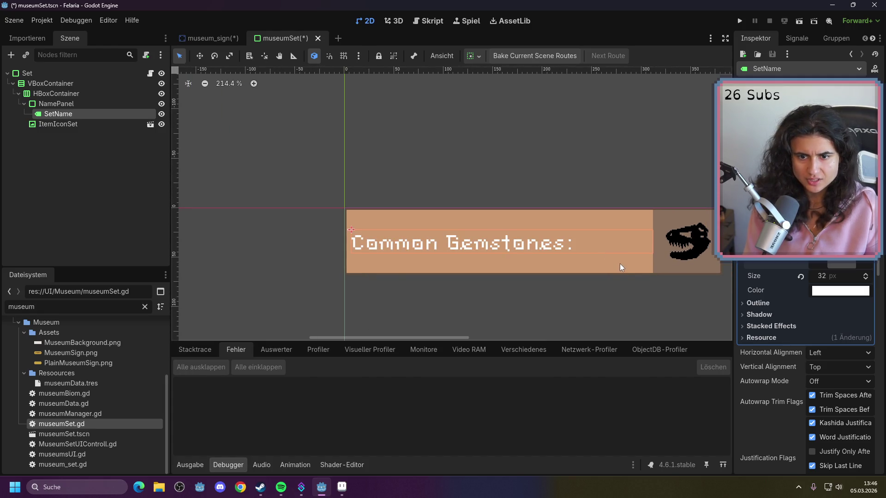
Set the SetName font size override to 62, then step it down to 49 px
click(844, 277)
text(6)
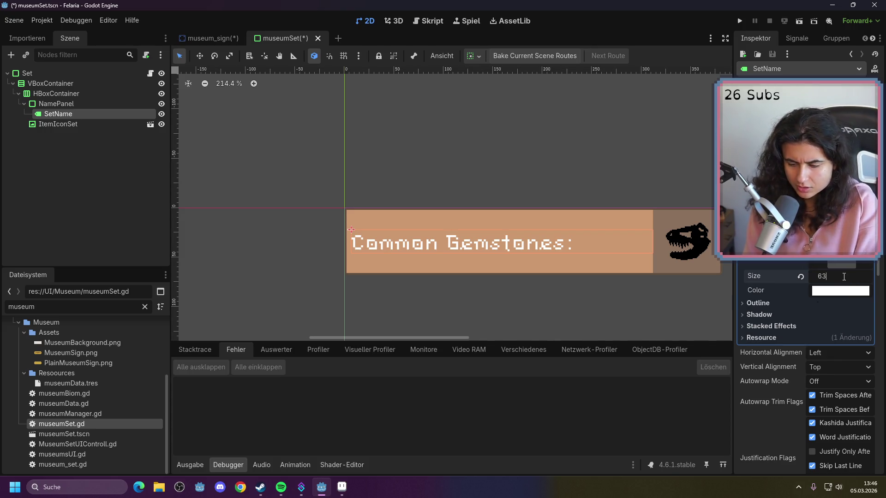
text(2)
key(Return)
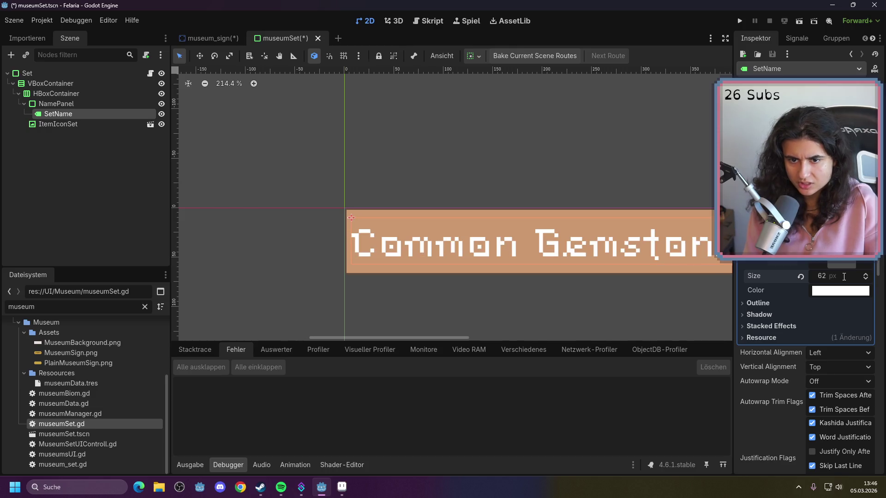
scroll(658, 255, down, 5)
drag(861, 275, 864, 281)
click(864, 282)
click(864, 281)
click(864, 281)
click(864, 281)
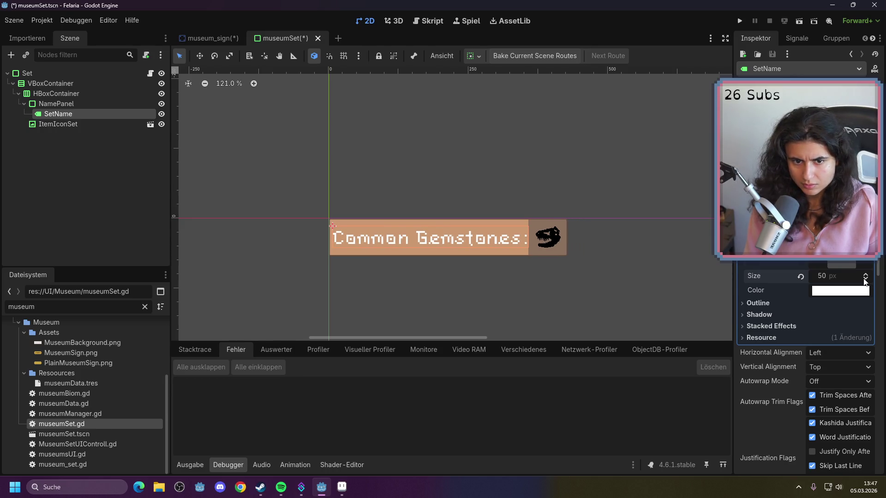
scroll(422, 240, up, 6)
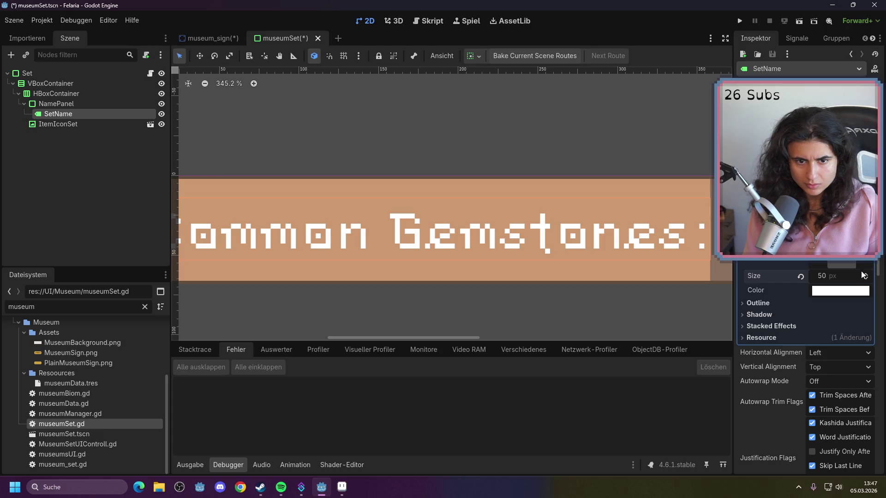
click(865, 279)
scroll(469, 277, down, 3)
click(535, 291)
drag(586, 293, 559, 286)
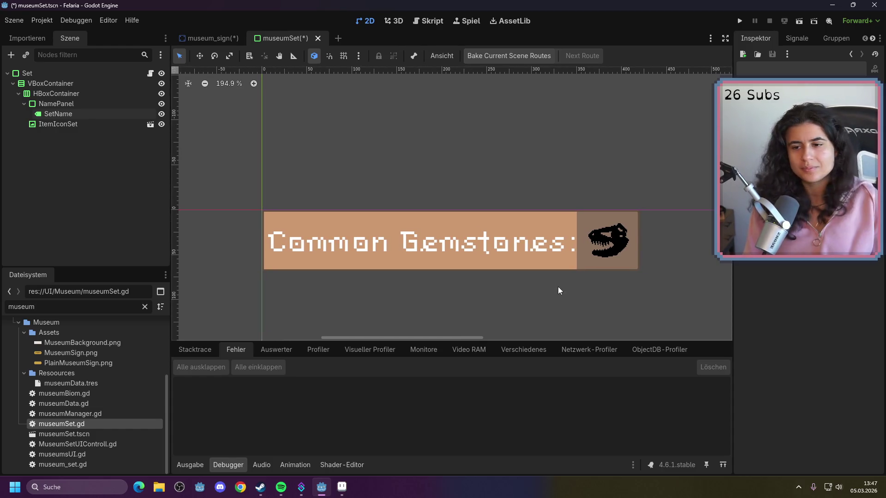
Change the SetName font colour override from white to dark brown
click(519, 242)
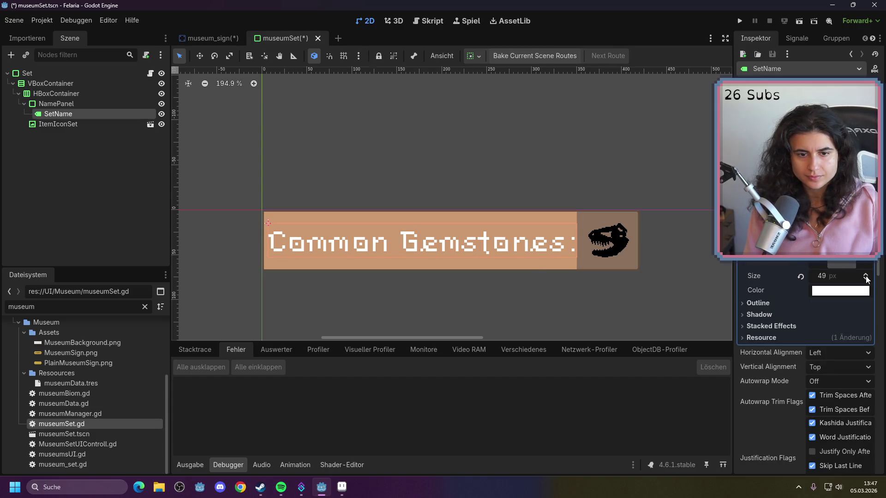
click(857, 290)
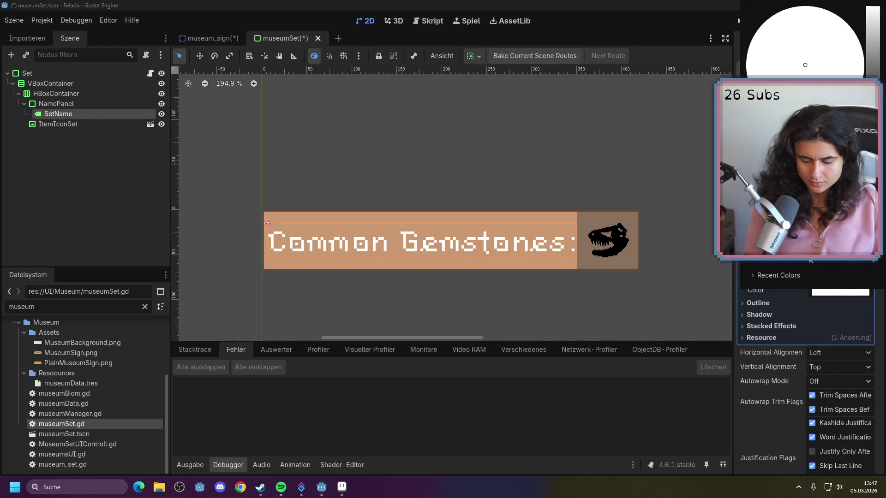
key(Escape)
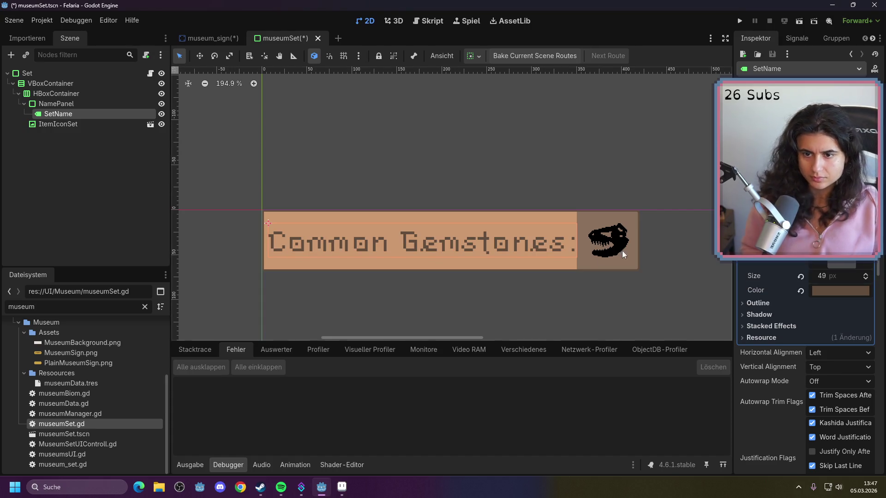
click(565, 286)
scroll(564, 286, down, 4)
scroll(562, 240, up, 1)
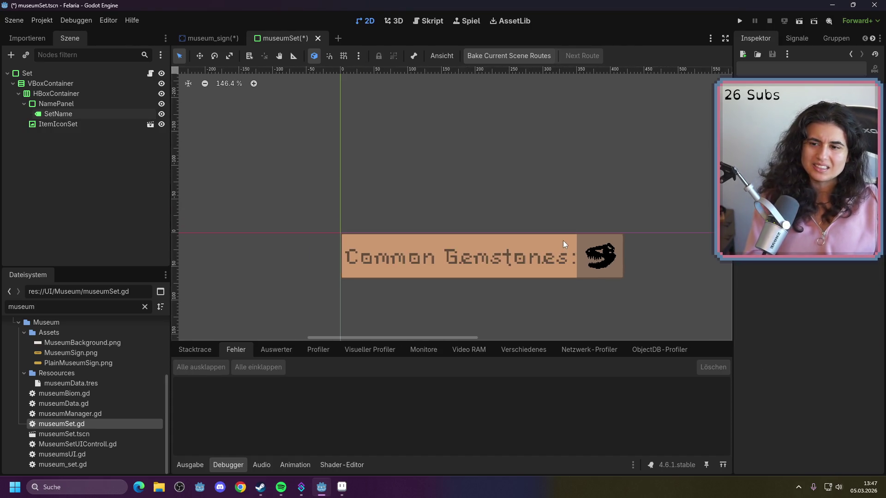
scroll(572, 245, up, 2)
scroll(572, 244, up, 3)
click(608, 241)
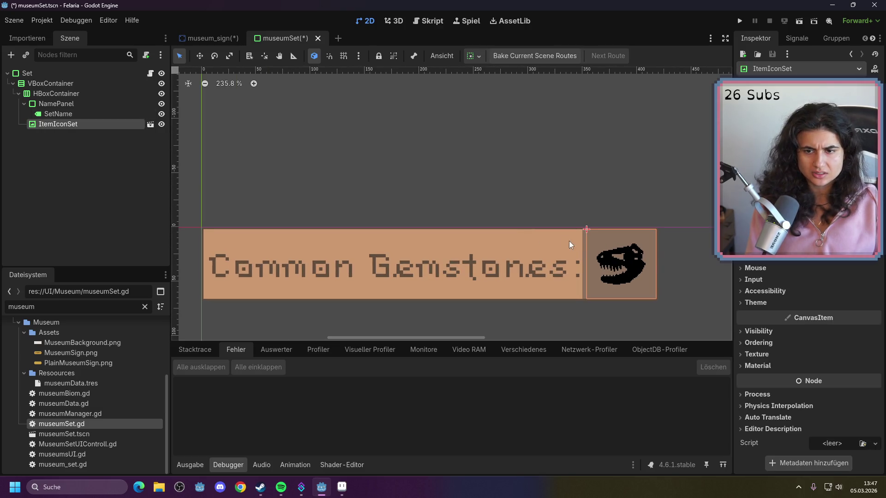
Switch to museum_sign and zoom onto the Underwater and Underground panels
click(557, 241)
click(222, 41)
scroll(483, 165, down, 5)
scroll(426, 183, down, 2)
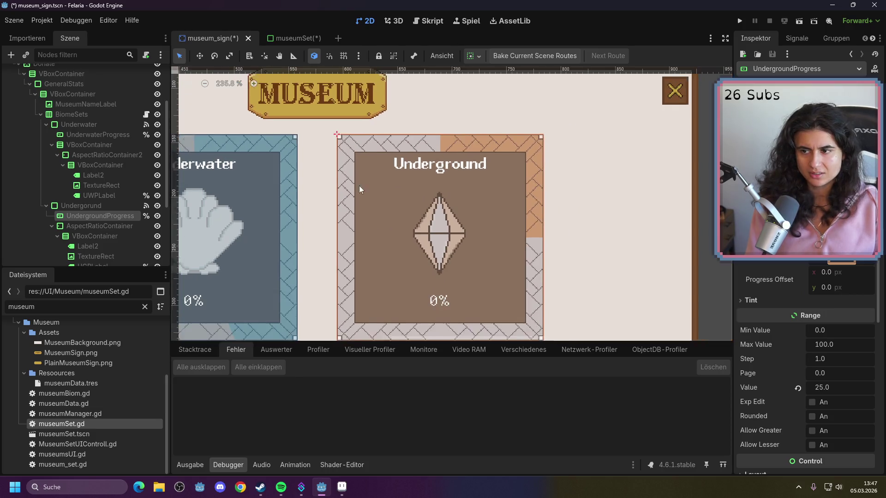
drag(355, 186, 455, 174)
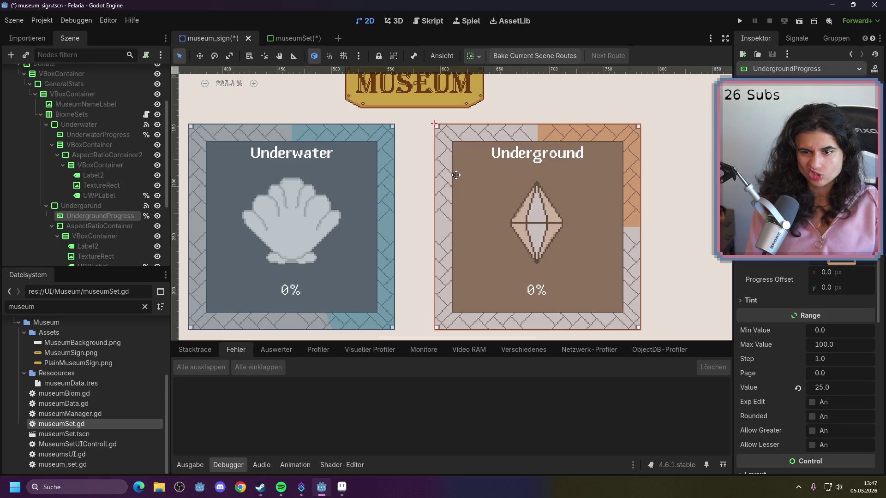
scroll(562, 198, up, 5)
scroll(513, 209, down, 5)
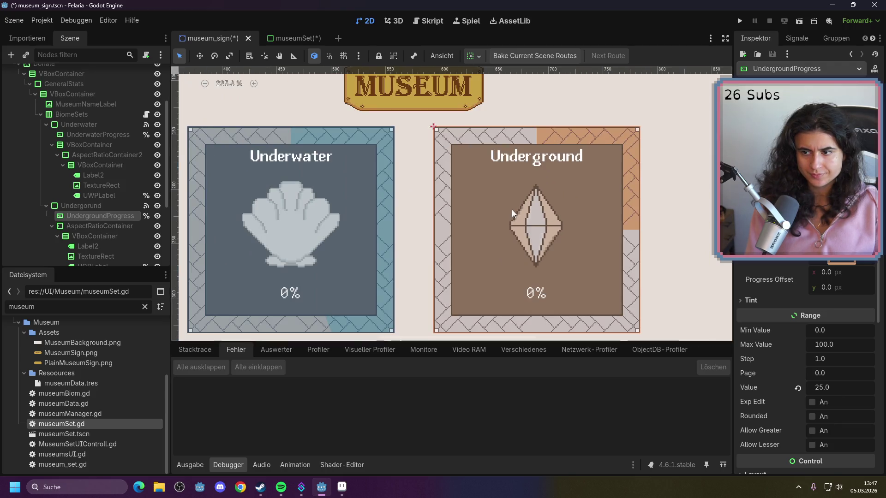
scroll(511, 209, up, 5)
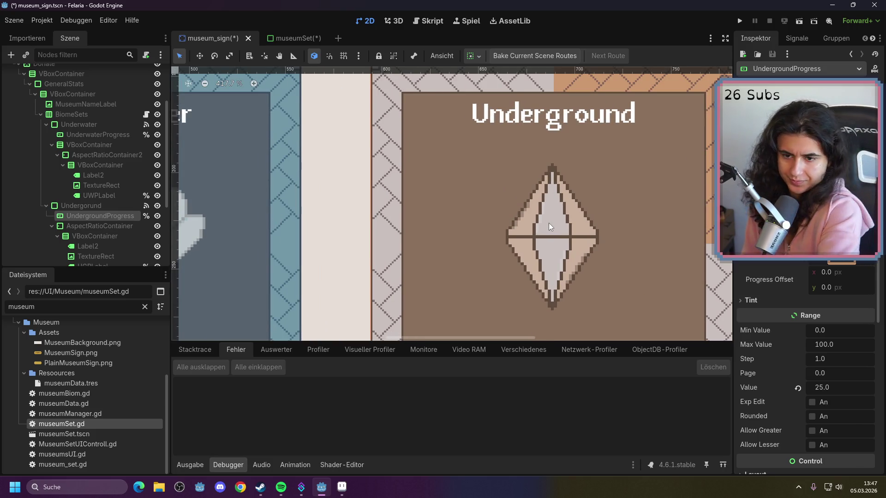
Back in museumSet, set the NamePanel background colour to pale grey #C8C0BE
click(303, 38)
click(839, 231)
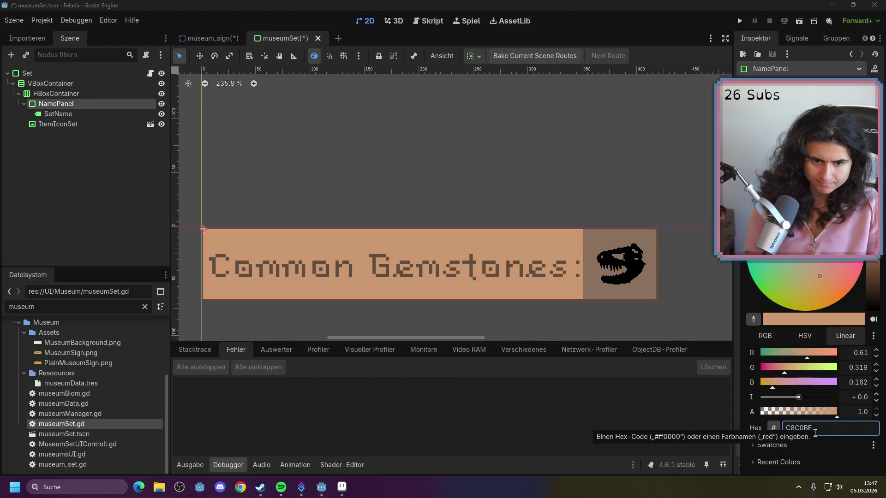
key(Return)
click(605, 203)
scroll(619, 212, down, 5)
drag(655, 218, 638, 215)
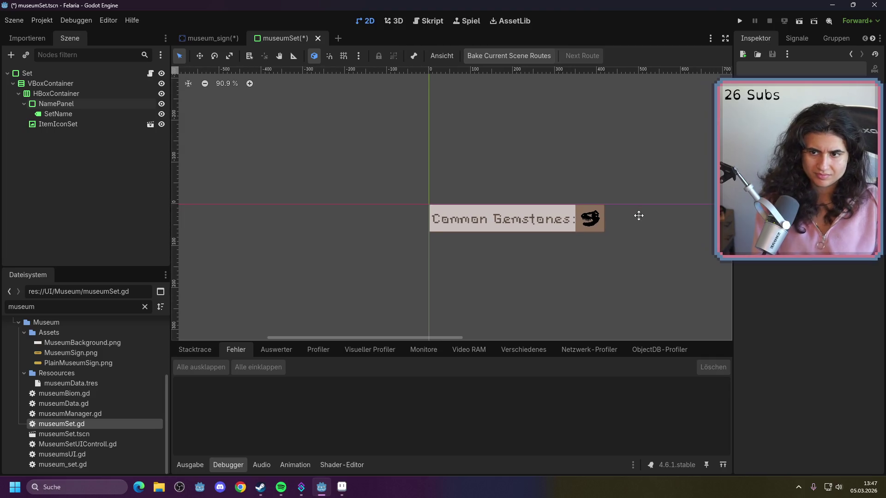
scroll(632, 217, up, 6)
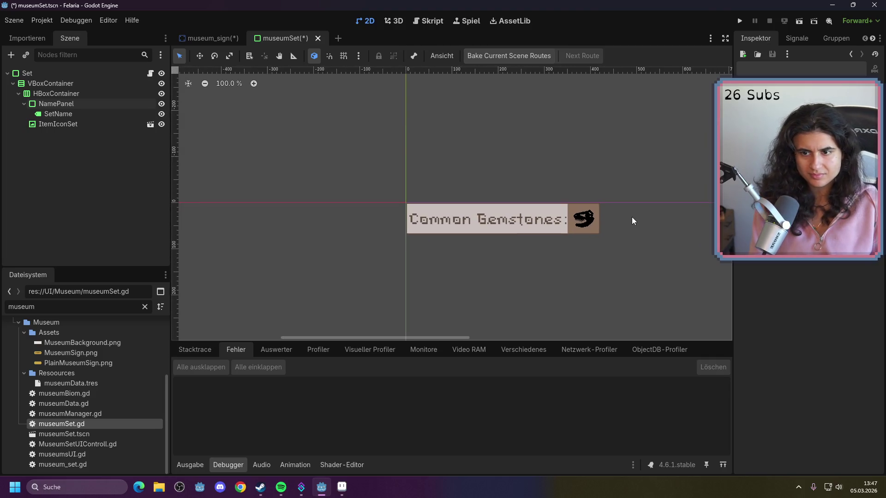
click(533, 220)
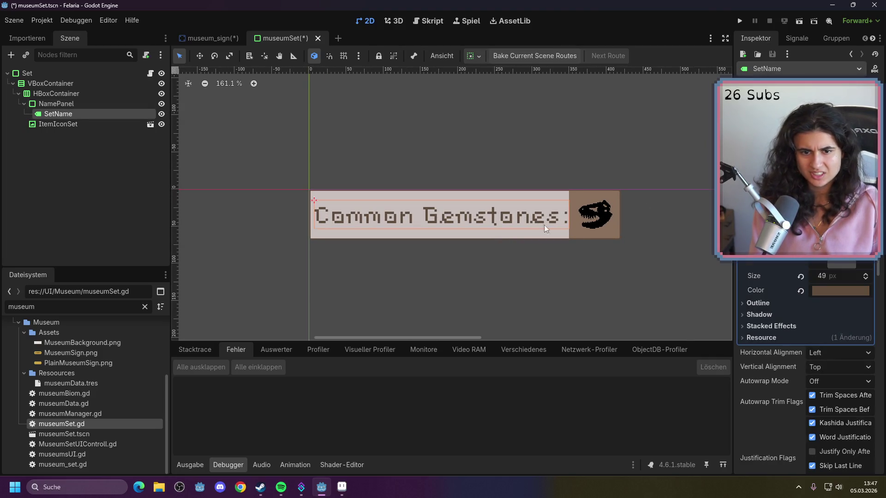
Step the SetName font size down from 51 to 38 px
double_click(865, 278)
double_click(866, 280)
double_click(866, 280)
click(866, 280)
click(866, 280)
click(866, 280)
click(866, 280)
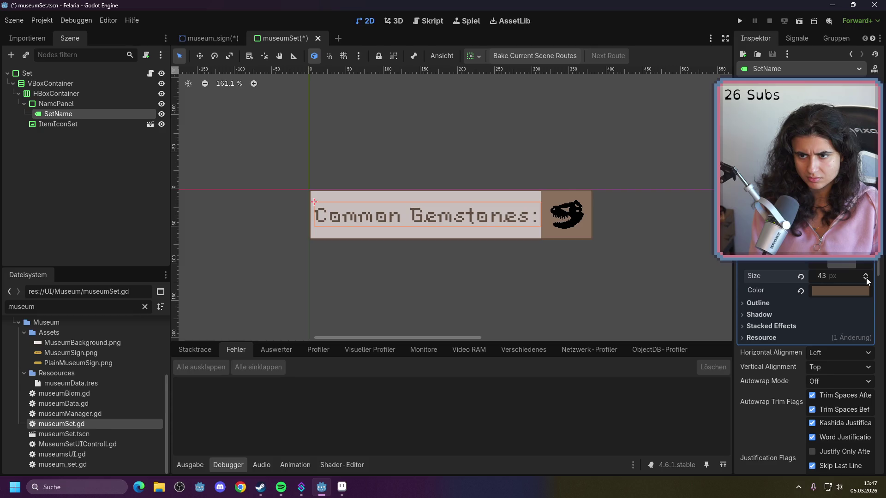
scroll(468, 221, up, 2)
click(866, 280)
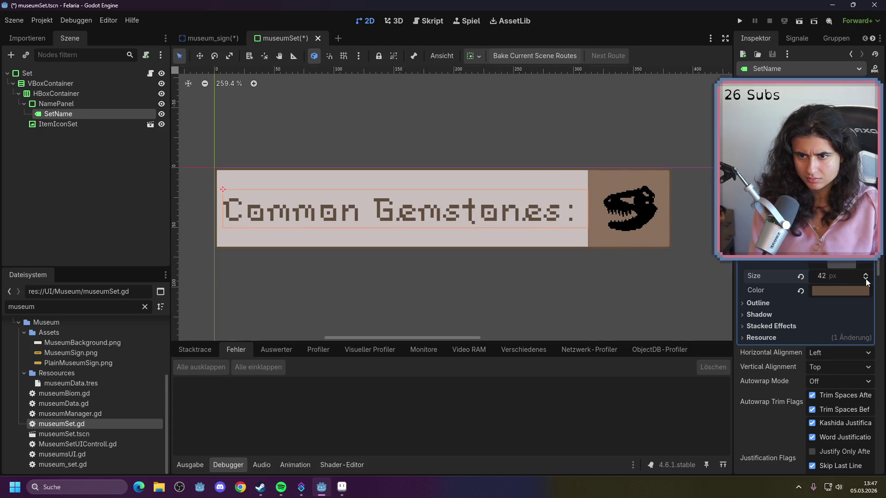
click(866, 280)
click(866, 280)
click(866, 280)
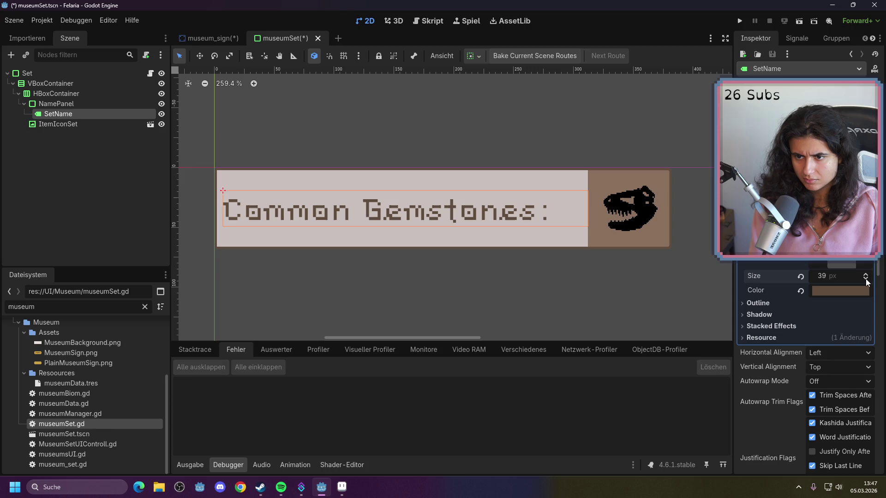
click(865, 282)
click(848, 281)
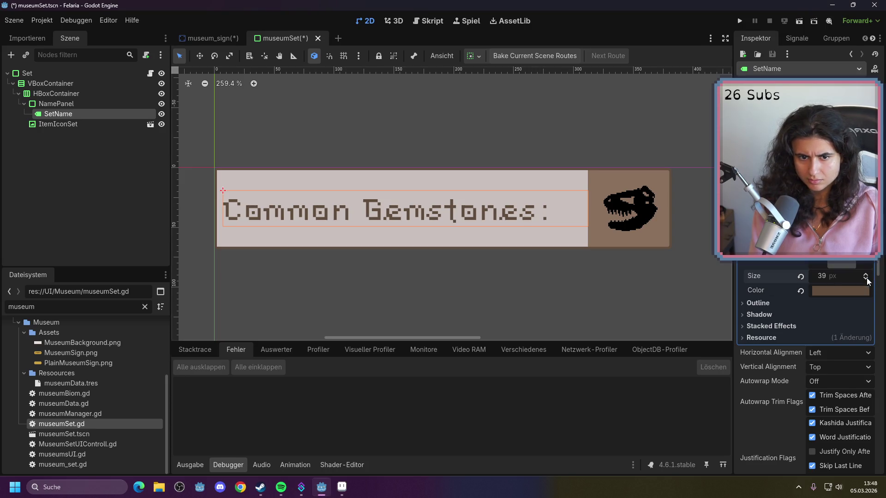
click(867, 280)
scroll(466, 217, up, 4)
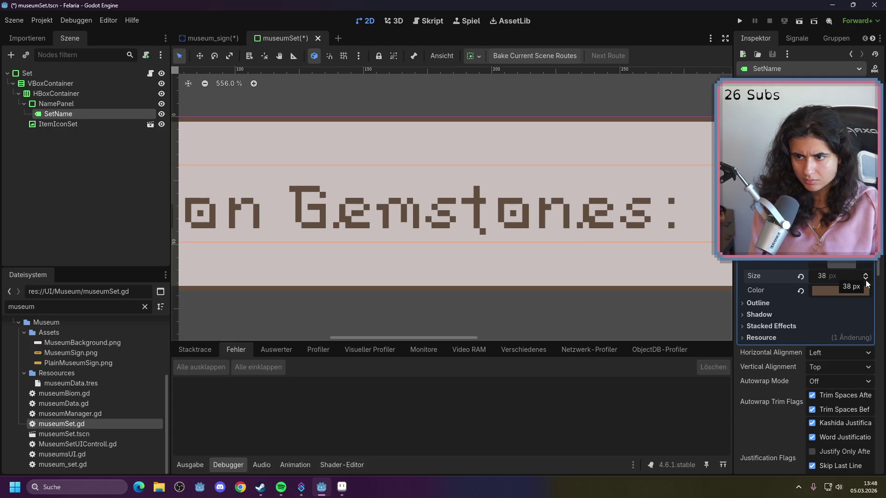
scroll(452, 234, down, 4)
Reselect SetName, check its brown font colour, then switch to museum_sign
click(557, 295)
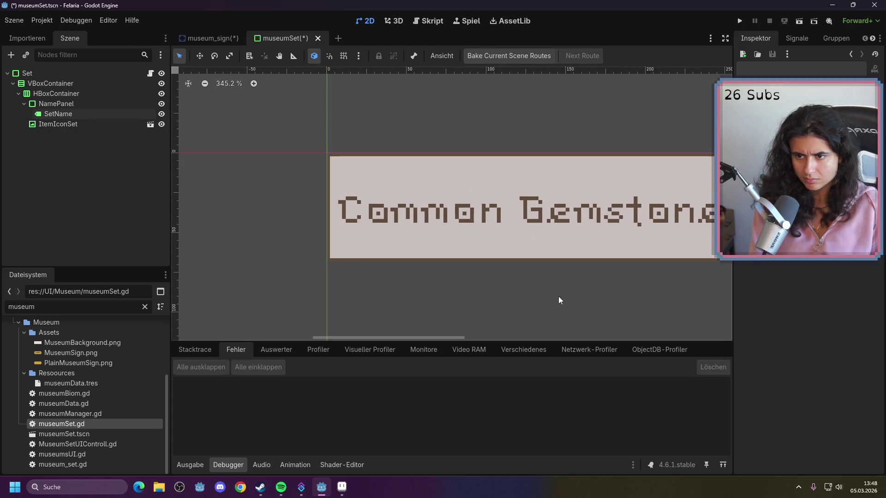
drag(627, 277, 386, 213)
scroll(437, 216, down, 2)
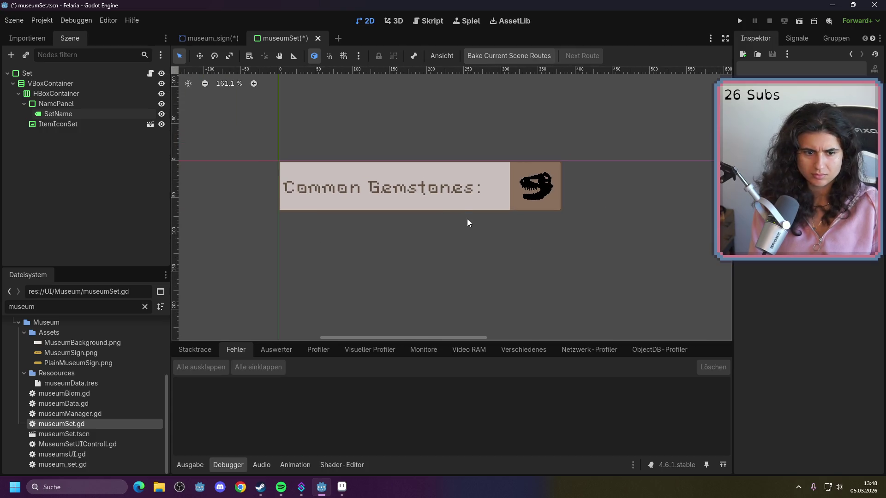
click(66, 111)
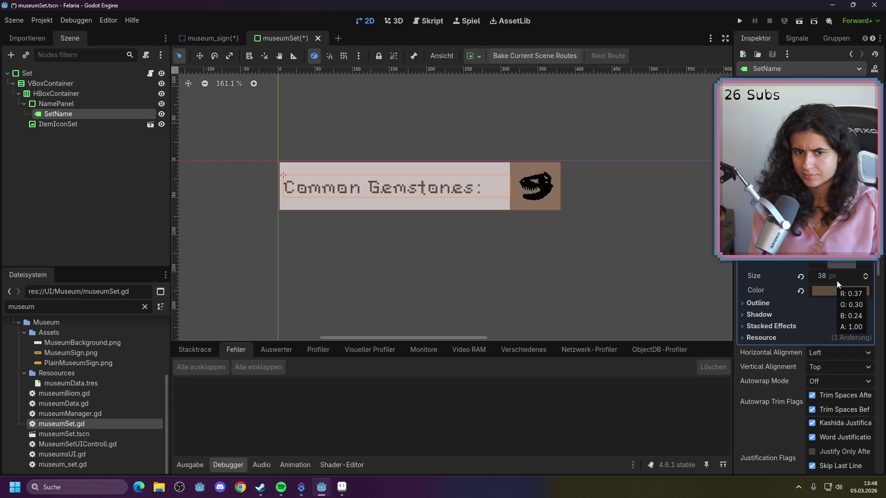
mouse_move(839, 290)
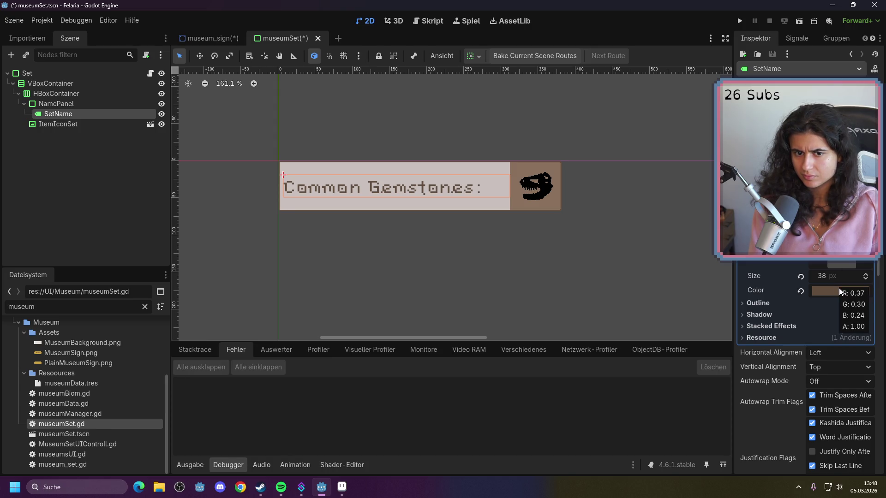
click(219, 38)
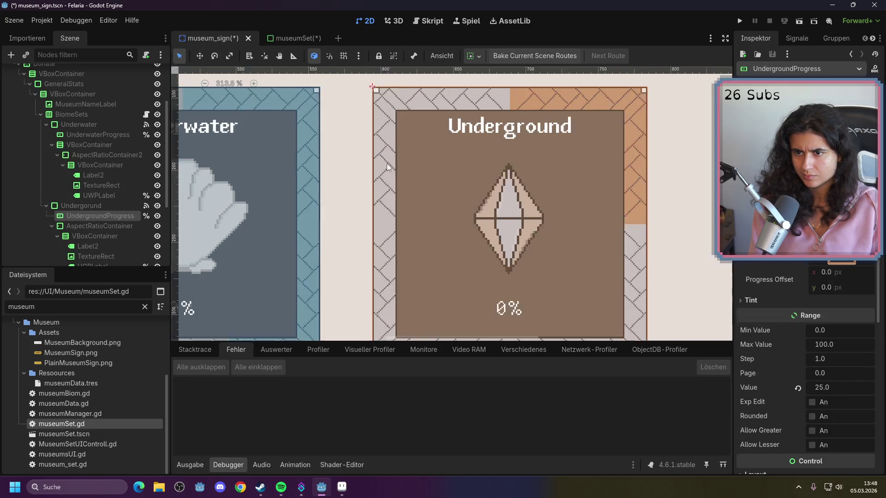
Set the SetName font colour to white, then compare with museum_sign's Underground title
scroll(386, 167, down, 1)
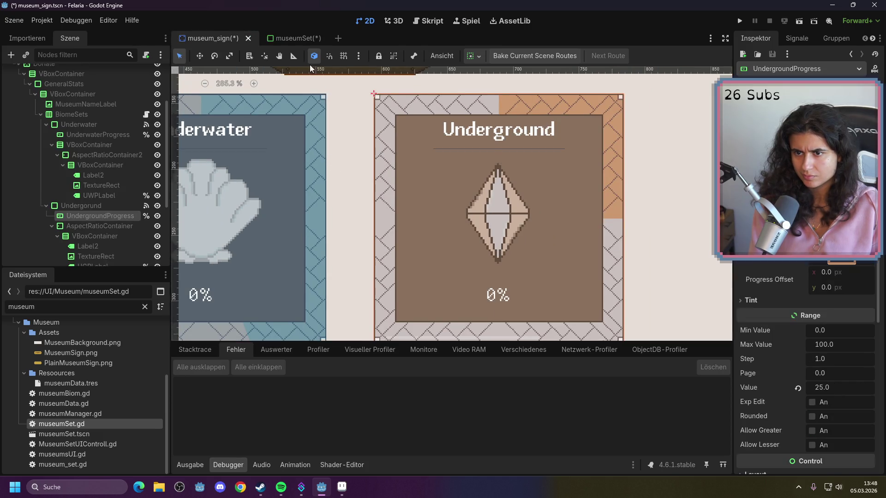
scroll(478, 129, up, 7)
scroll(479, 129, up, 5)
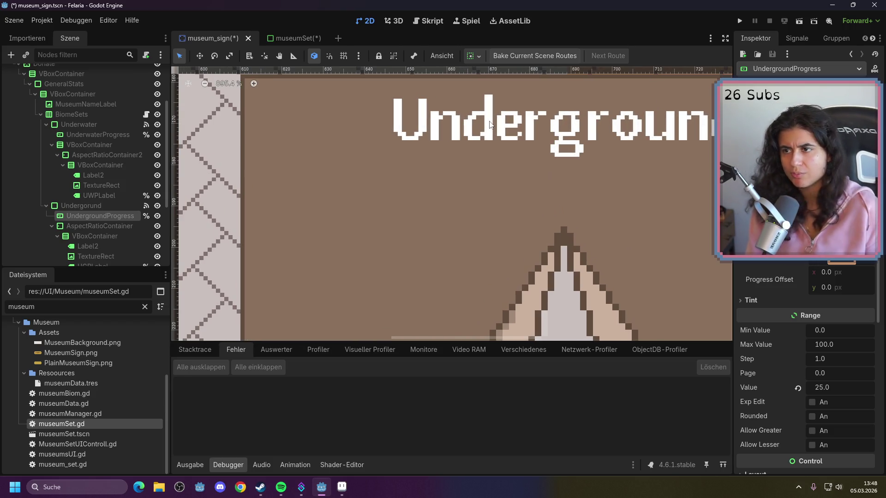
click(298, 37)
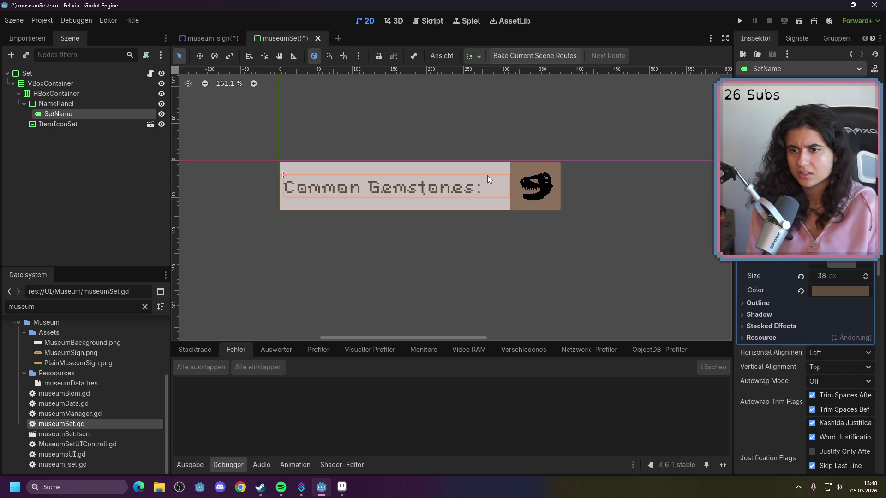
click(834, 292)
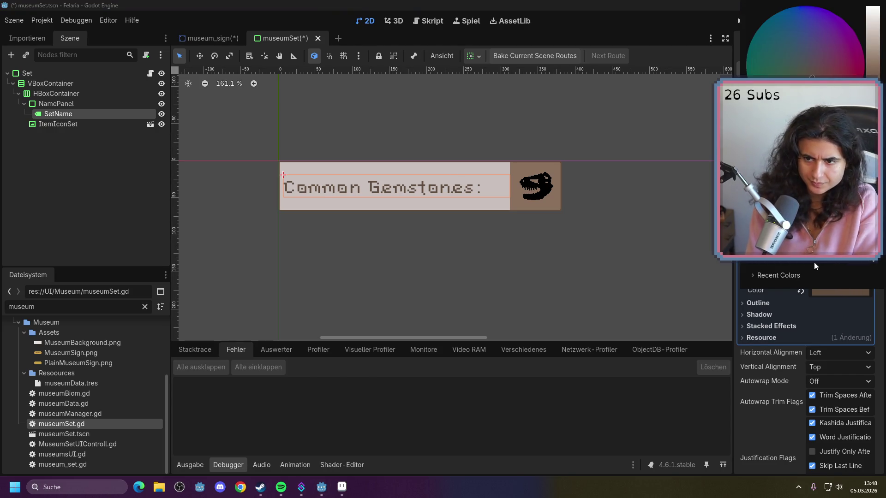
click(784, 261)
click(210, 38)
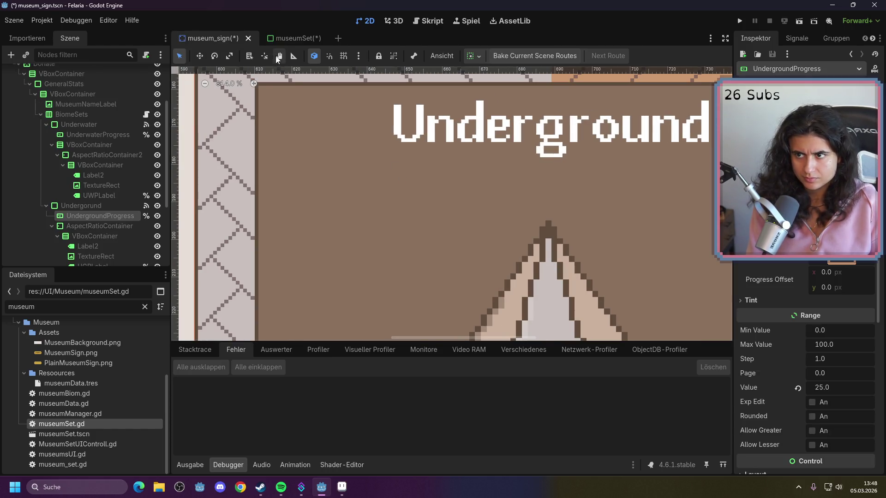
scroll(345, 137, down, 3)
scroll(362, 162, up, 3)
scroll(366, 167, up, 1)
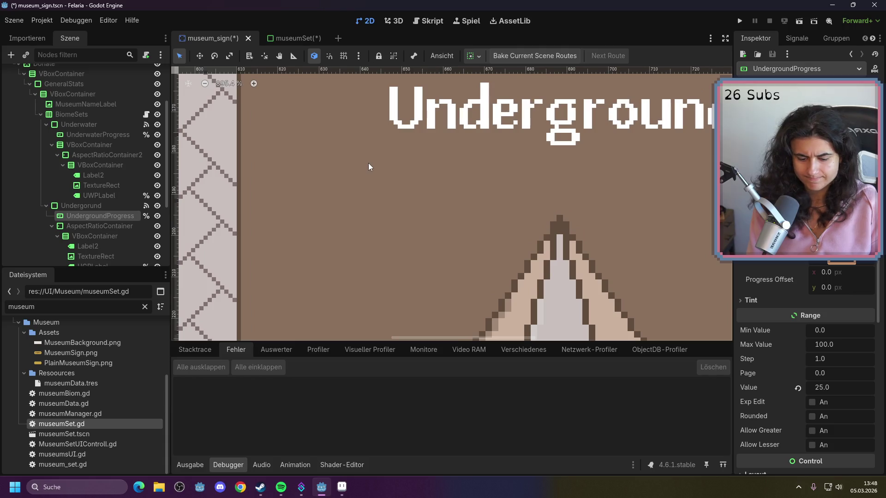
Give the NamePanel behind 'Common Gemstones' a brown background colour in museumSet
click(291, 38)
click(68, 102)
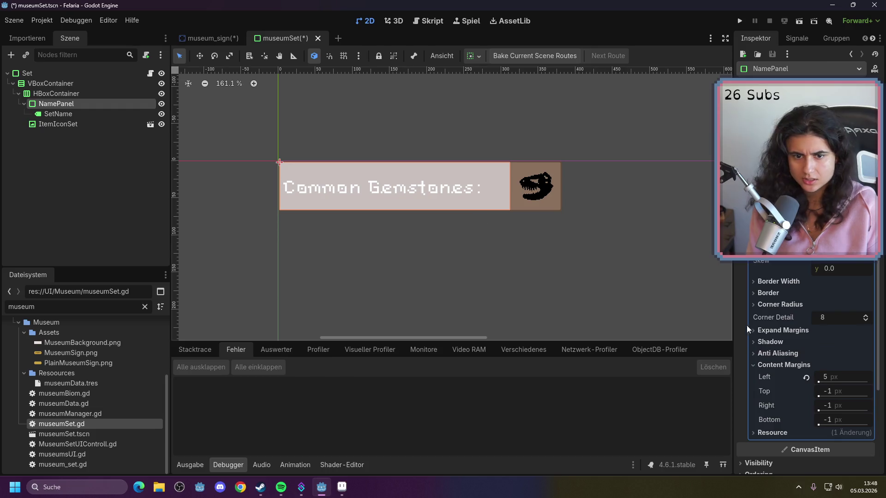
click(839, 231)
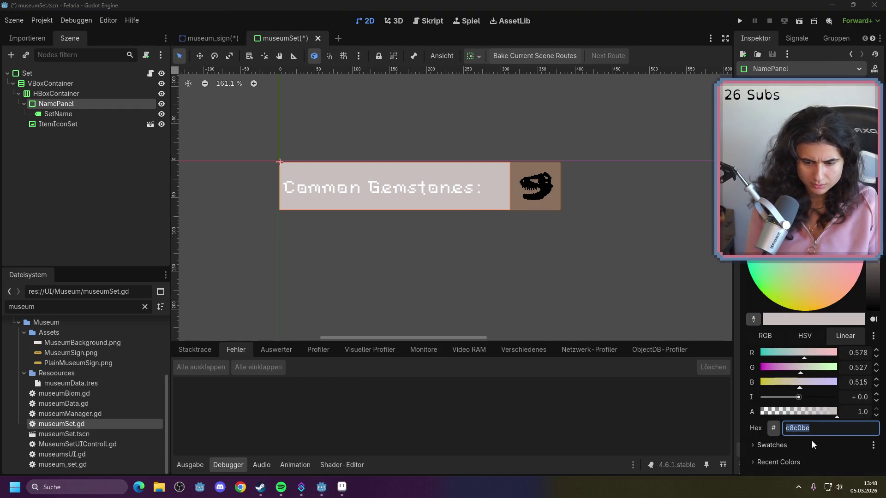
key(Escape)
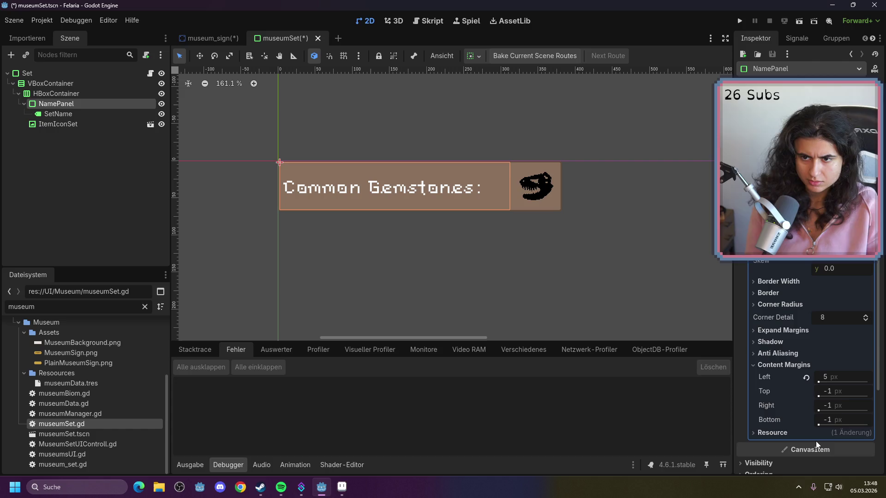
click(432, 281)
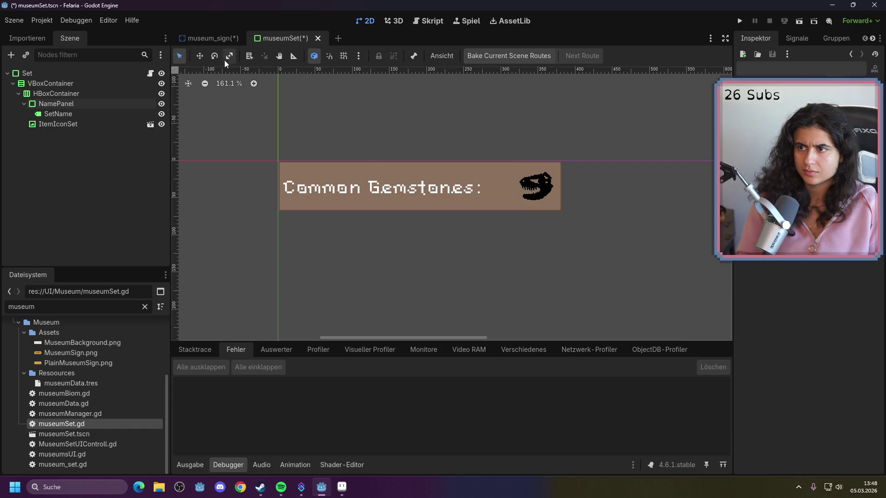
Compare against the museum_sign scene, then select the root Set node in museumSet
click(215, 37)
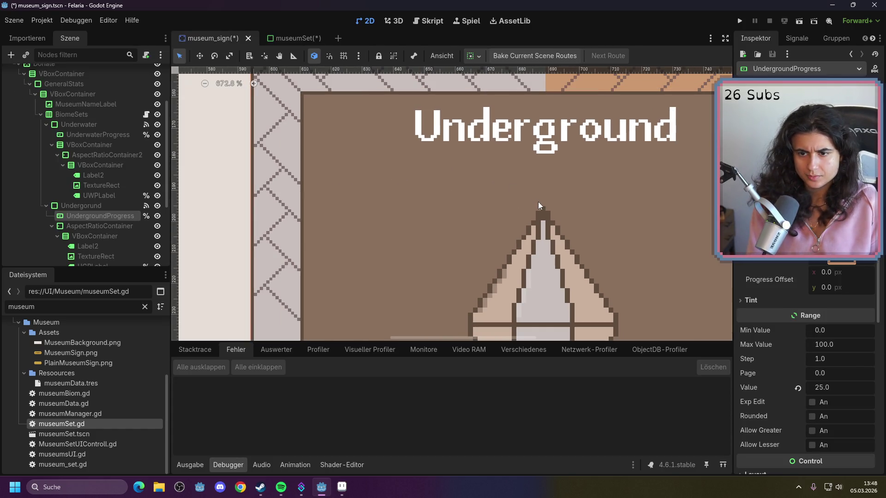
scroll(480, 118, up, 2)
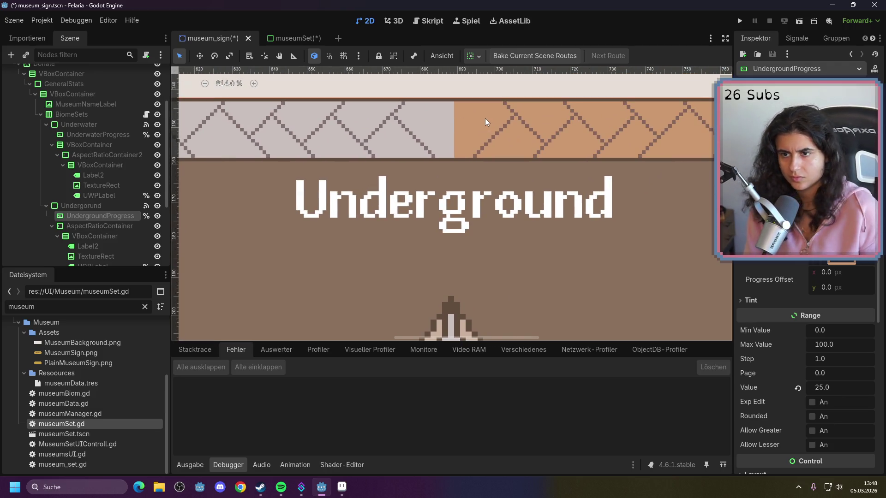
click(298, 39)
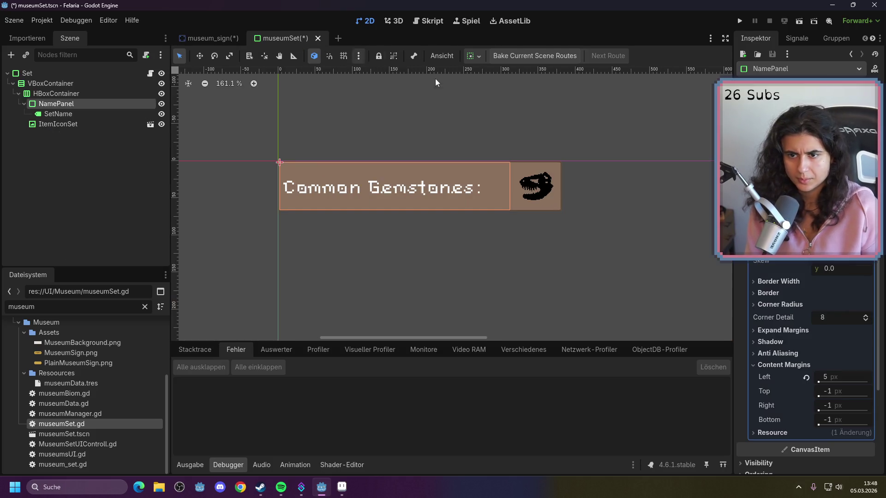
click(549, 204)
click(76, 74)
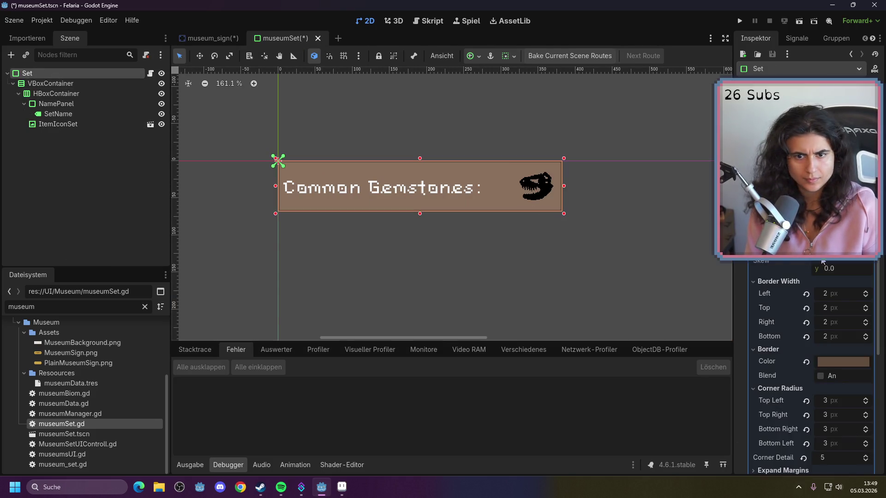
Lighten the Set node's background behind the dinosaur icon to a pale orange tone
click(842, 362)
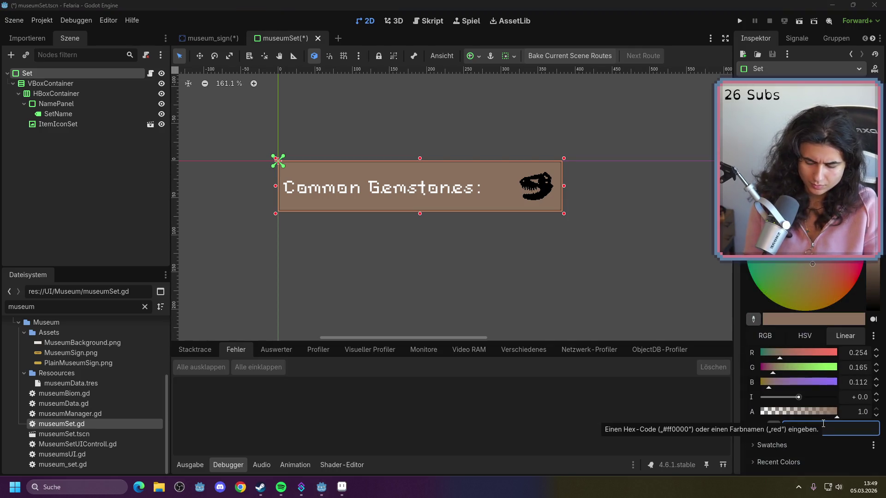
key(Return)
click(549, 308)
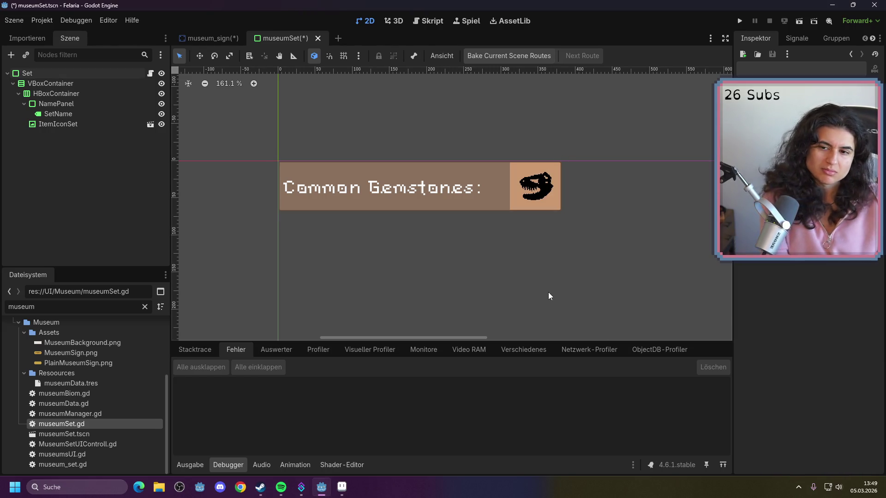
drag(470, 286, 561, 322)
scroll(566, 294, up, 3)
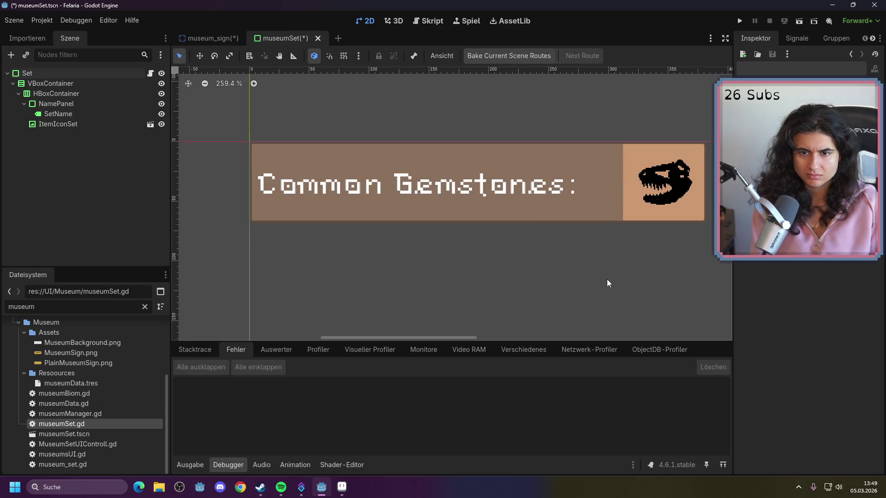
scroll(266, 222, up, 1)
scroll(455, 245, down, 2)
scroll(488, 251, down, 1)
scroll(446, 253, right, 2)
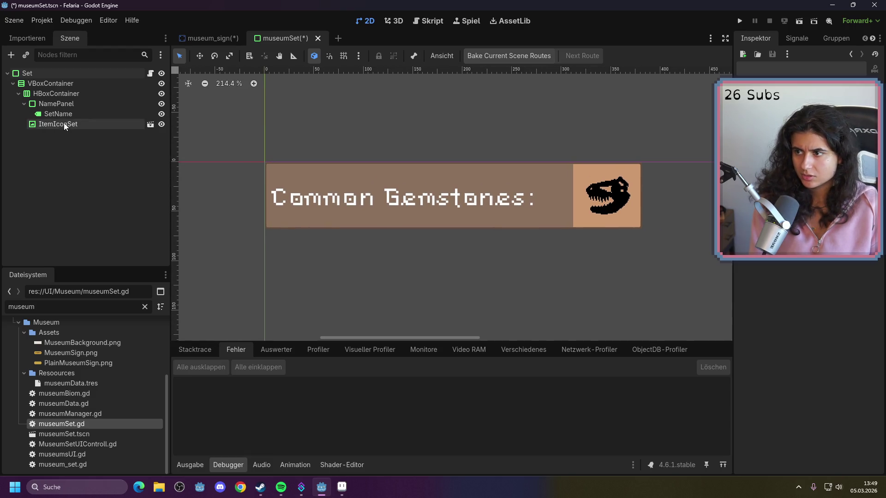
Reselect the root Set node and bring up its style resource options
click(67, 102)
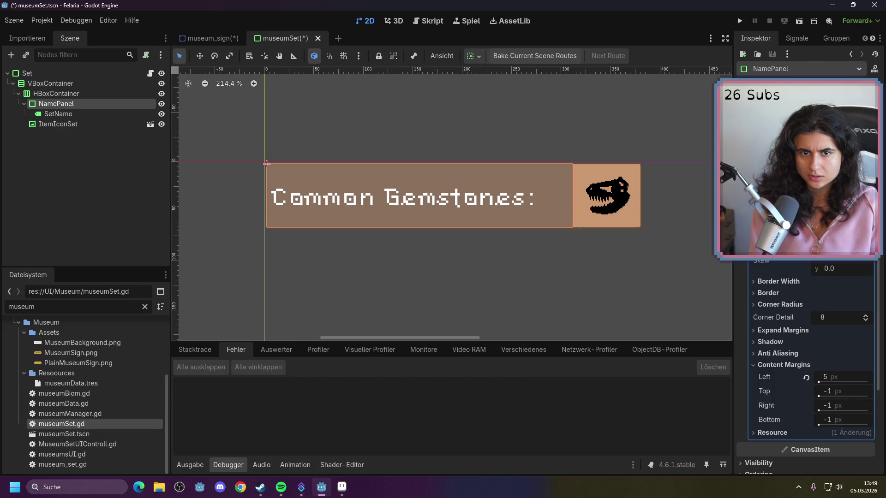
click(78, 73)
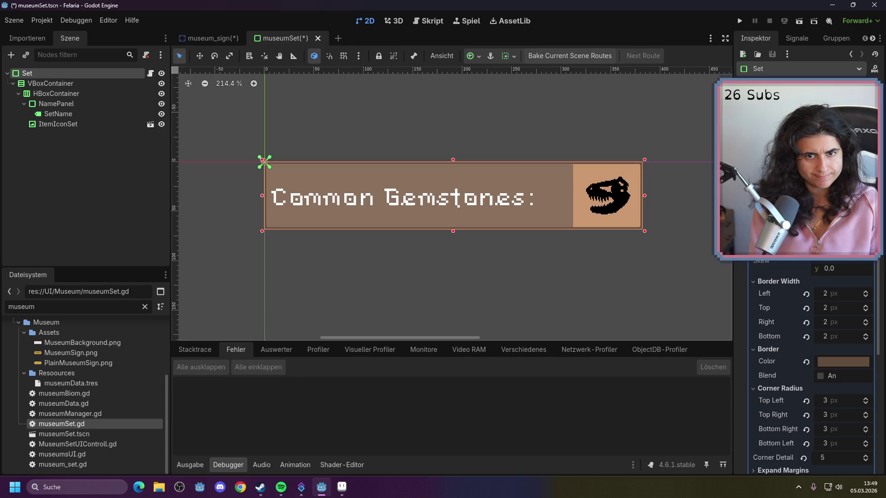
click(867, 249)
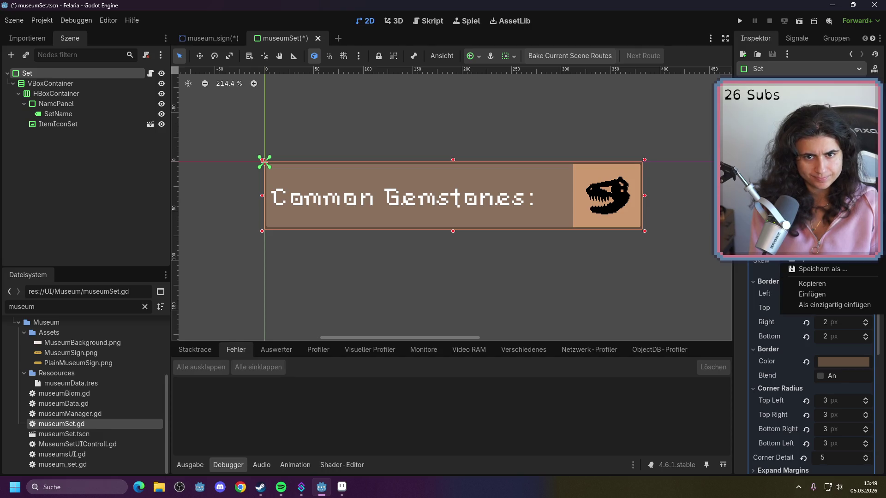
Choose to save the Set style resource and navigate to res://UI/Museum/Assets
click(841, 271)
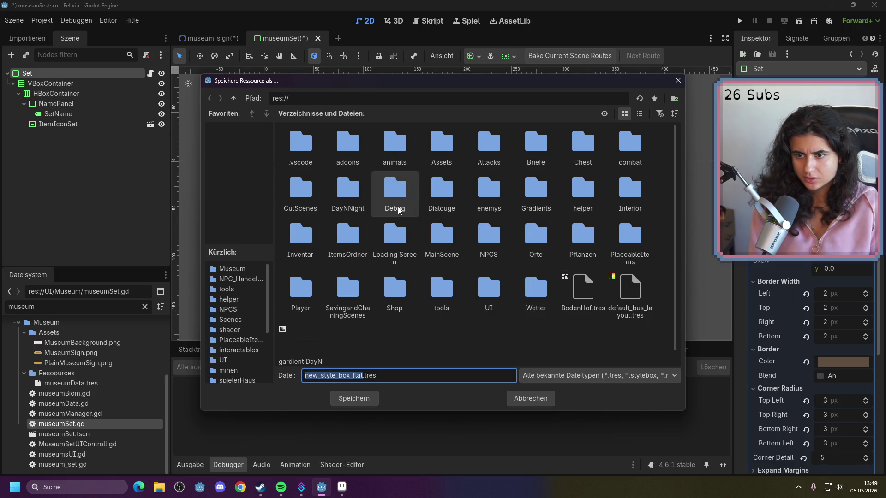
double_click(477, 293)
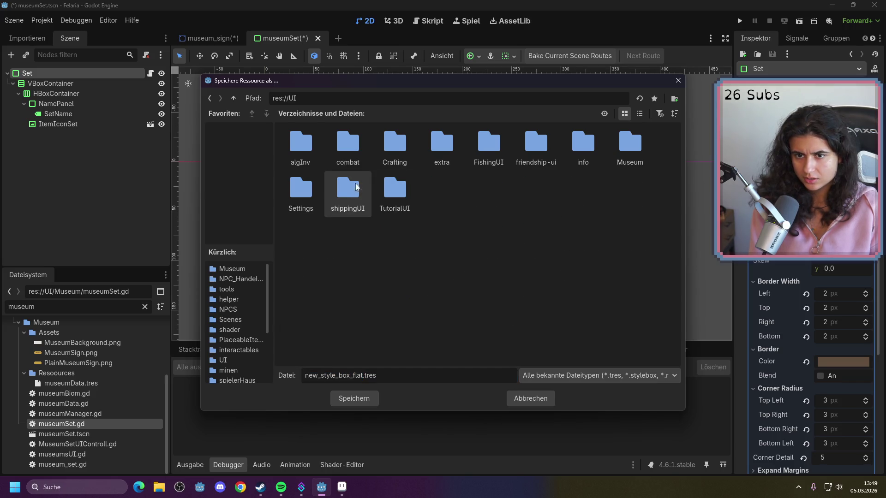
double_click(635, 159)
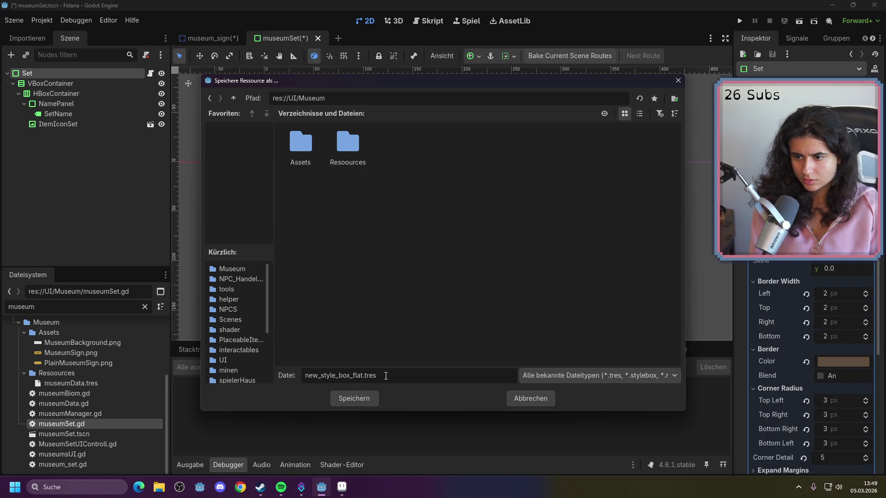
double_click(308, 165)
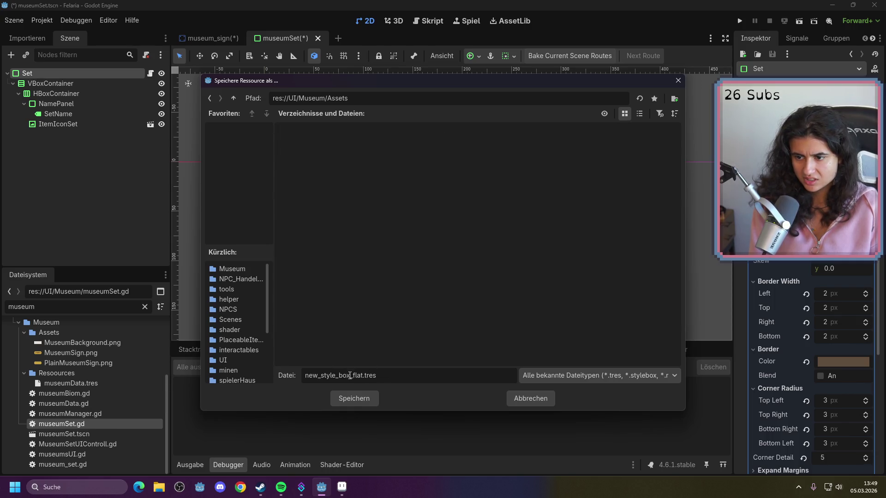
Replace the default file name with SetStyleUnderground.tres
drag(361, 375, 303, 375)
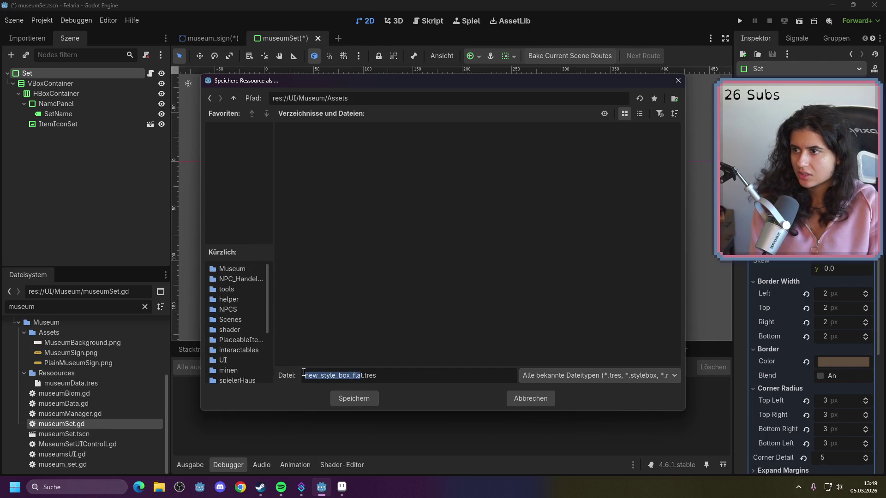
key(BackSpace)
text(Set)
text(Styleunde)
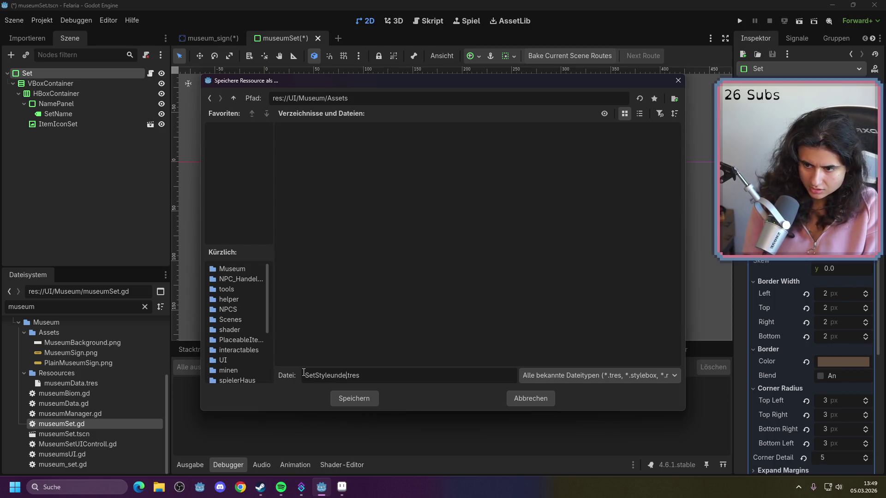
key(BackSpace)
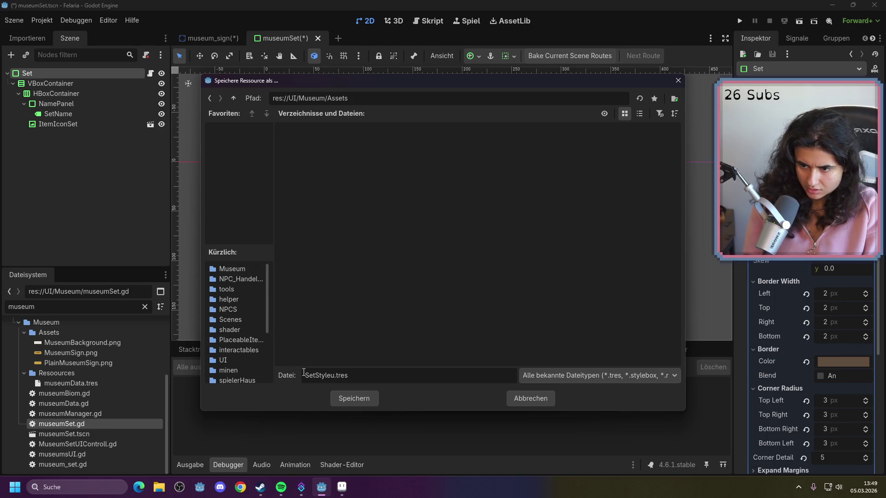
text(Undergro)
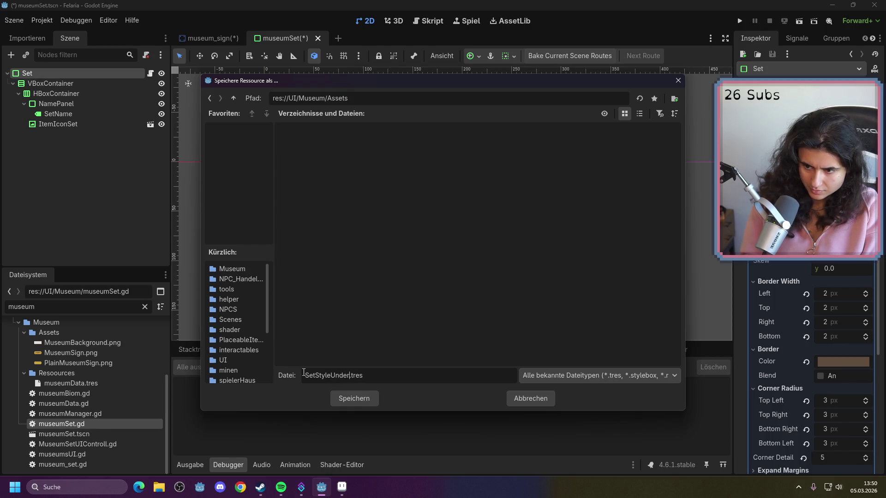
text(und)
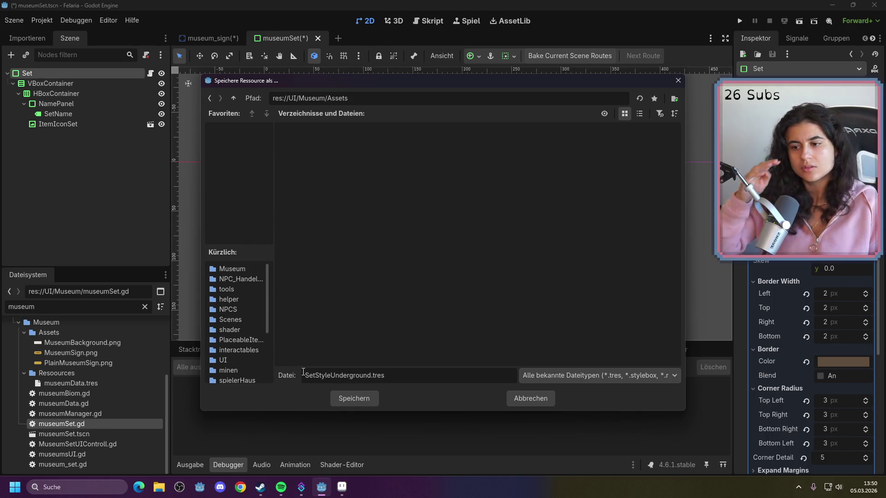
Save SetStyleUnderground.tres, then save the NamePanel style box as SetNameStyleUnderground.tres
click(358, 404)
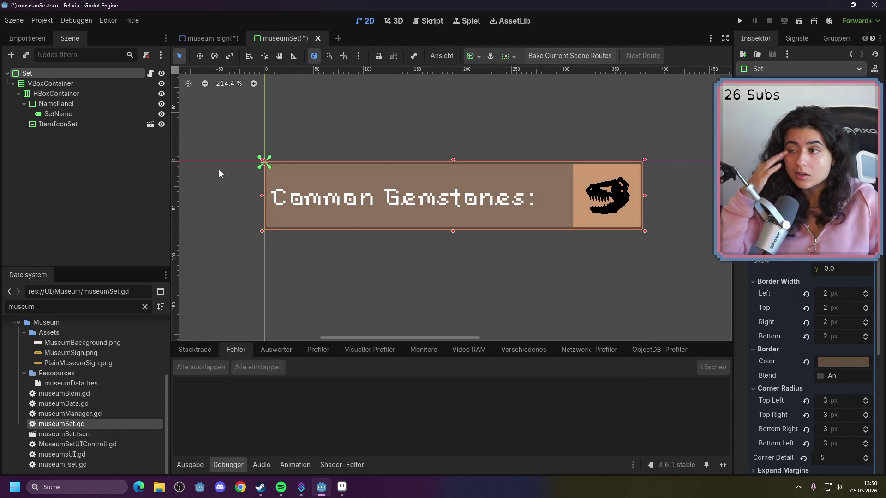
click(76, 103)
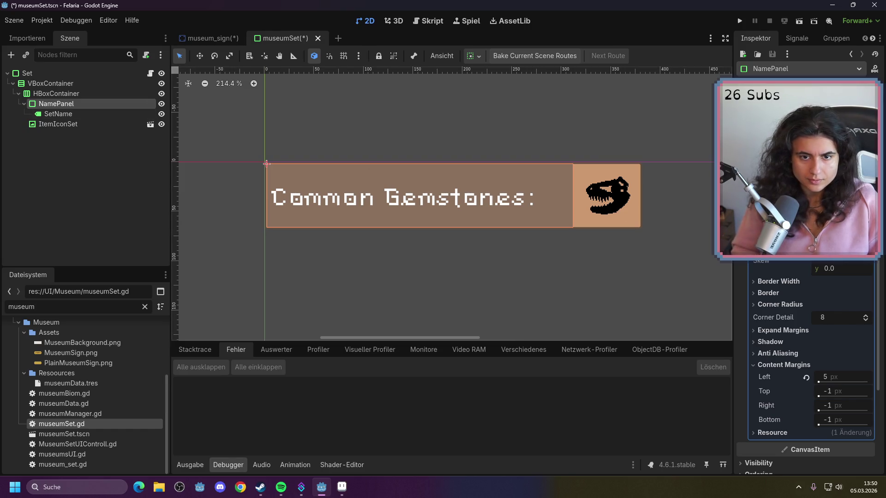
right_click(784, 193)
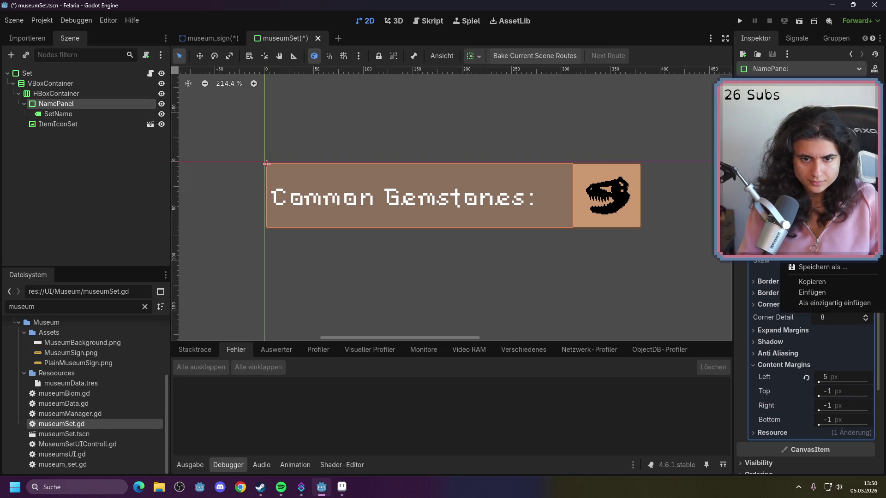
click(837, 263)
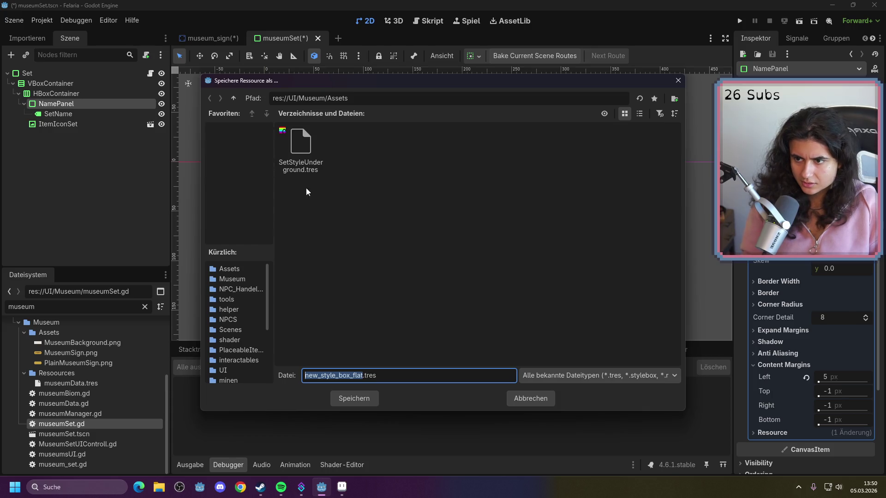
click(302, 152)
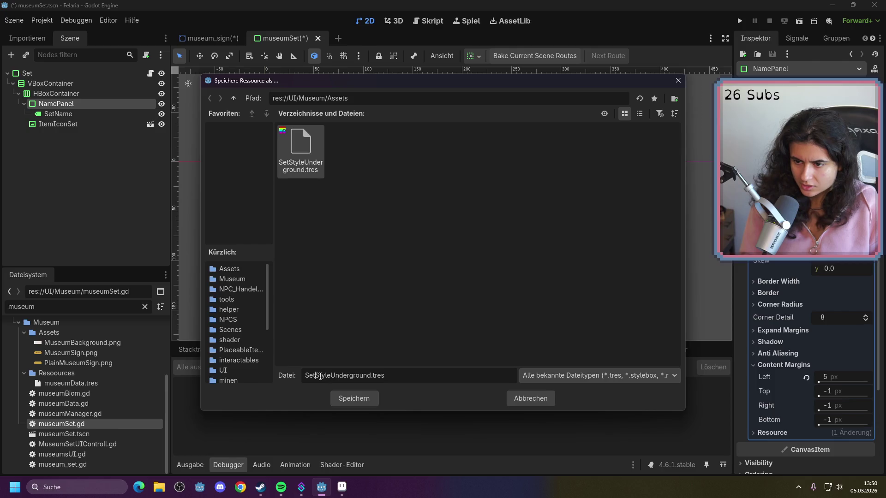
text(Name)
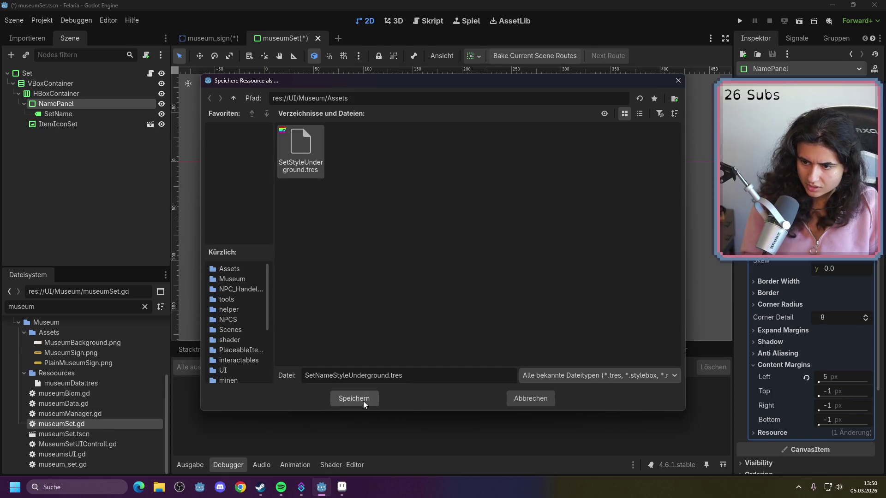
click(364, 399)
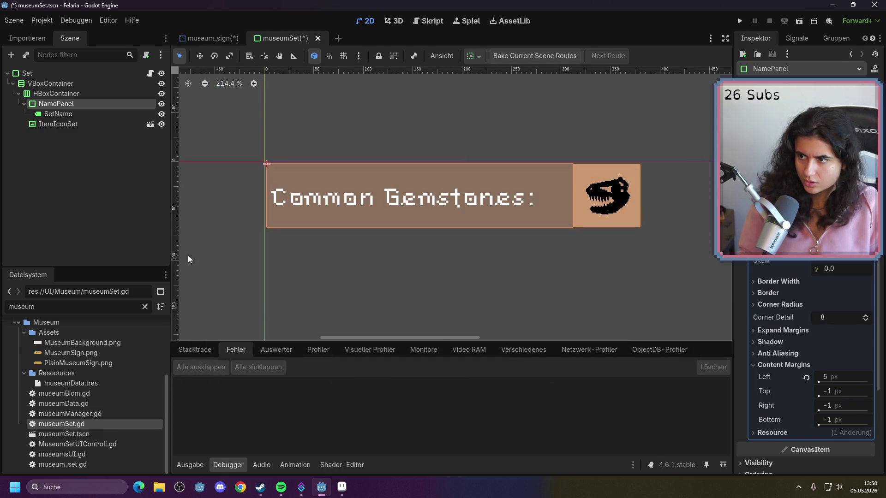
click(91, 200)
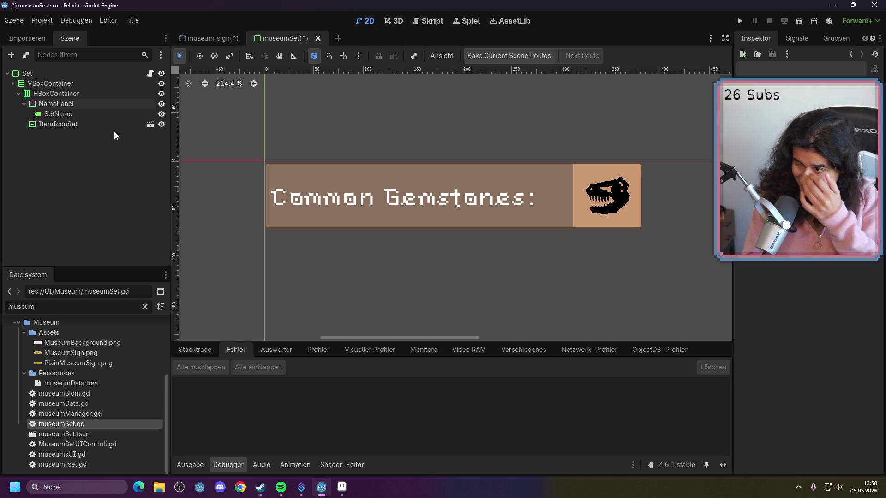
click(82, 108)
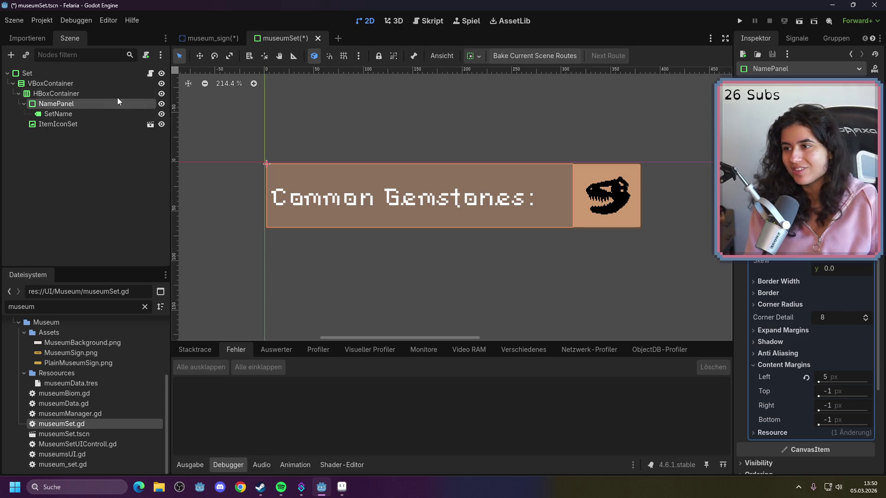
click(82, 76)
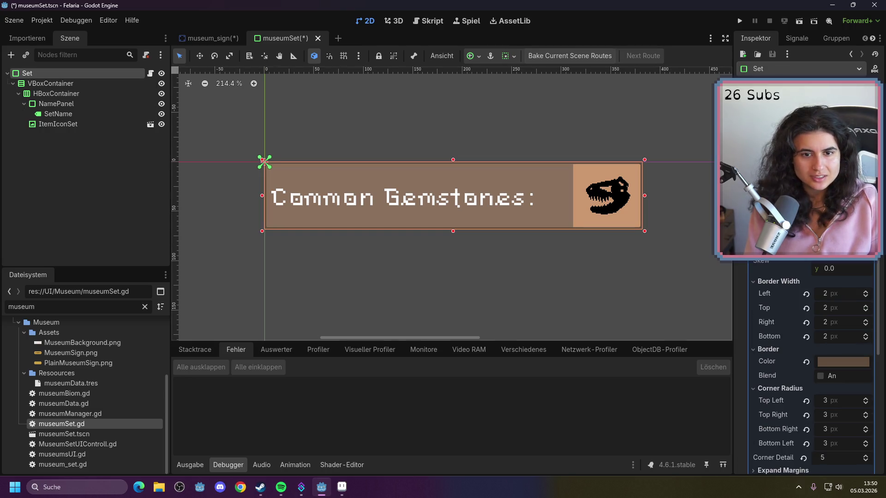
click(867, 129)
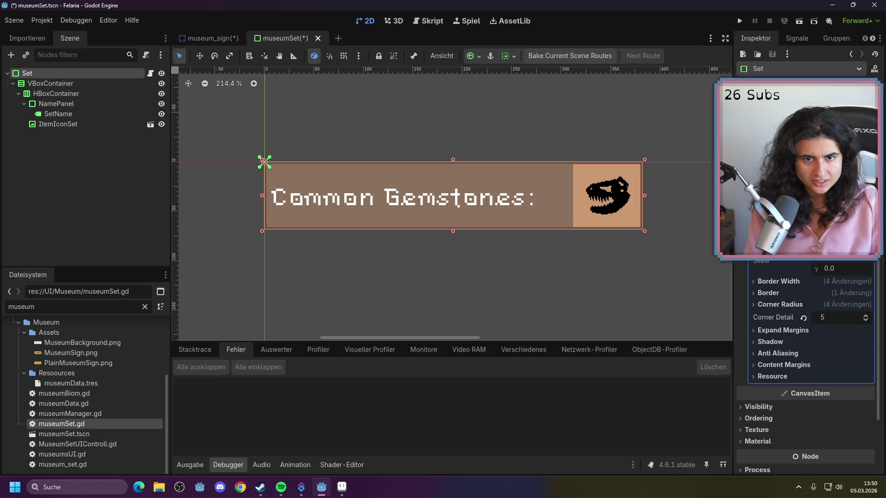
click(70, 104)
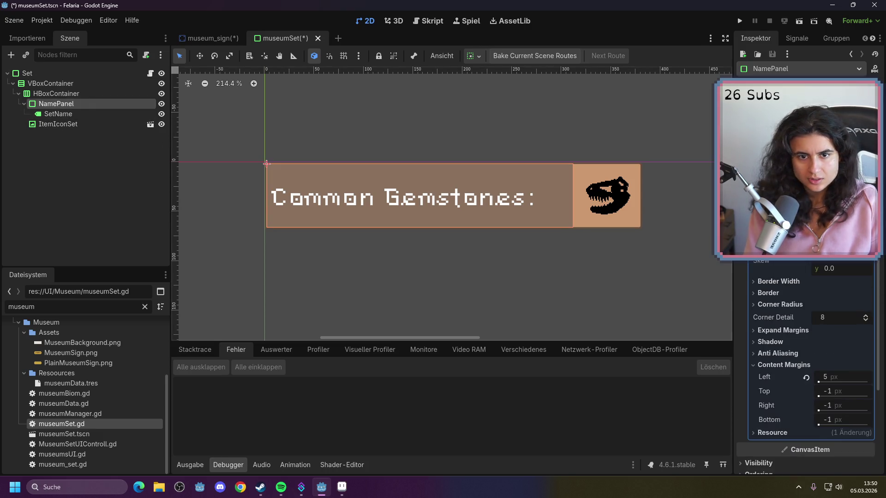
click(875, 213)
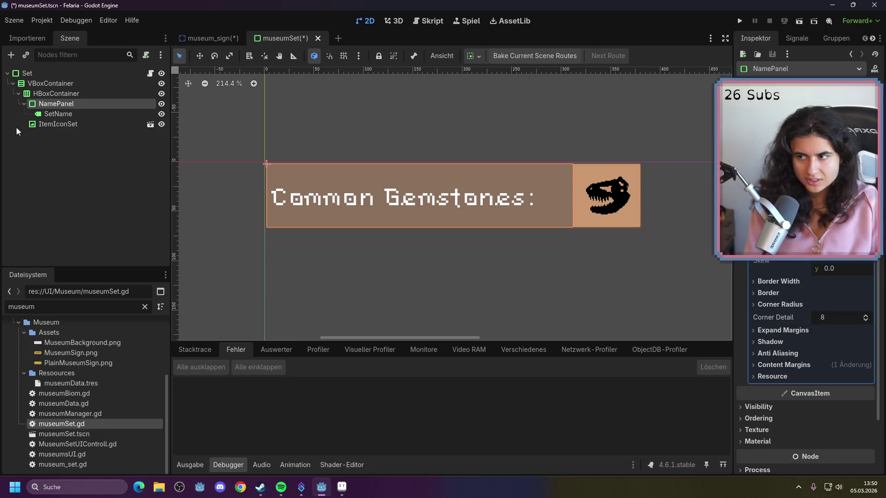
click(66, 74)
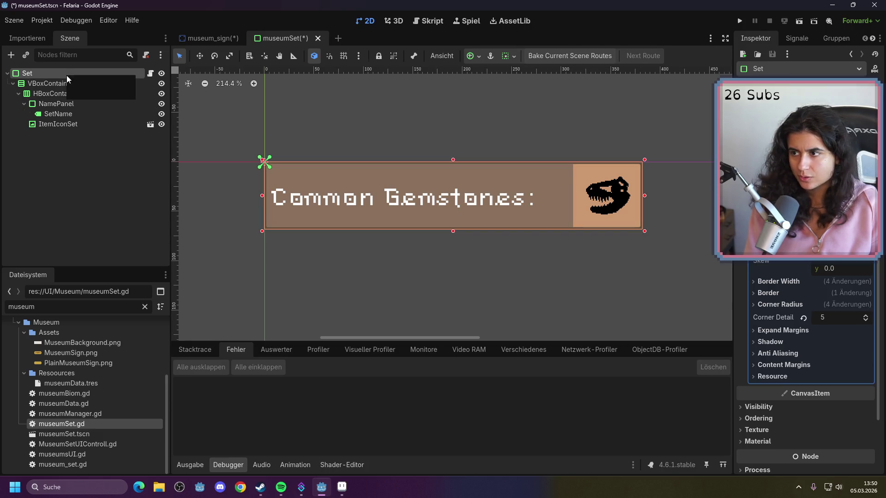
click(191, 38)
Paste a light blue colour value as the Set panel's background in museumSet
scroll(289, 171, down, 2)
scroll(327, 182, left, 5)
scroll(289, 203, up, 2)
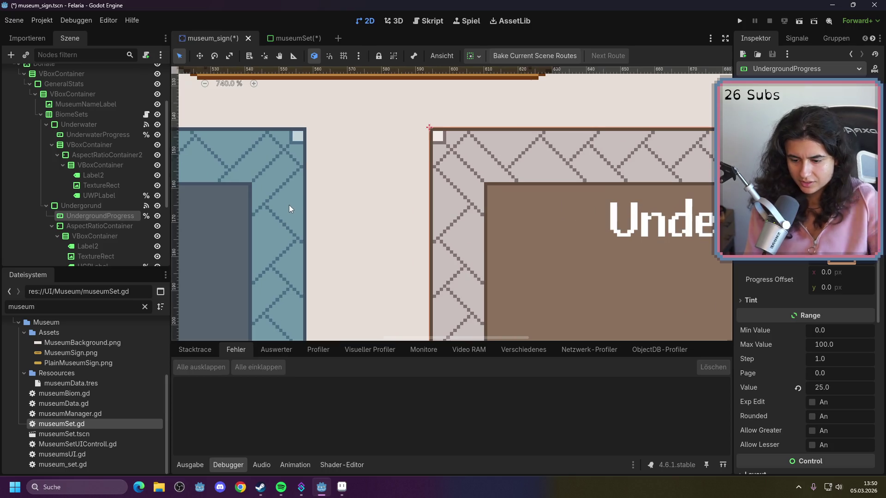
click(291, 38)
click(840, 230)
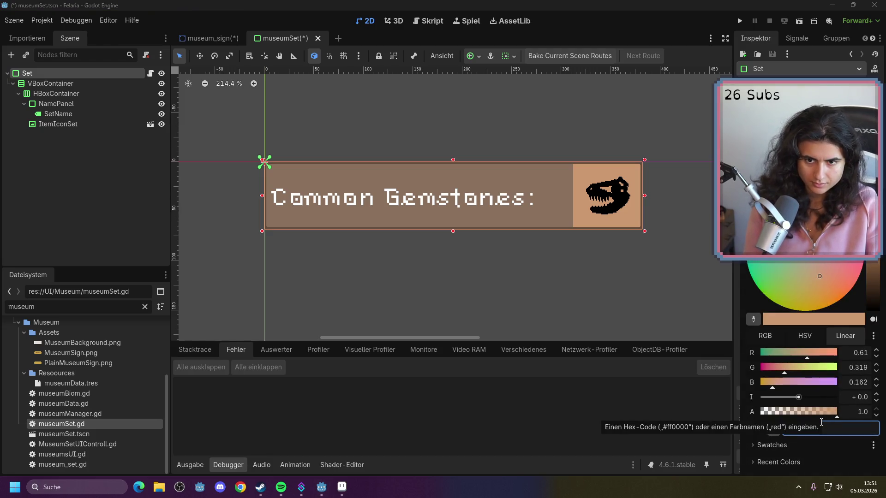
key(ctrl+v)
key(Return)
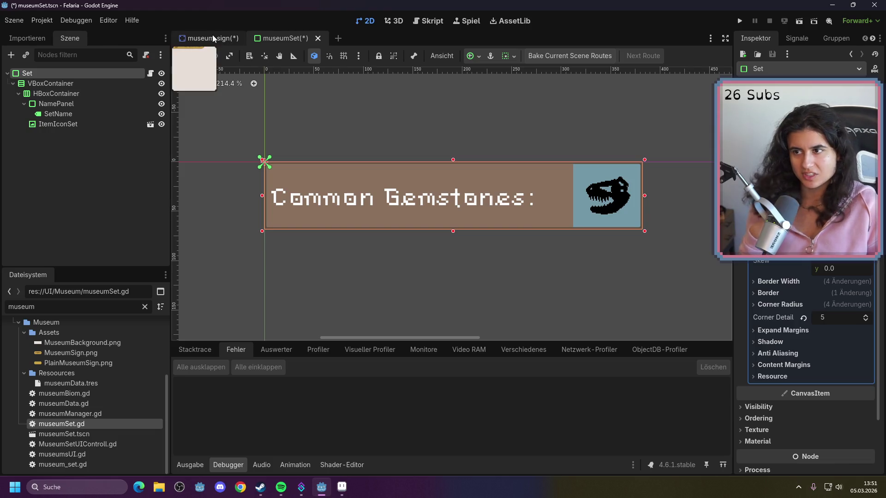
Give the NamePanel a bluish grey background, using the Underwater panel as reference
click(212, 39)
drag(281, 200, 435, 202)
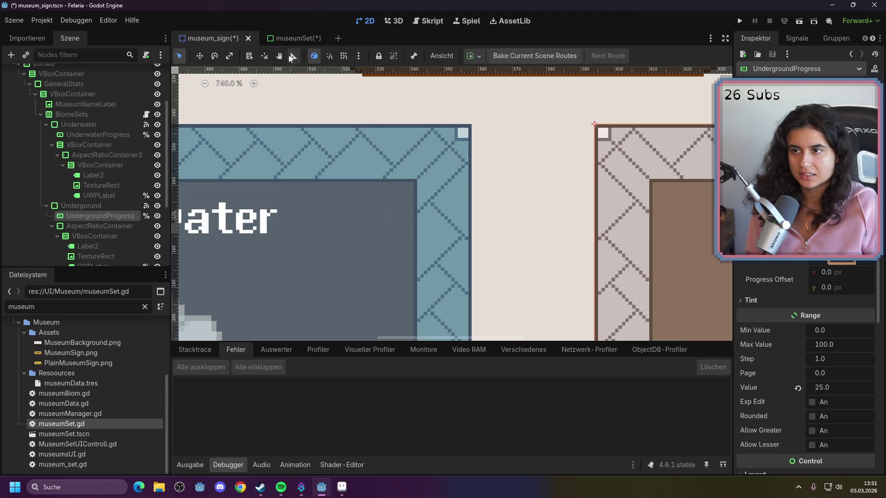
click(299, 37)
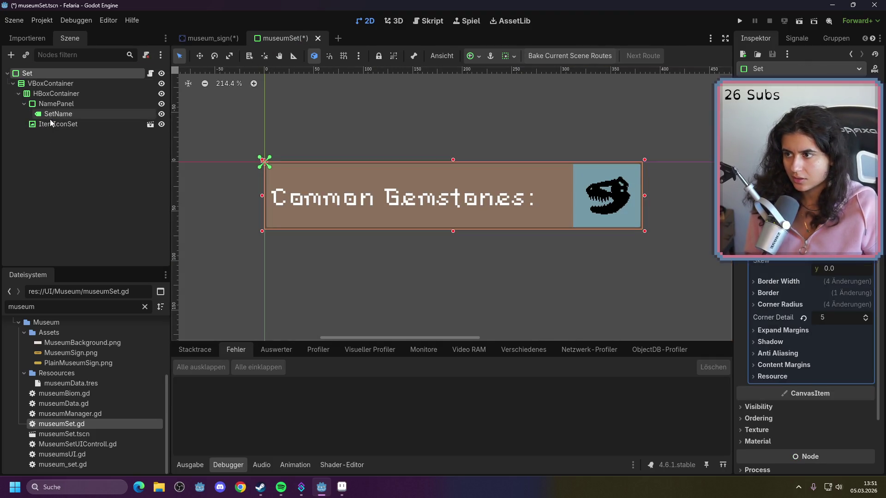
click(52, 104)
click(840, 228)
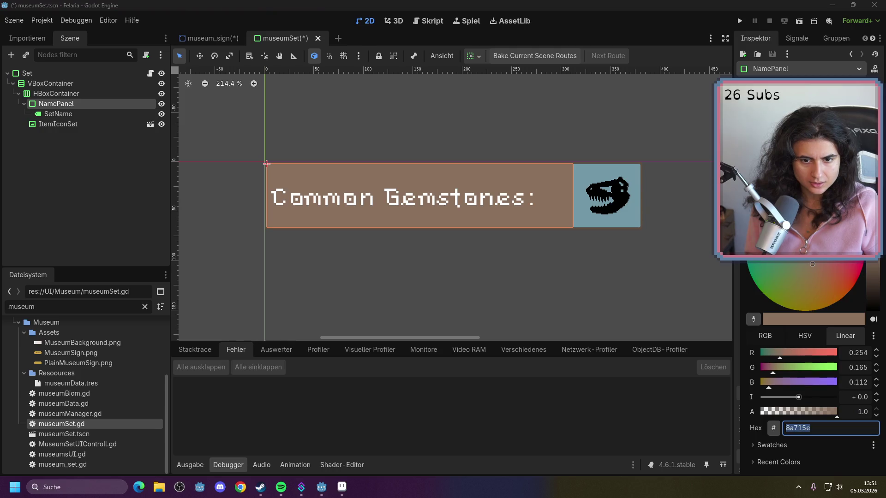
click(641, 290)
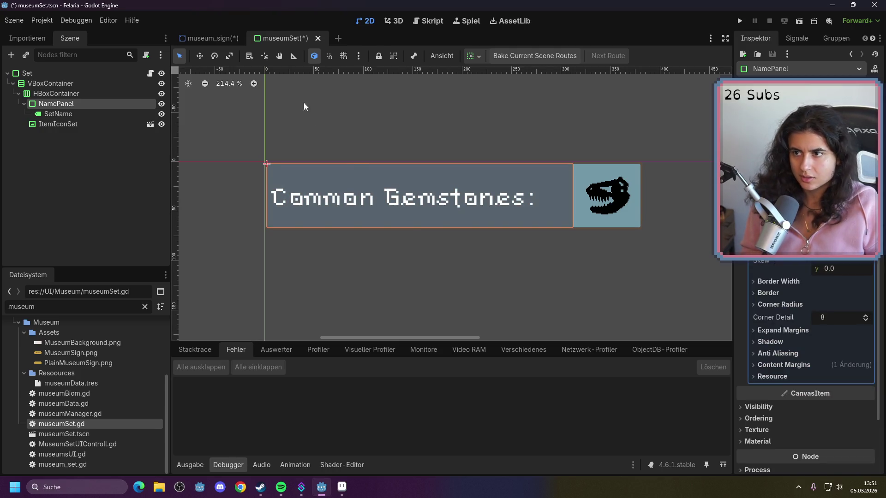
Change the Set panel's border colour from brown to a slate grey-blue
click(219, 39)
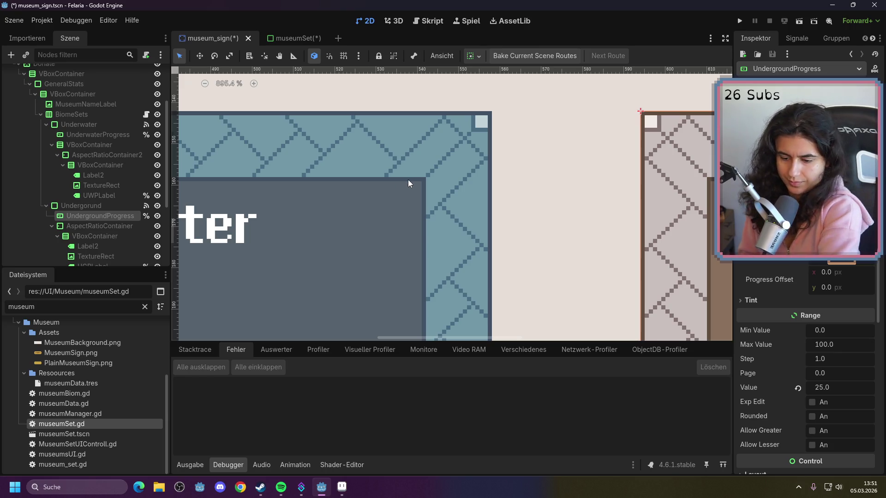
click(292, 42)
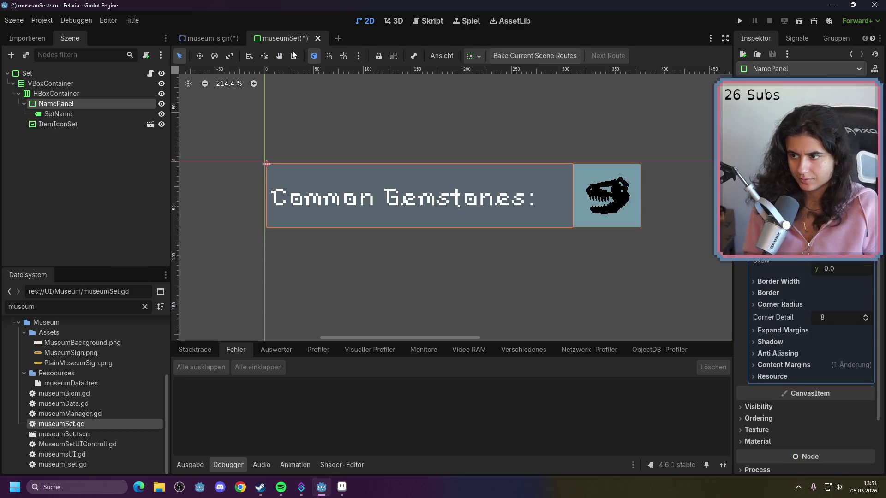
click(27, 73)
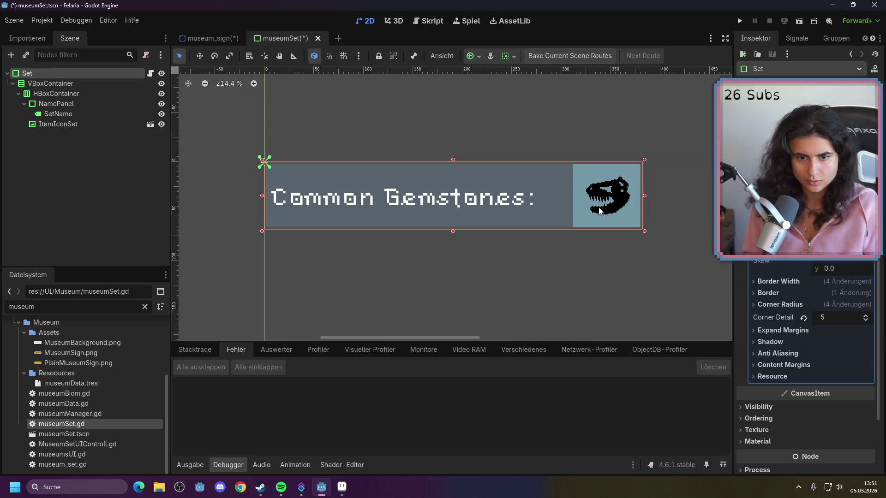
click(793, 306)
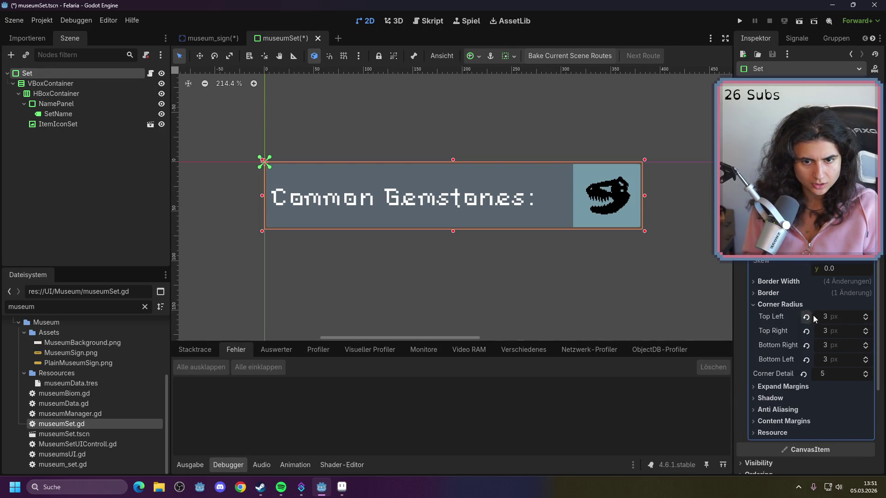
click(785, 293)
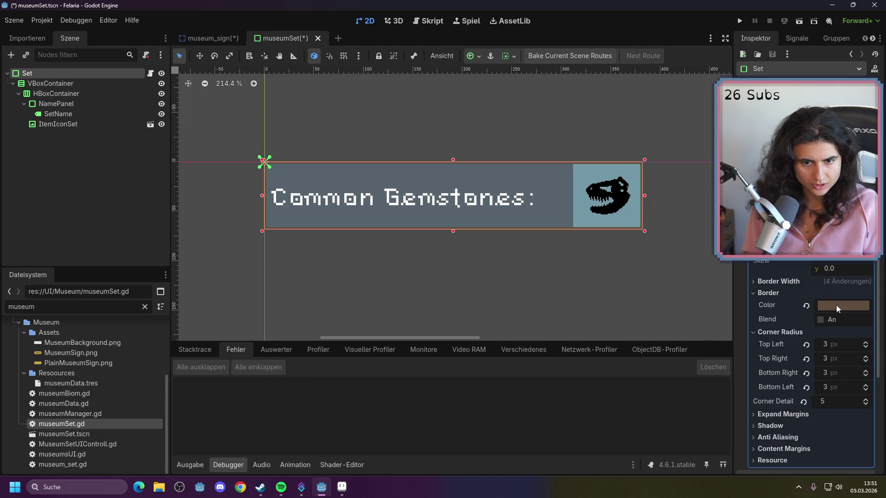
click(835, 306)
click(604, 258)
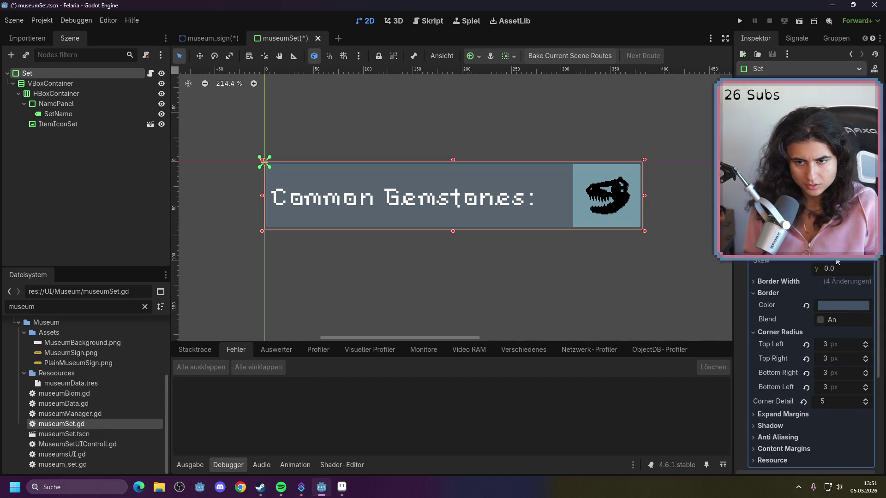
click(604, 261)
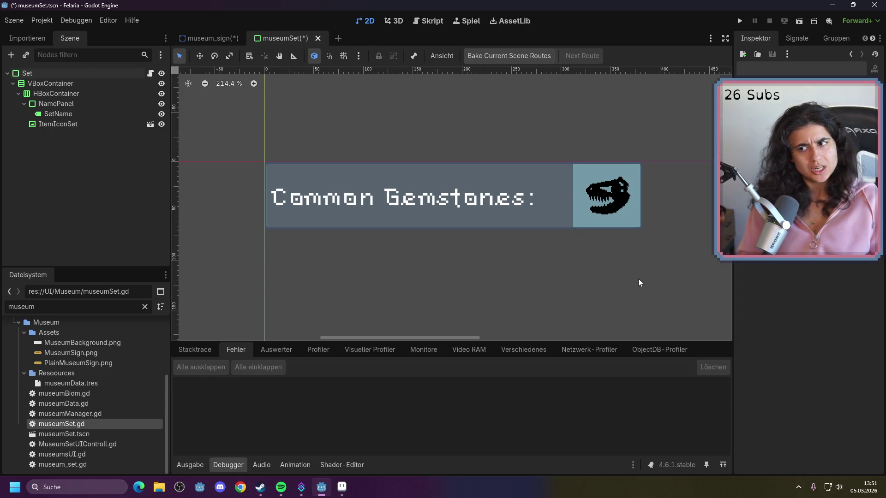
Save the Set panel's style box as SetStyleUnderwater.tres in UI/Museum/Assets
scroll(475, 270, up, 1)
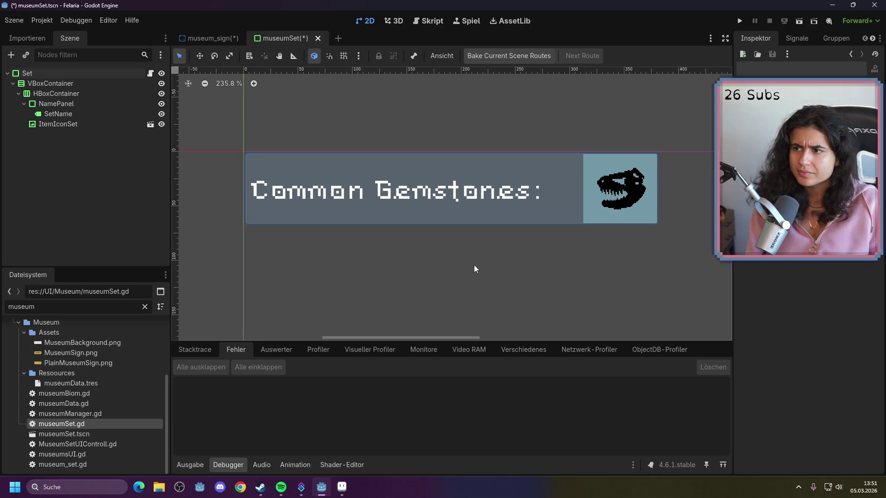
click(93, 76)
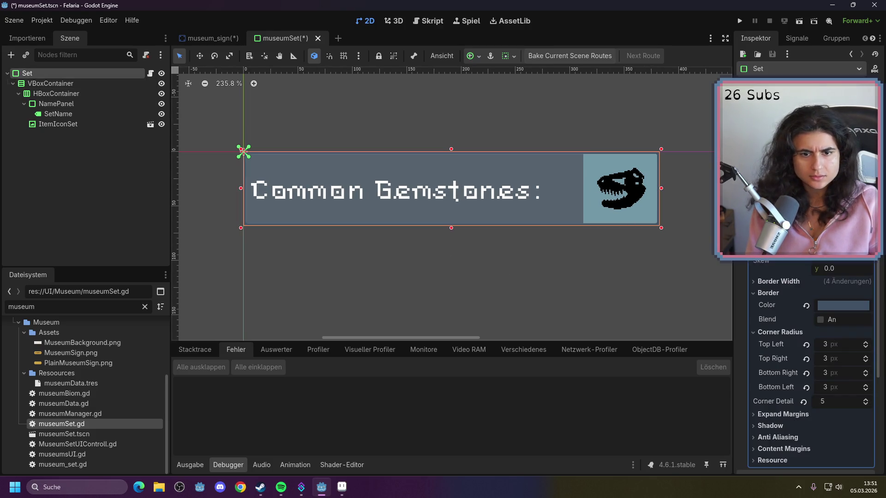
click(866, 136)
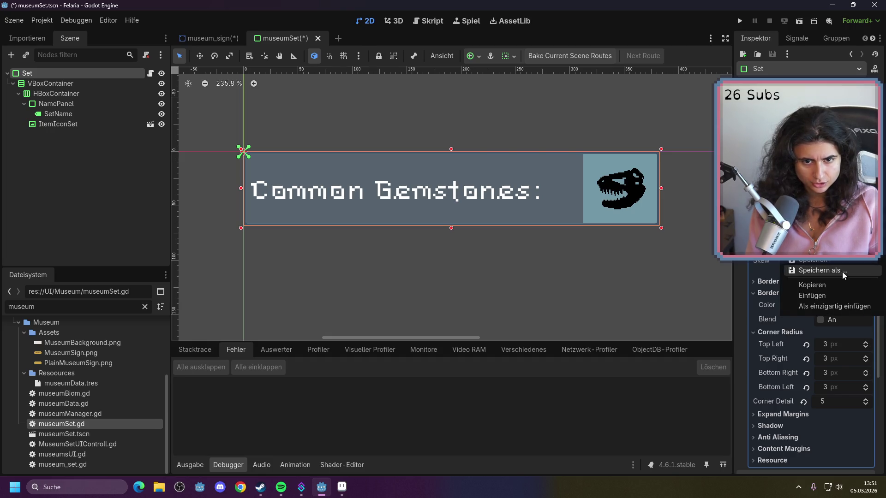
click(842, 271)
click(347, 147)
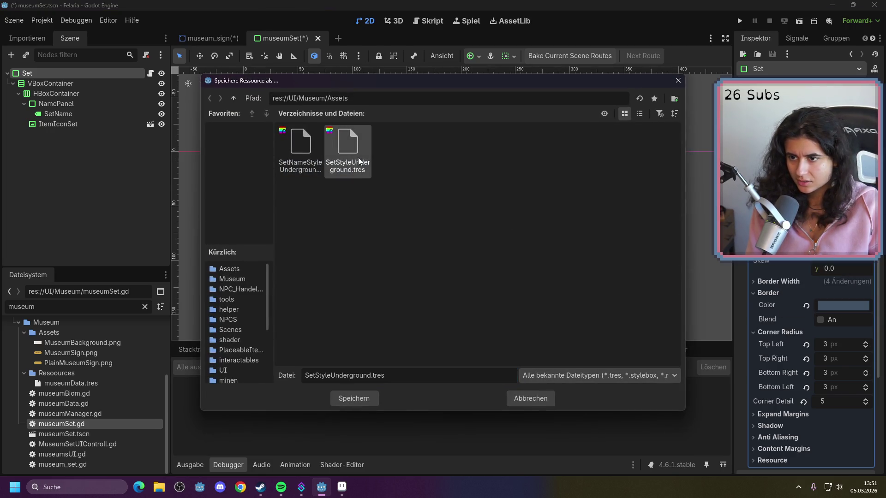
drag(348, 381, 352, 383)
text(water)
click(366, 395)
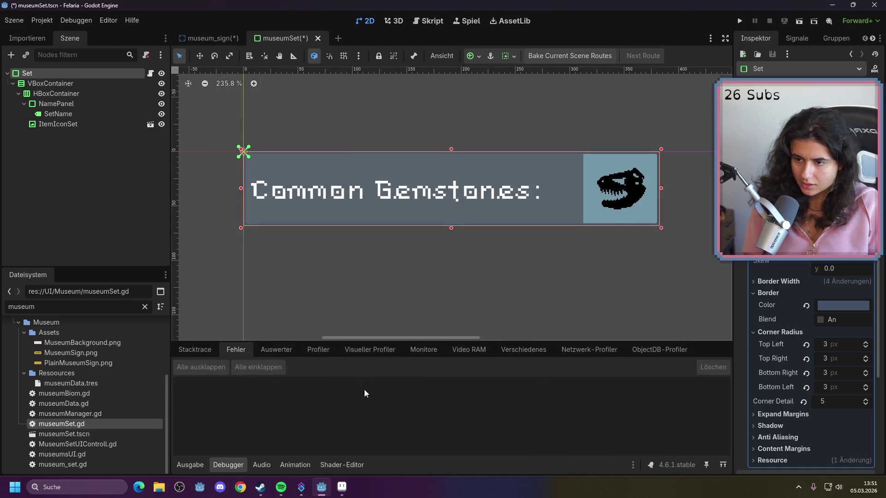
Save the NamePanel's style box as SetNameStyleUnderwater.tres beside the Underground files
click(76, 102)
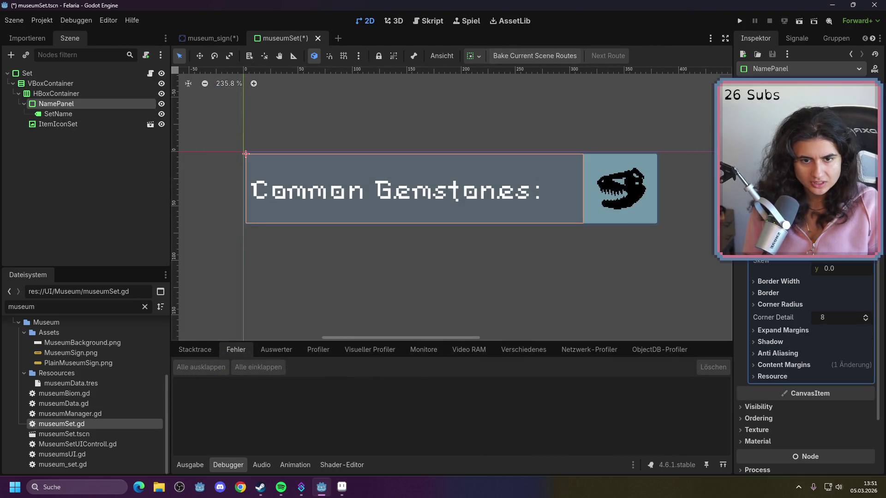
click(867, 249)
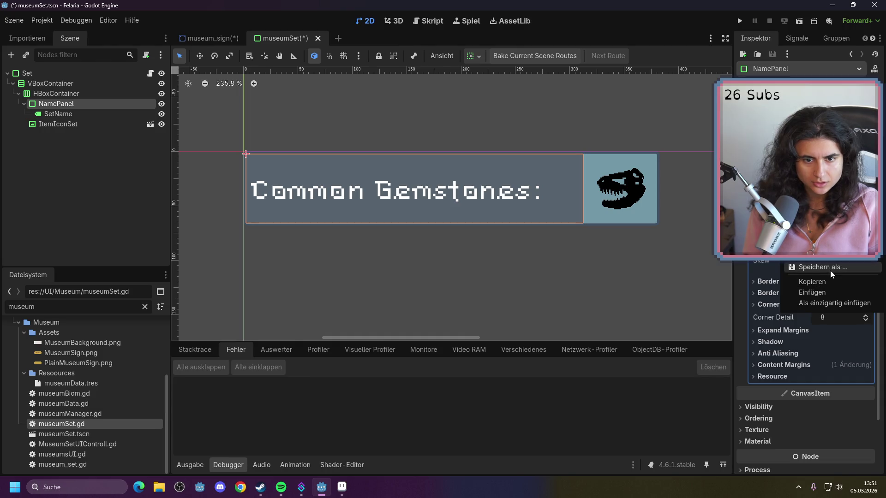
click(829, 271)
click(300, 170)
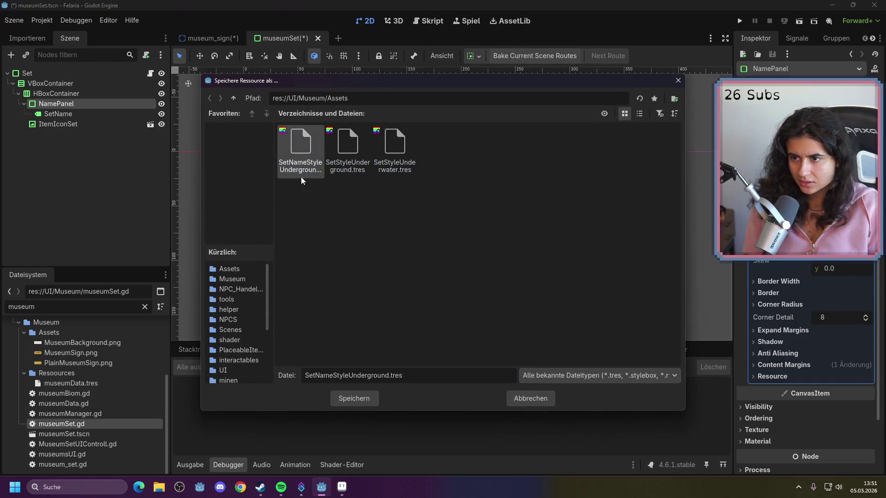
key(BackSpace)
key(BackSpace)
key(BackSpace)
text(water)
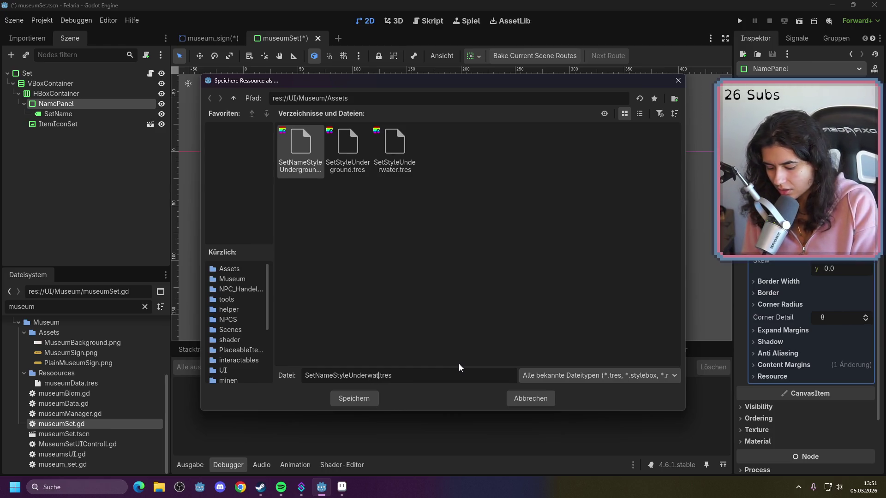
click(368, 396)
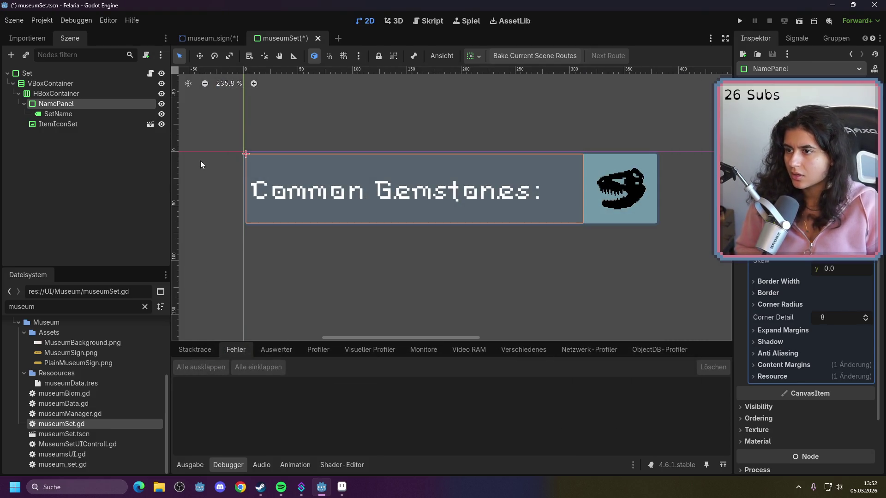
Preload the four SetStyle and SetNameStyle .tres files as constants in museum_set.gd
click(150, 73)
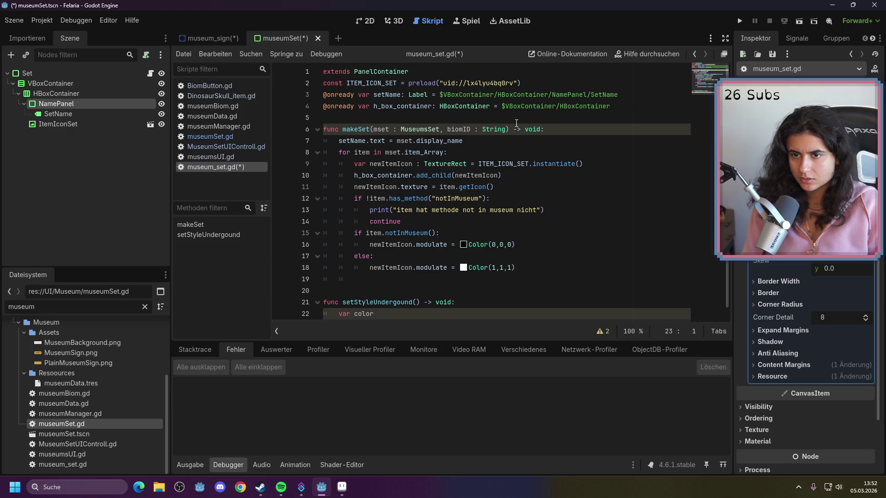
click(623, 109)
key(Return)
key(Return)
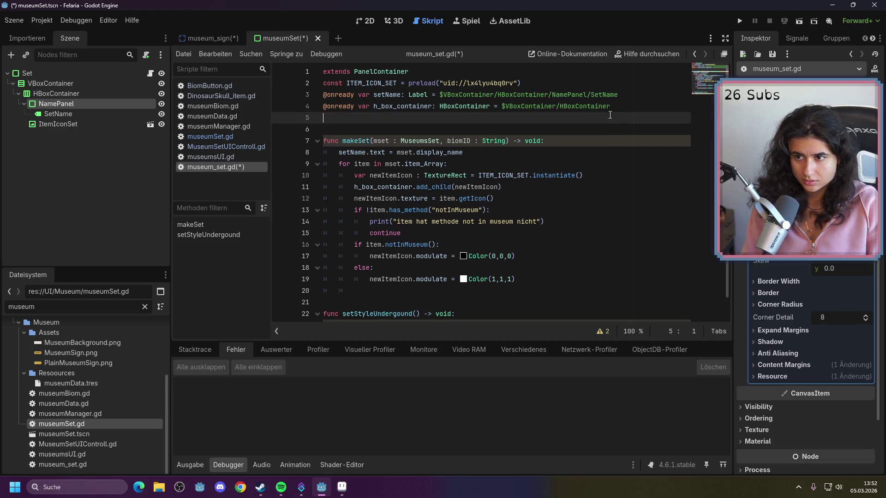
double_click(30, 307)
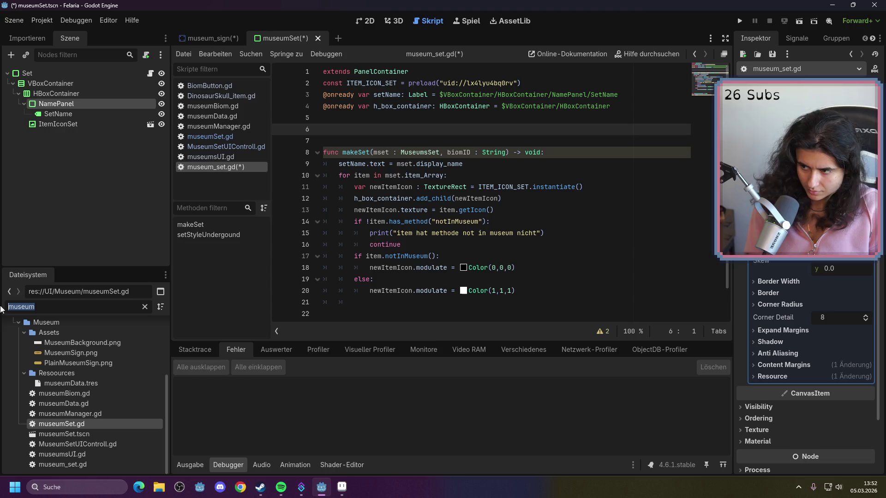
text(setst)
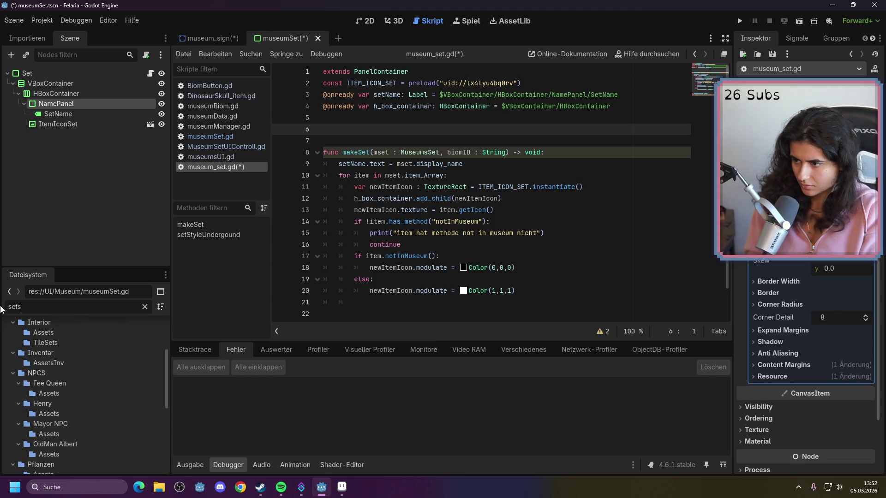
click(78, 365)
click(145, 307)
click(90, 426)
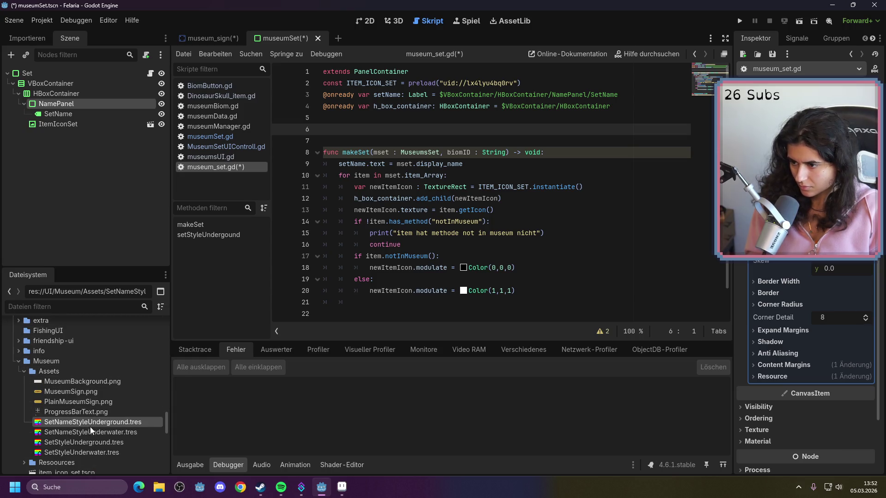
shift+click(92, 452)
mouse_move(87, 422)
mouse_down()
mouse_move(337, 248)
mouse_move(343, 113)
mouse_up()
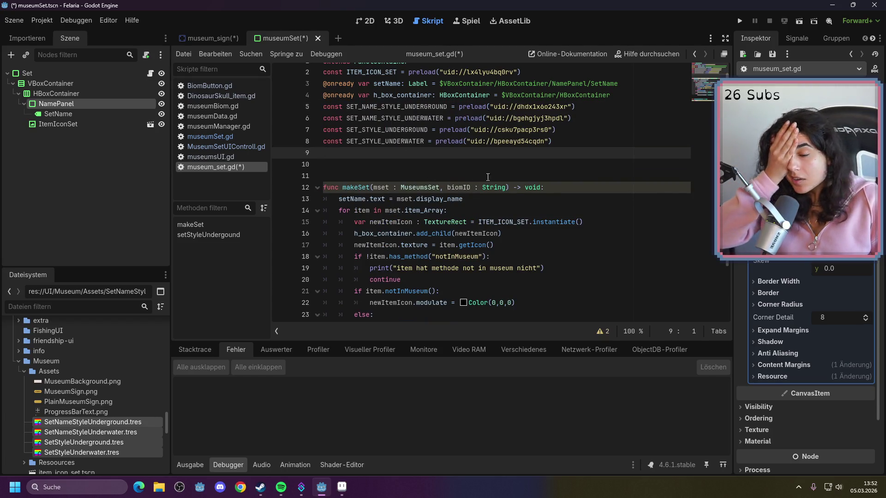
Delete the unfinished setStyleUndergound function from the script
scroll(602, 224, down, 1)
scroll(601, 224, down, 1)
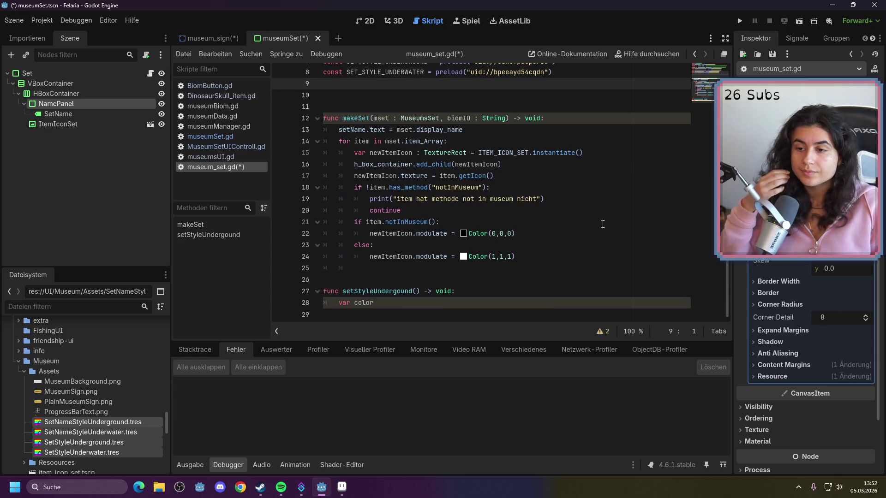
click(393, 302)
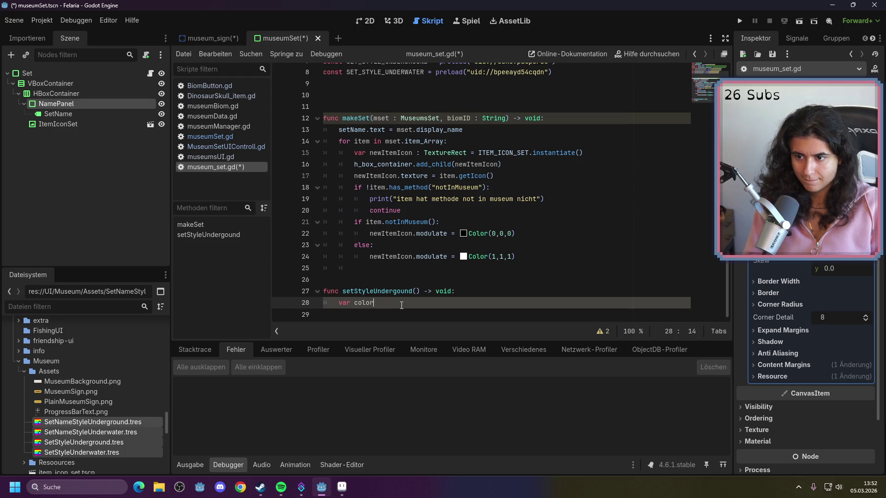
drag(401, 306, 319, 288)
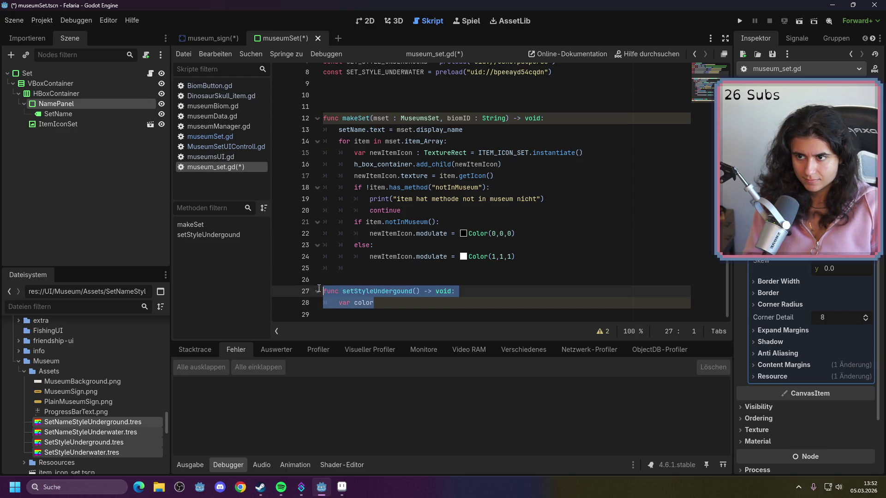
key(BackSpace)
key(BackSpace)
key(BackSpace)
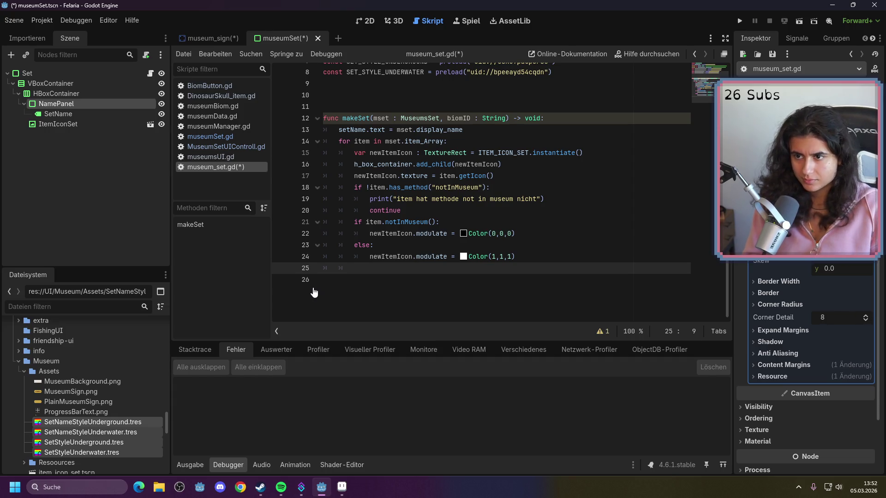
Insert an add_theme_stylebox_override call after the item loop in makeSet
scroll(313, 292, up, 1)
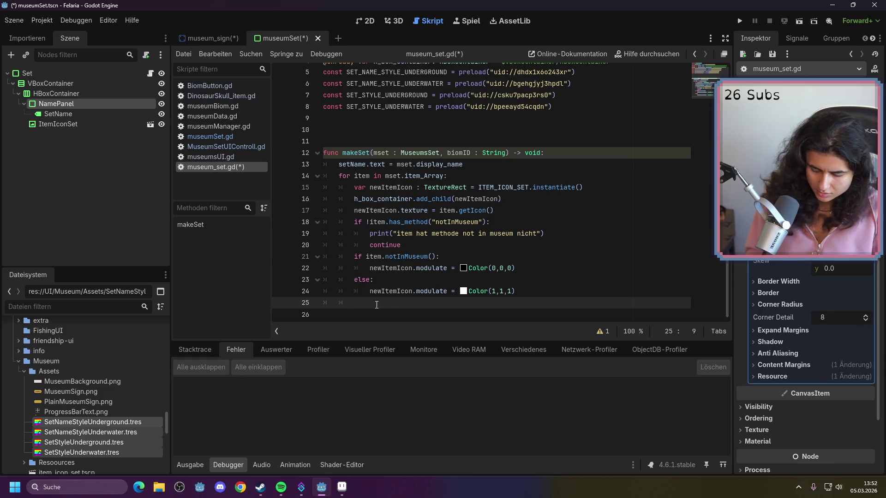
text(st)
key(BackSpace)
key(BackSpace)
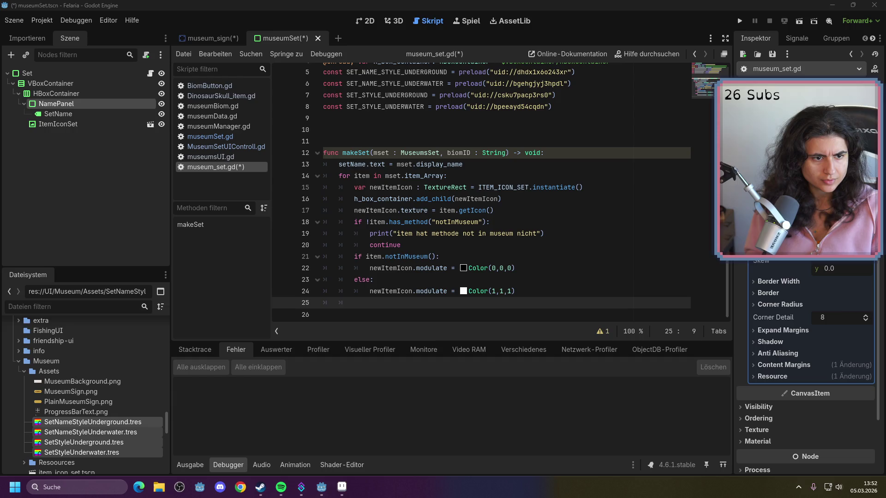
click(369, 303)
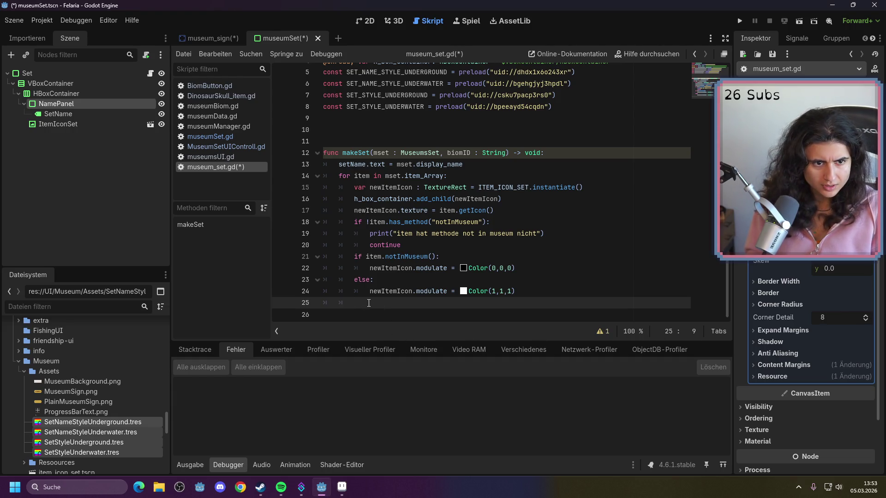
text(add)
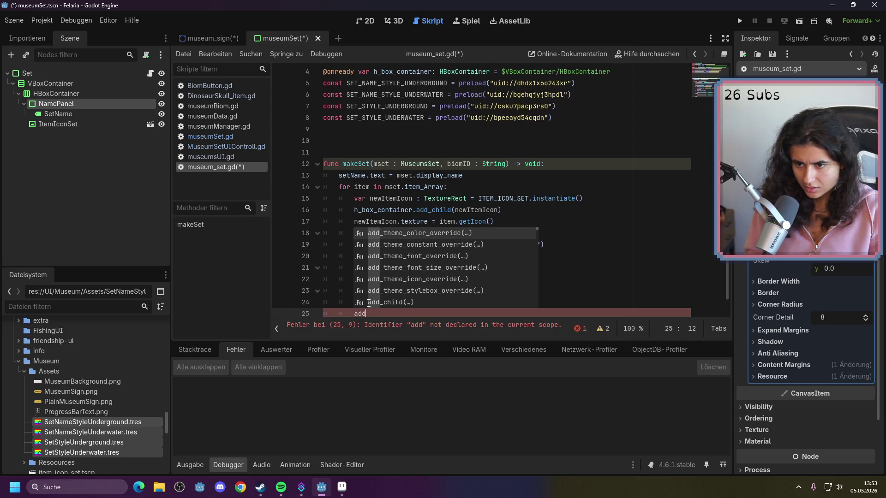
key(Down)
key(Down)
key(Down)
key(Return)
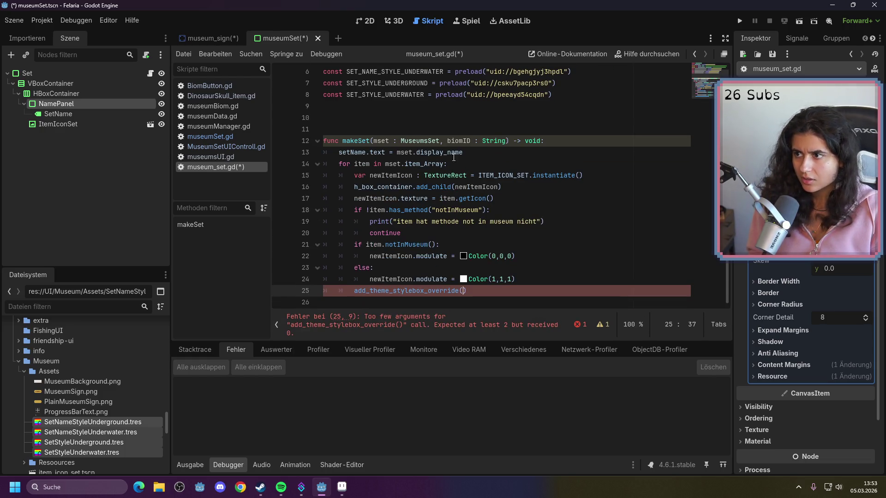
Pass SET_STYLE_UNDERGROUND, copied from its constant declaration, as the call's argument
scroll(455, 161, up, 1)
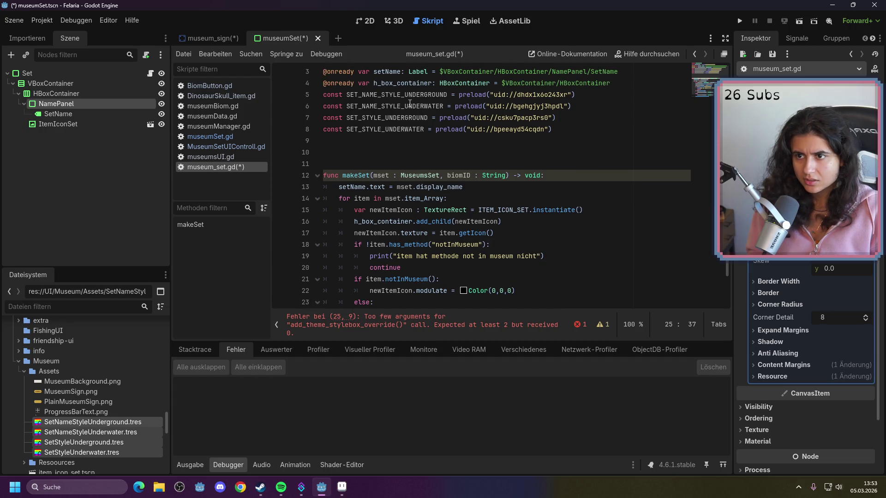
double_click(408, 117)
key(ctrl+c)
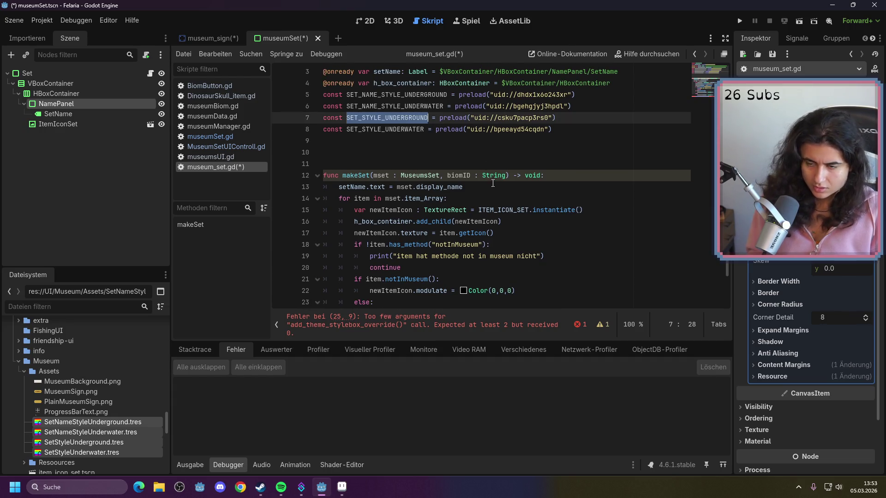
scroll(493, 187, down, 1)
click(463, 291)
key(ctrl+v)
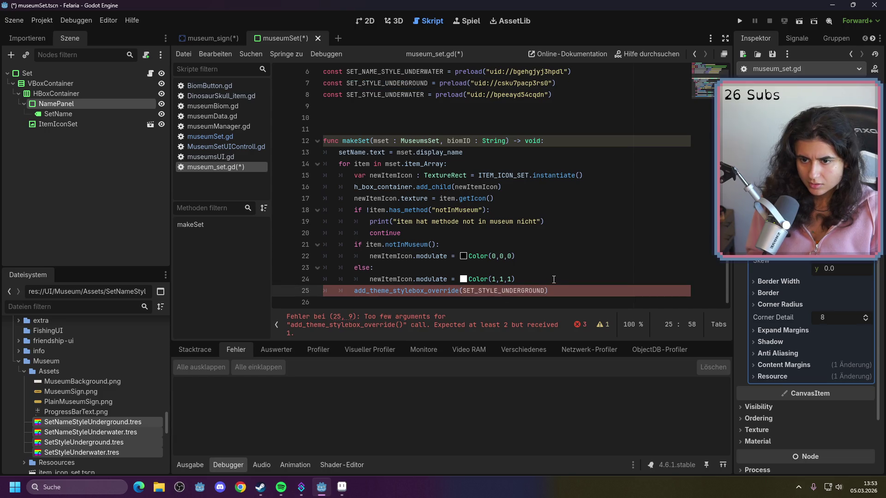
Add a 'match biomID:' line above the override call
click(562, 279)
key(Return)
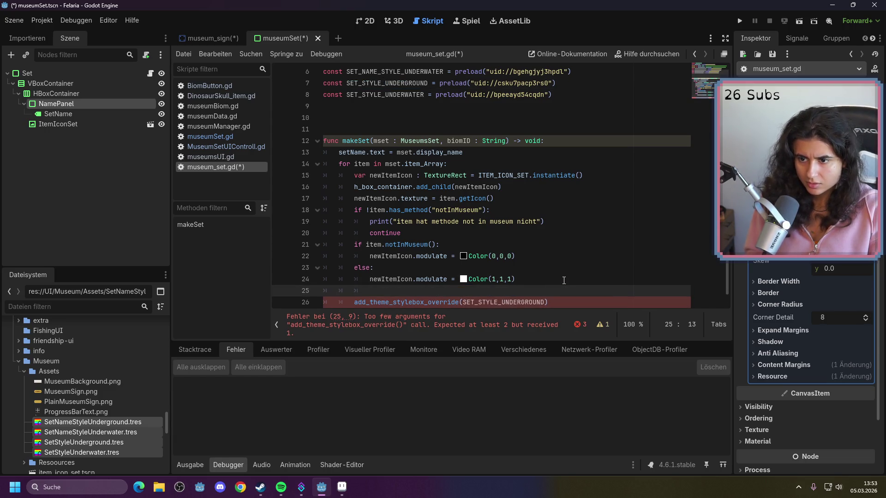
key(BackSpace)
text(match biomID:)
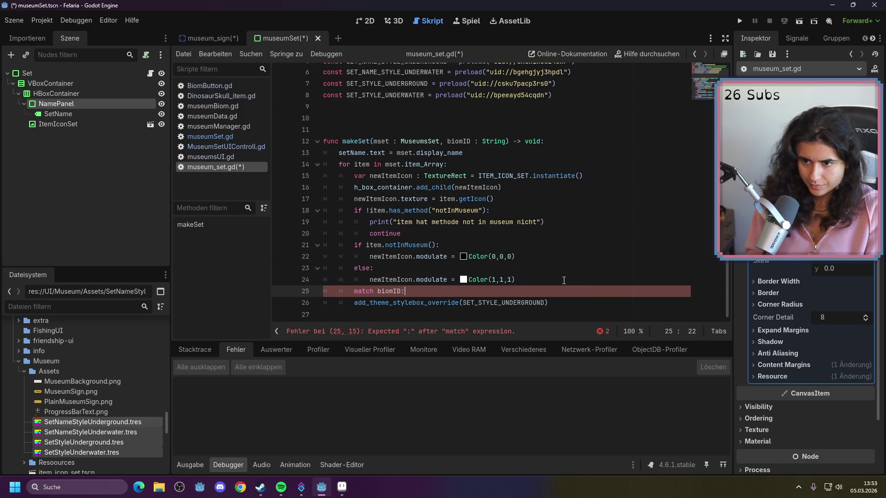
Add an "underground": case under match biomID and indent the override call beneath it
key(Return)
text(under)
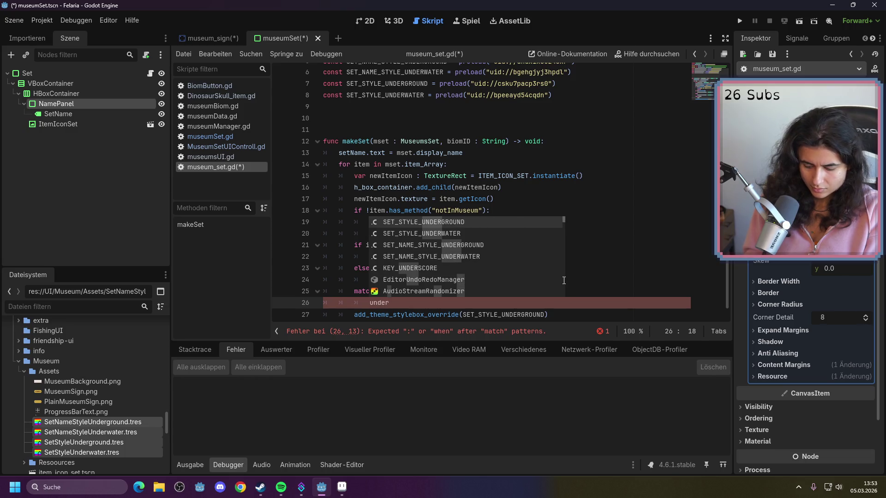
text(ground)
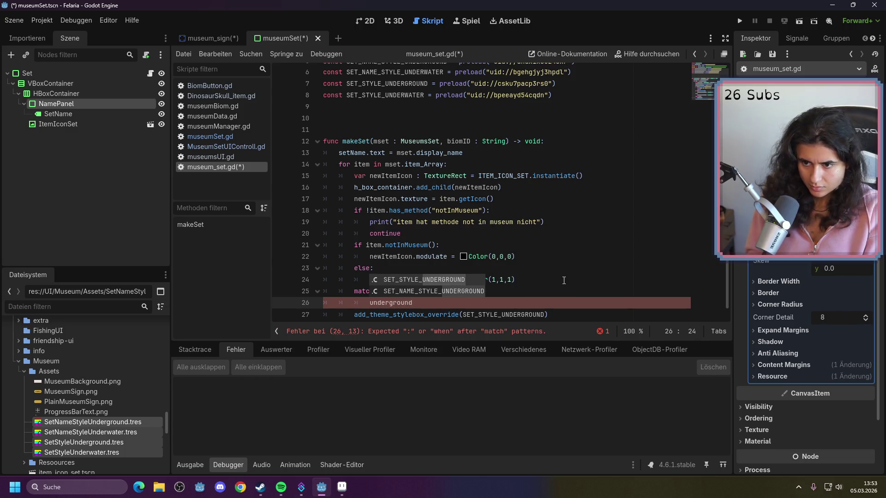
text(;)
key(Left)
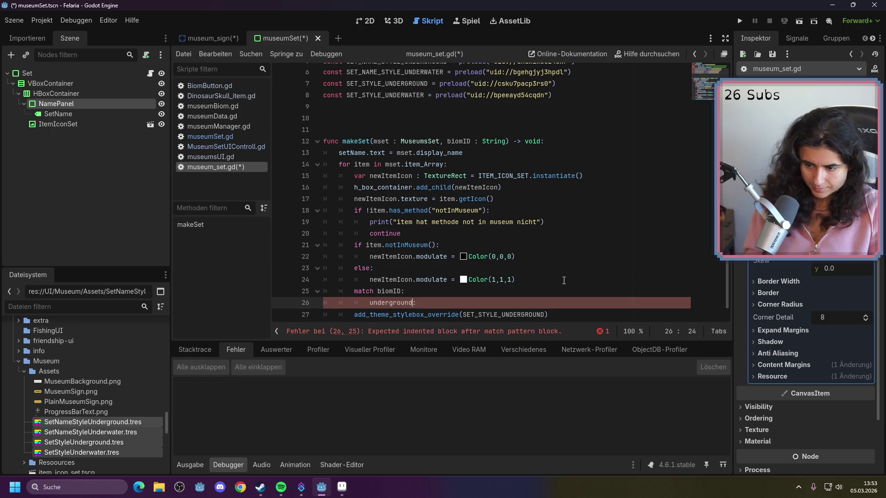
key(shift+Home)
text(")
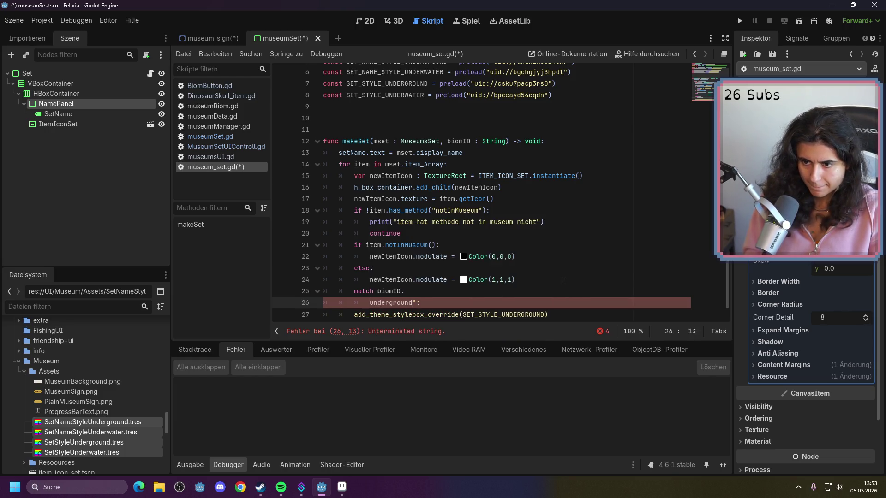
key(Down)
key(Home)
key(Tab)
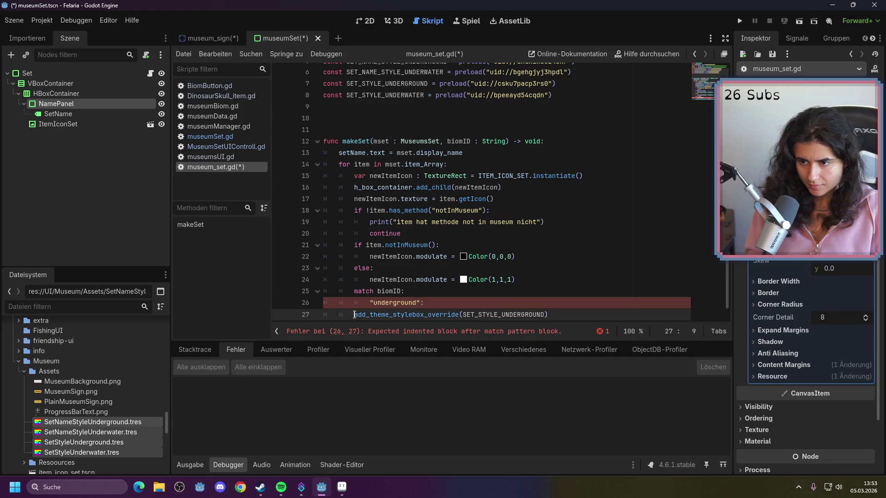
Add "underground" as the first argument of the stylebox override call
click(492, 292)
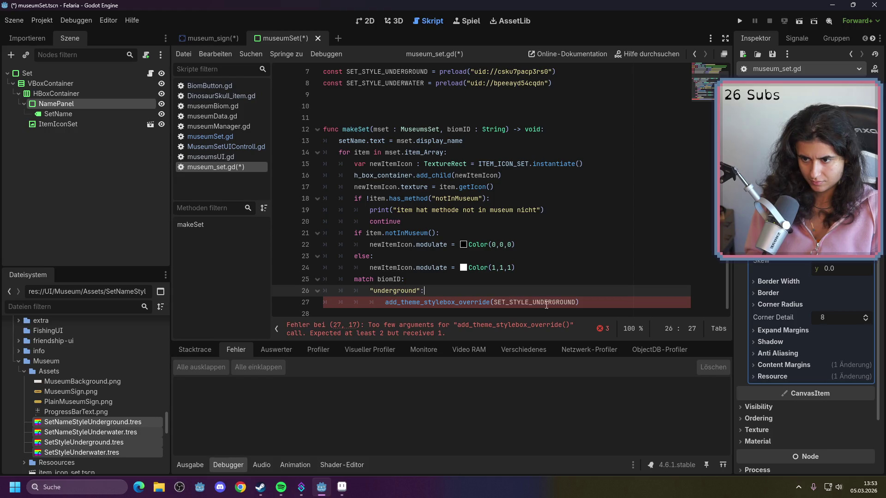
mouse_move(475, 305)
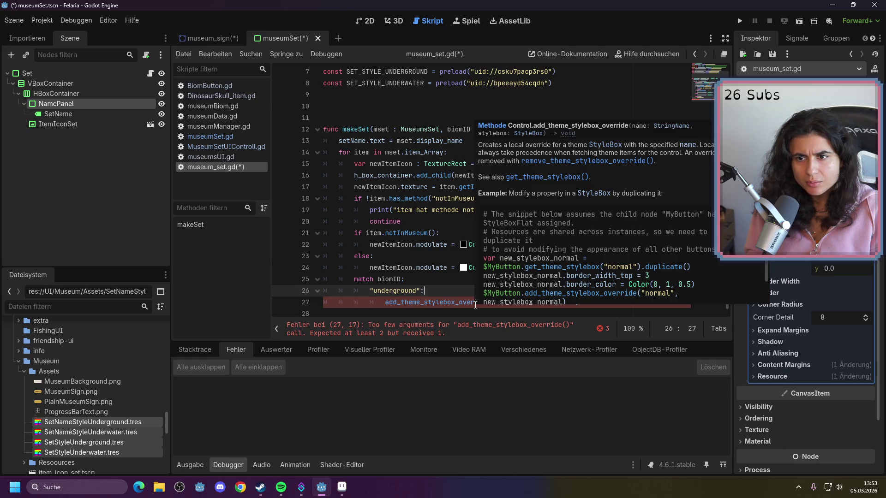
click(492, 303)
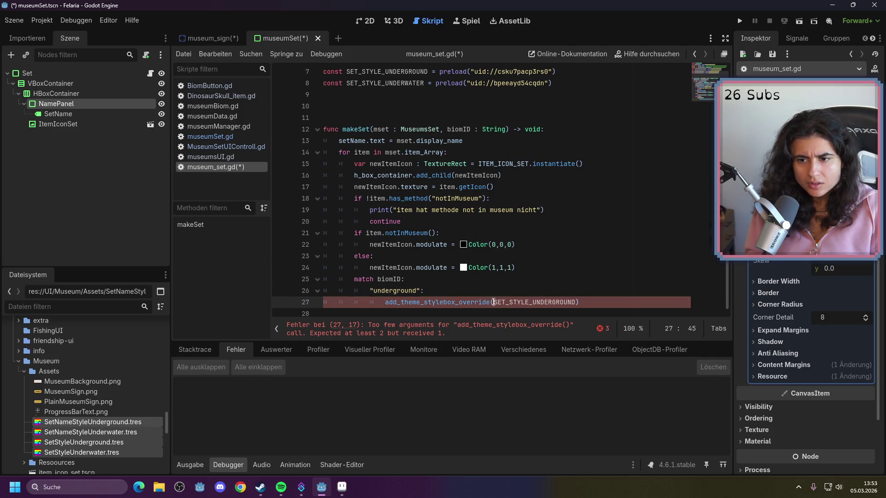
text(,)
key(Left)
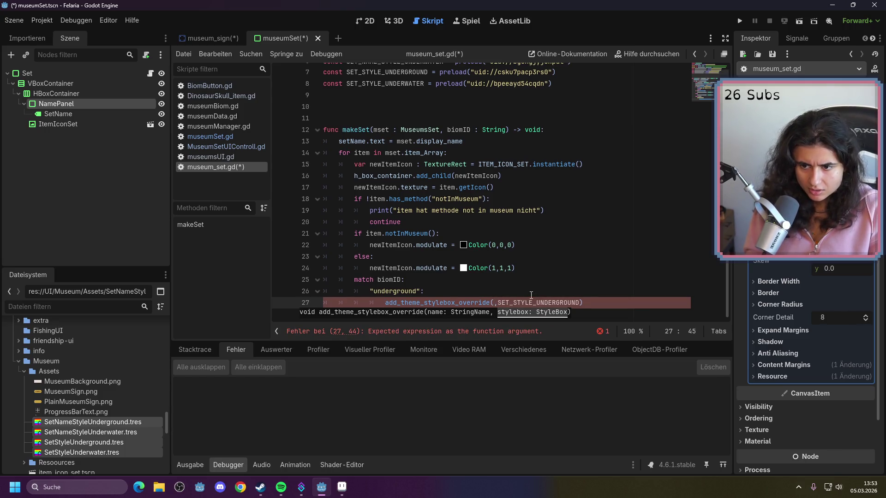
text(")
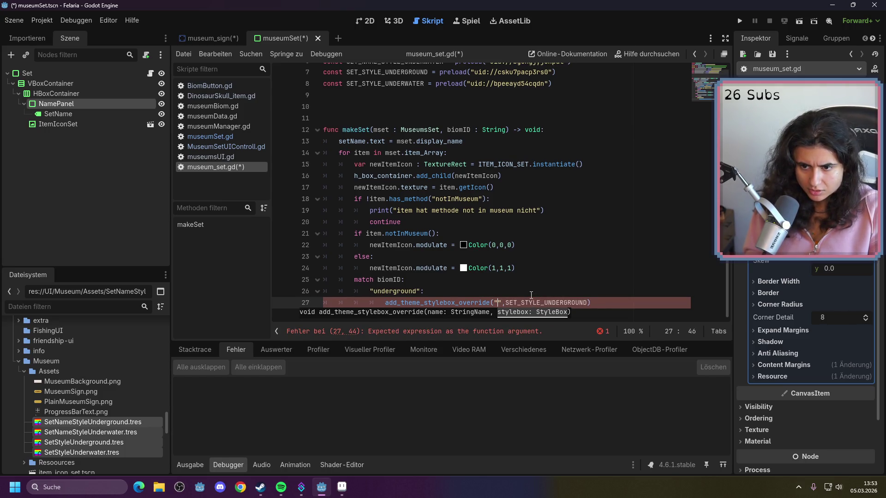
text(underg)
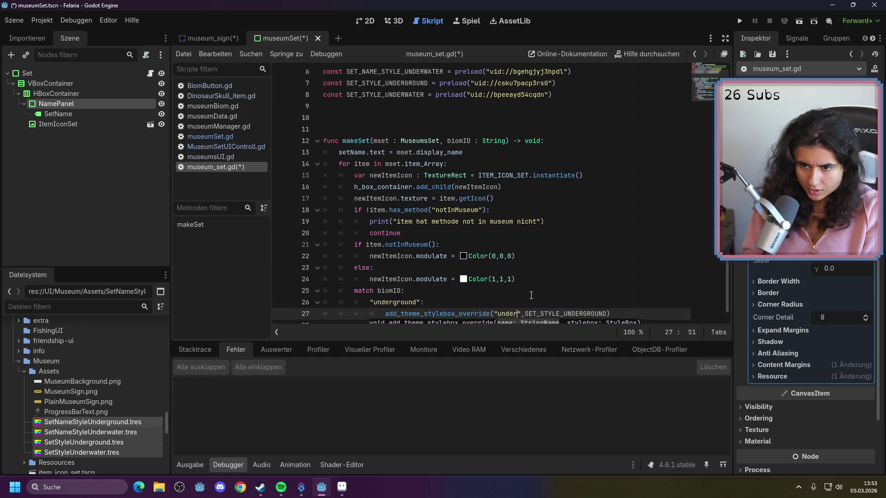
text(o)
key(BackSpace)
text(round)
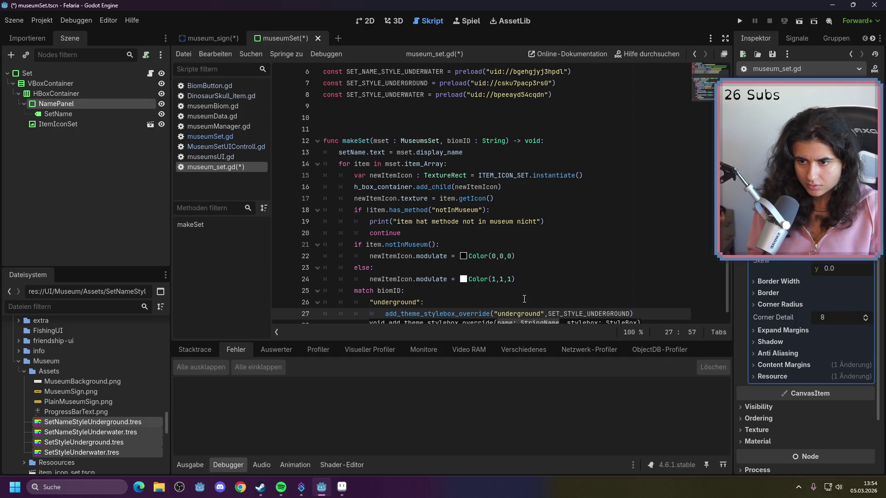
click(524, 299)
mouse_move(79, 103)
mouse_down()
mouse_move(406, 123)
mouse_move(400, 135)
mouse_move(443, 139)
mouse_move(615, 122)
mouse_move(334, 161)
mouse_move(77, 153)
mouse_move(513, 164)
mouse_move(375, 168)
mouse_up()
scroll(401, 134, up, 2)
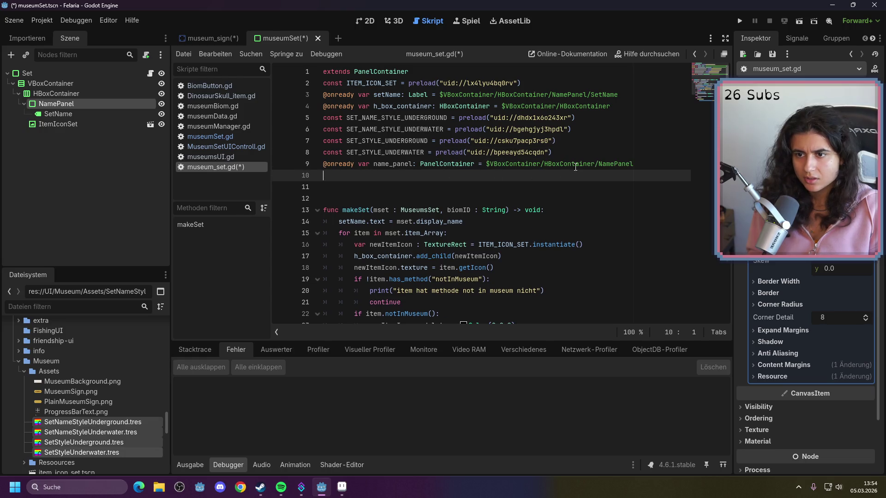
Move the name_panel declaration up to line 5, below the h_box_container declaration
drag(646, 163, 304, 166)
key(ctrl+x)
click(609, 110)
key(Return)
key(ctrl+v)
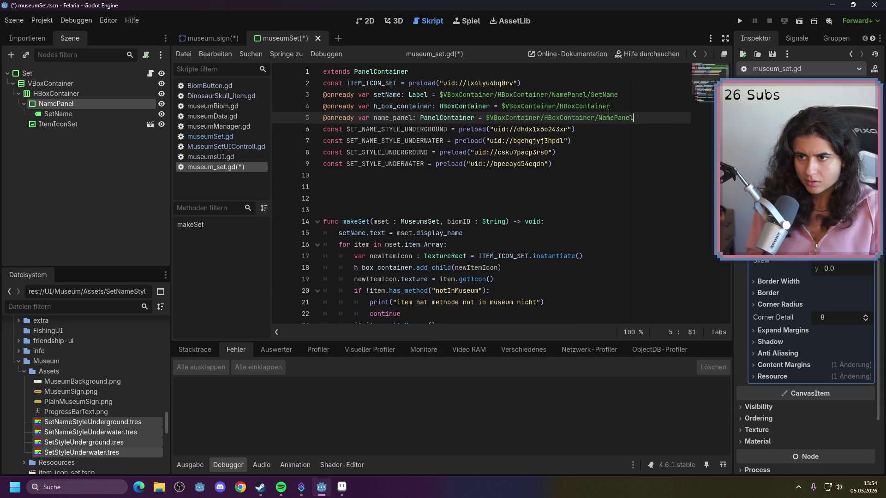
Add a name_panel.add_theme_stylebox_override call after the underground override on line 29
scroll(532, 140, down, 3)
click(644, 306)
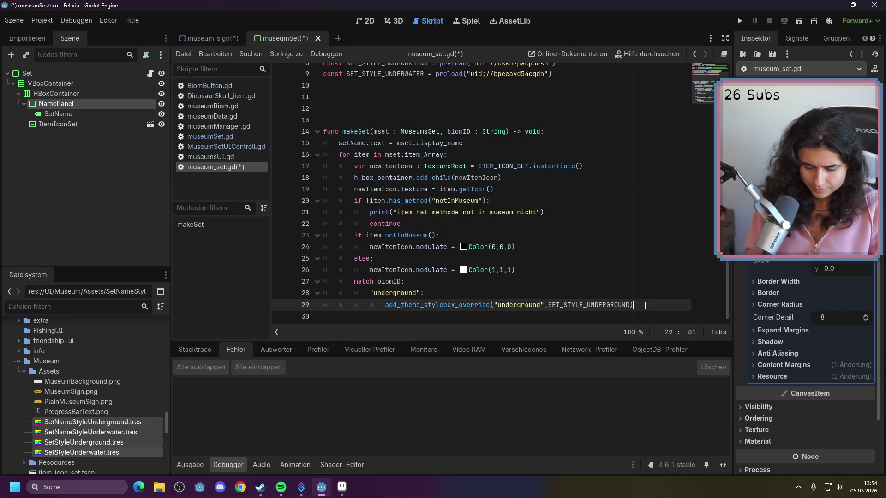
key(Return)
text(nam)
key(Return)
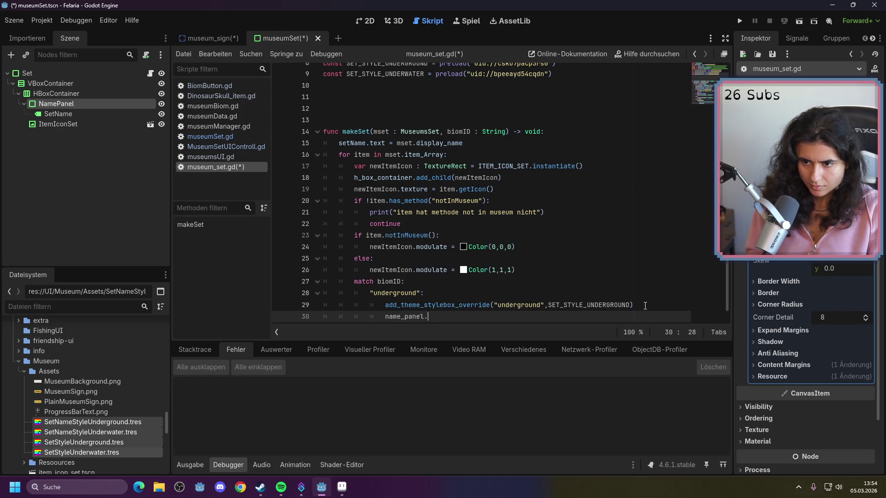
text(.add)
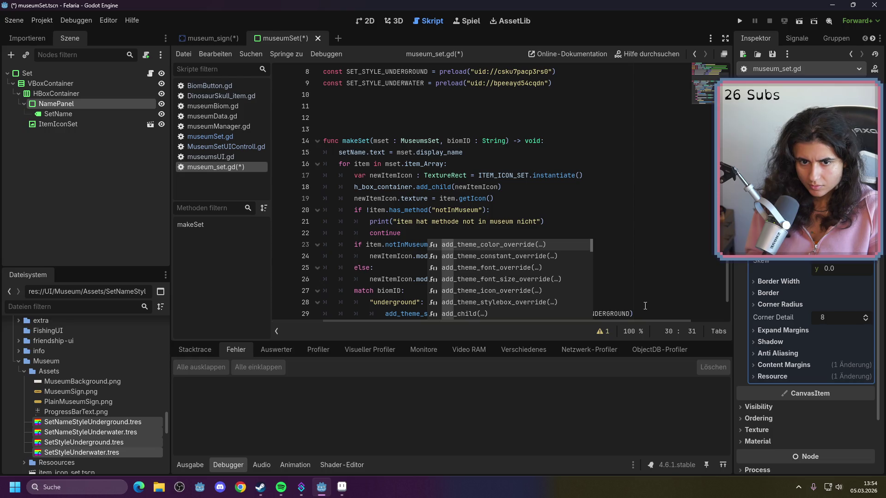
key(Down)
key(Down)
key(Down)
key(Return)
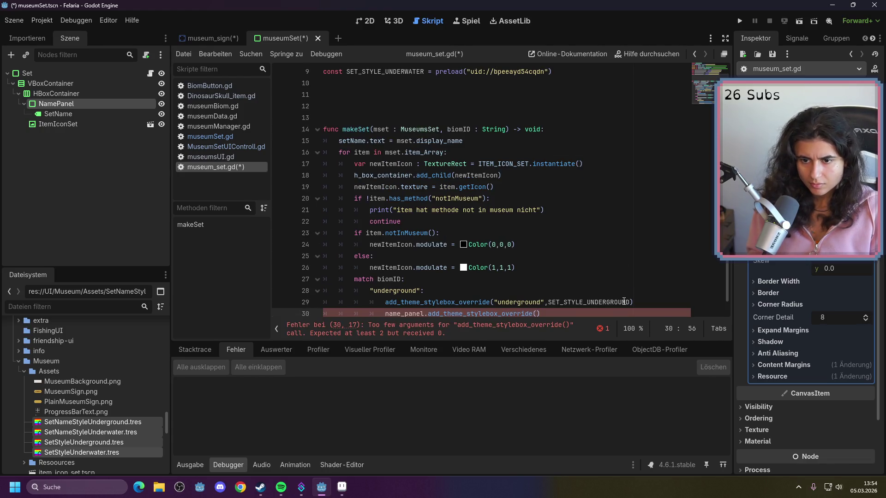
Fill the new call with the underground arguments, renaming the key to 'undergroundName'
drag(631, 302, 495, 300)
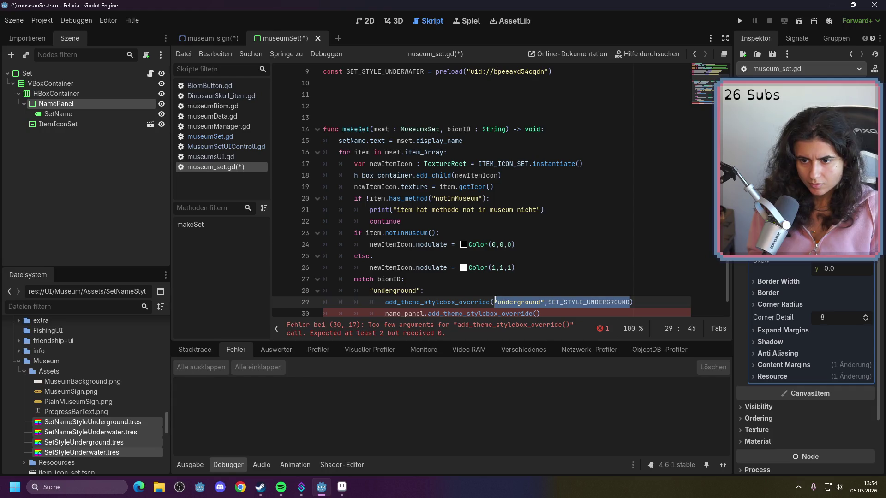
click(535, 313)
key(ctrl+v)
click(584, 313)
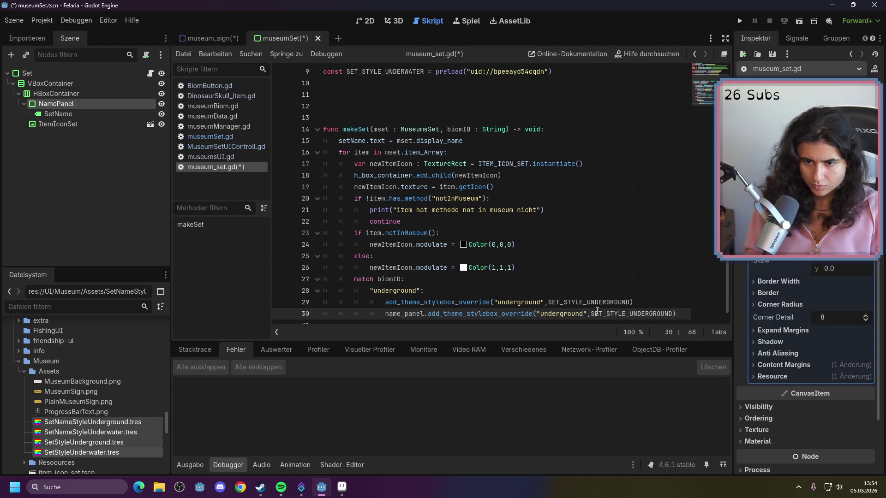
text(Name)
Swap line 30's style constant for SET_NAME_STYLE_UNDERGROUND and start a new line below
click(662, 275)
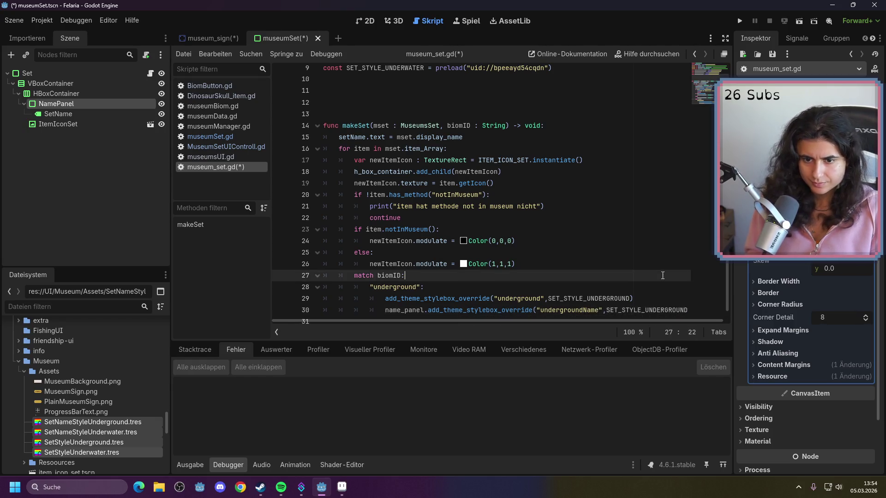
scroll(471, 187, up, 3)
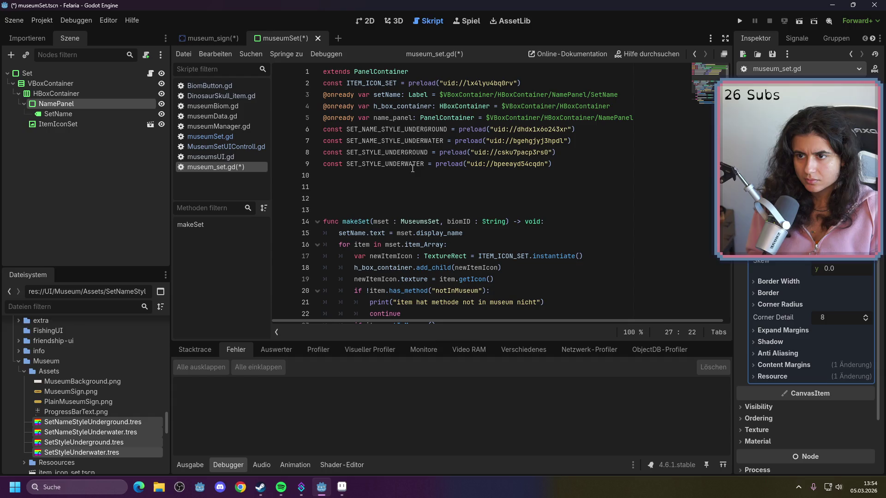
double_click(425, 141)
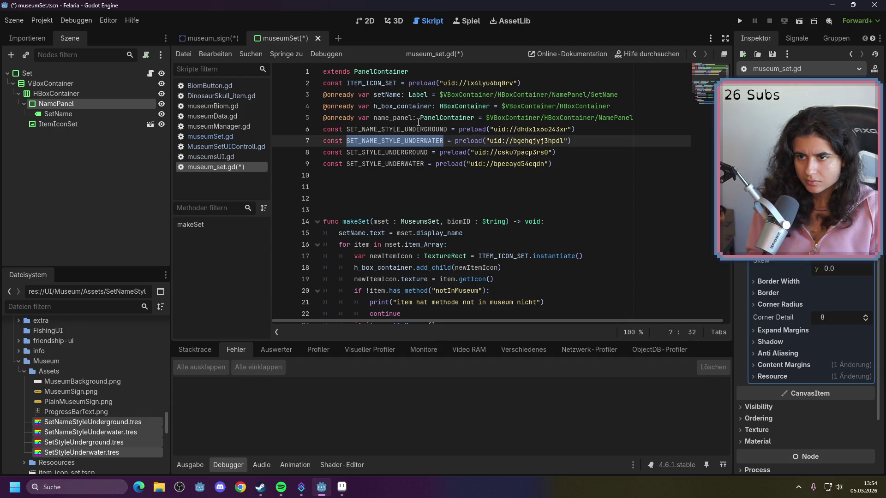
double_click(424, 128)
key(ctrl+c)
scroll(423, 128, down, 3)
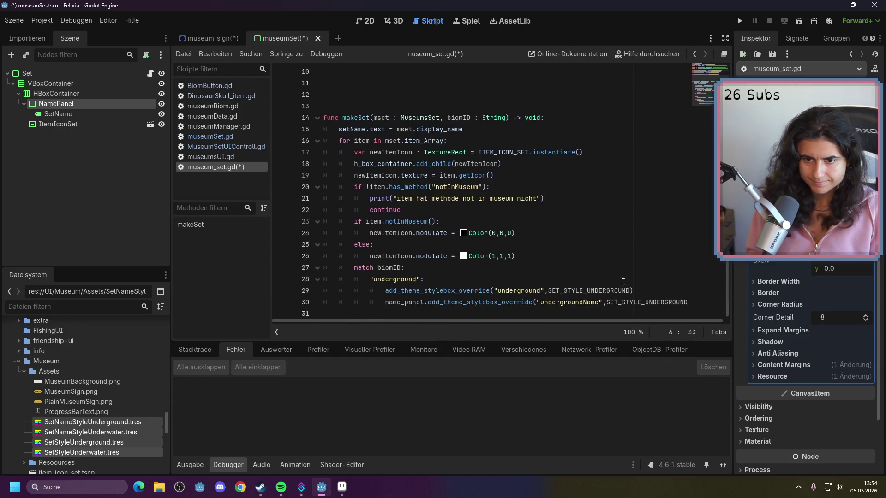
double_click(670, 302)
key(ctrl+v)
mouse_move(594, 321)
mouse_down()
mouse_move(547, 317)
mouse_move(632, 321)
mouse_up()
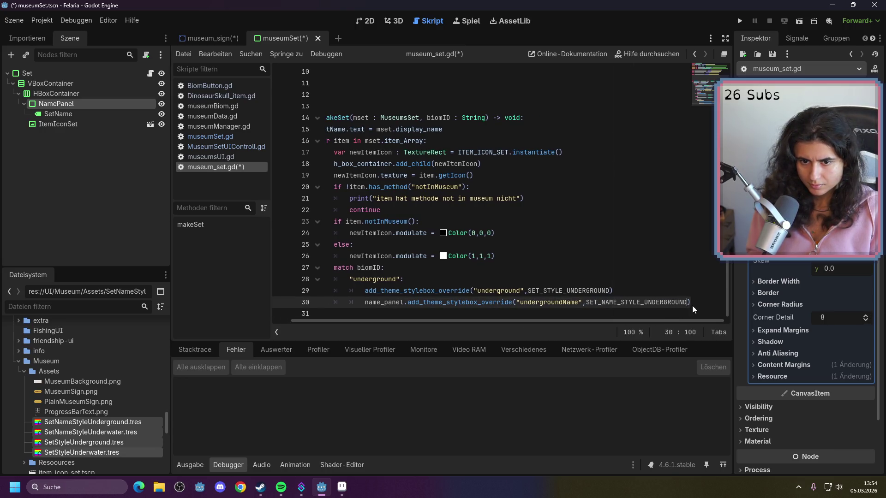
key(Return)
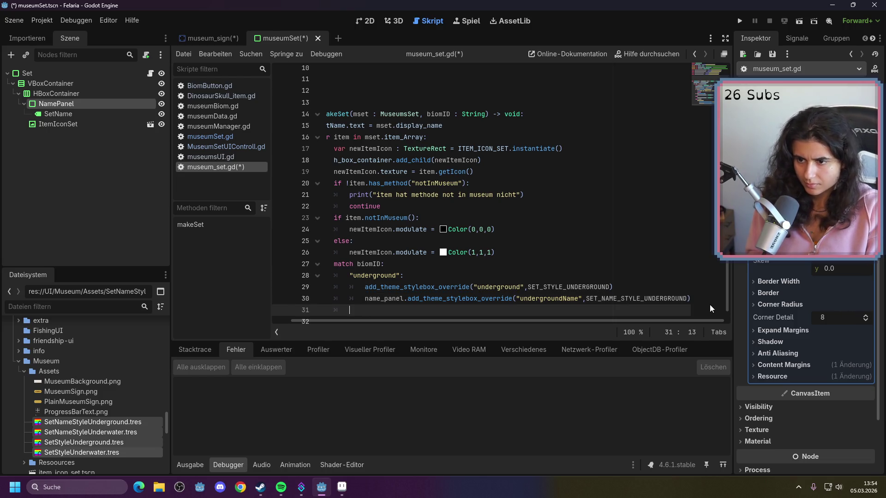
Add an "underwater": case with a copy of the two underground override lines beneath it
text("underwat)
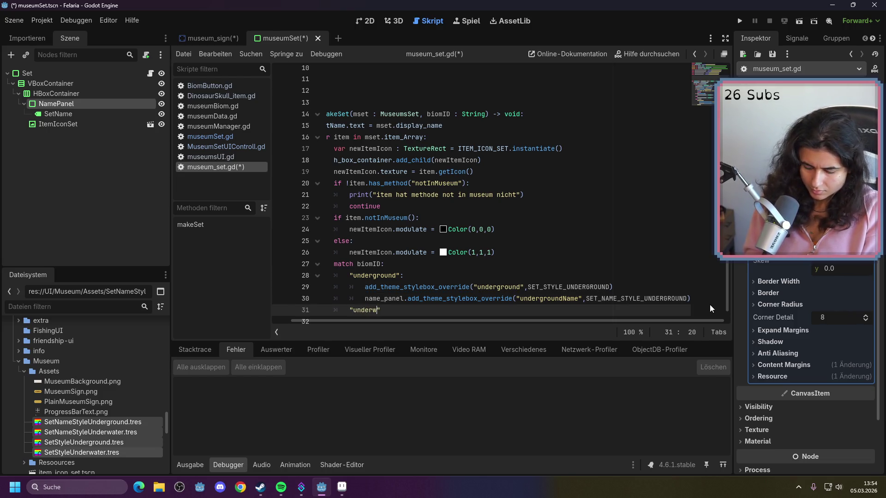
text(er")
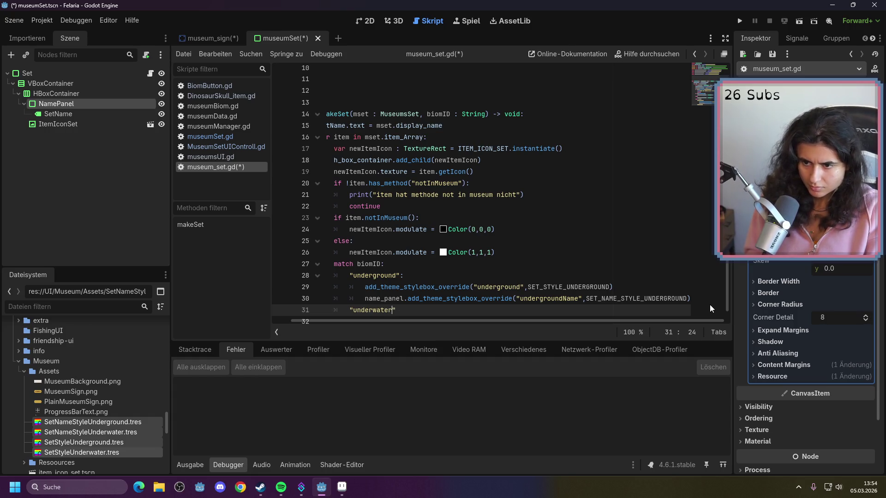
text(:)
key(Return)
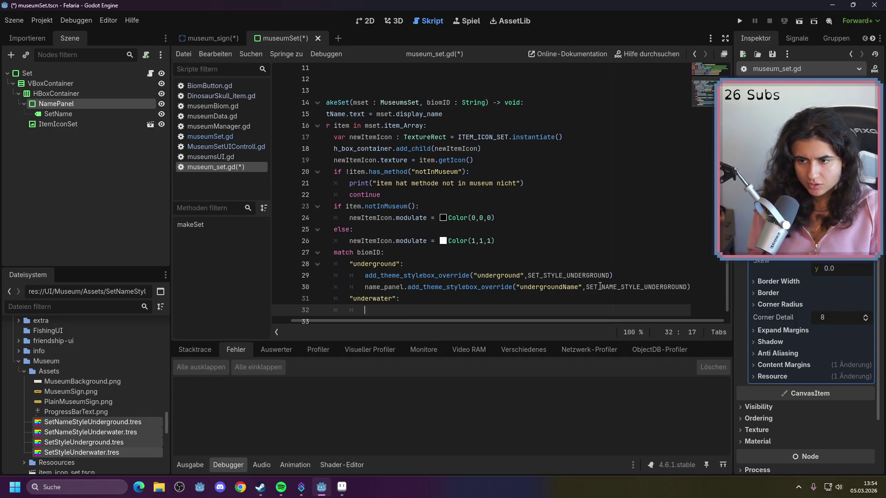
drag(692, 290, 323, 279)
key(ctrl+c)
click(408, 313)
key(ctrl+v)
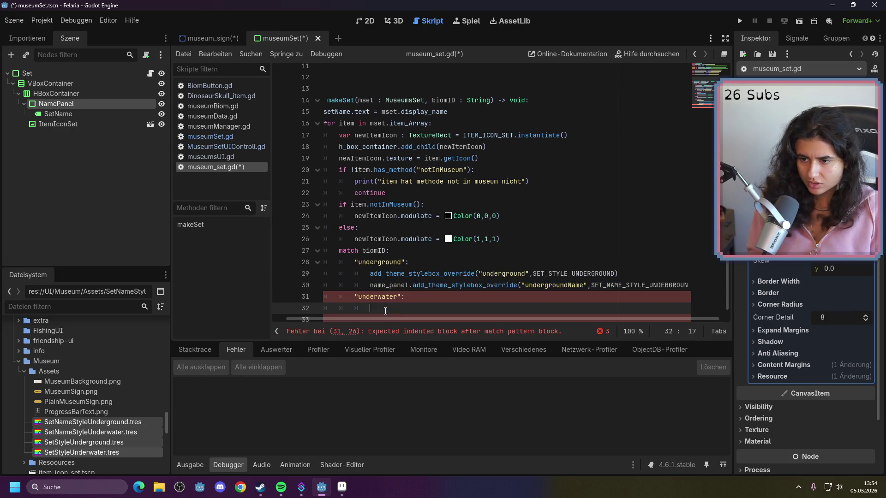
click(408, 296)
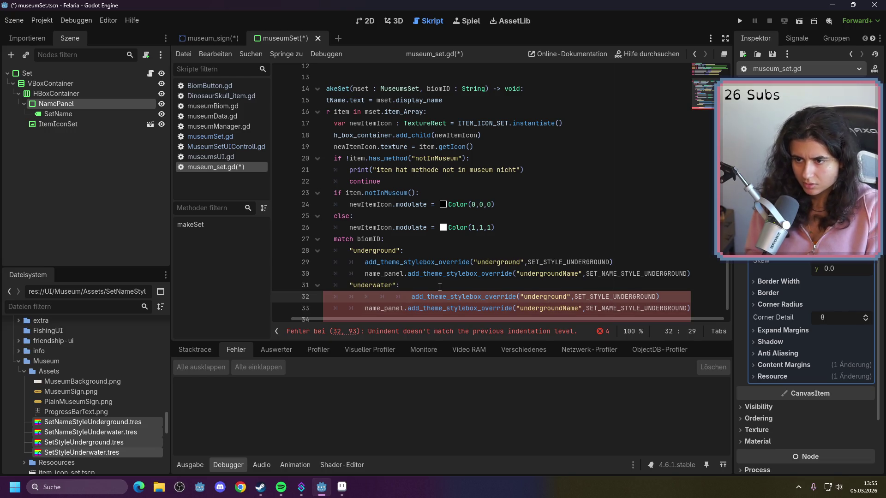
key(BackSpace)
key(BackSpace)
key(BackSpace)
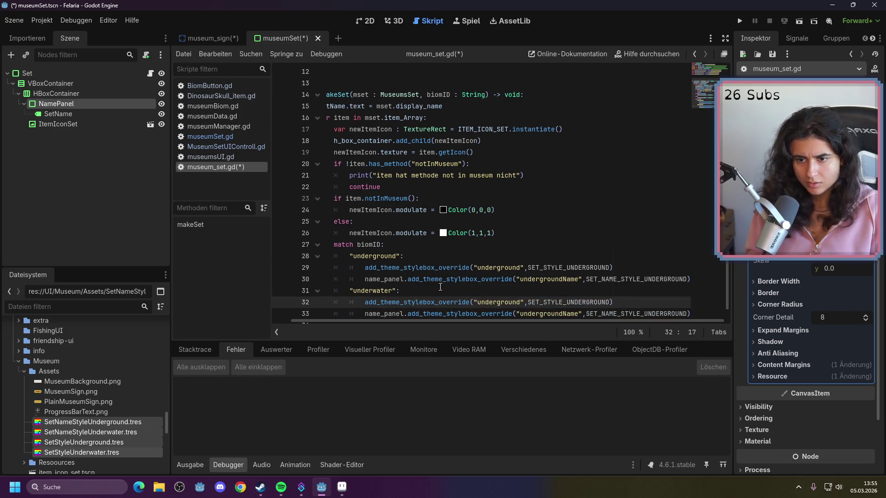
Rename the override keys to undergroundStyle/undergroundNameStyle and underwaterStyle/underwaterNameStyle
drag(521, 302, 498, 303)
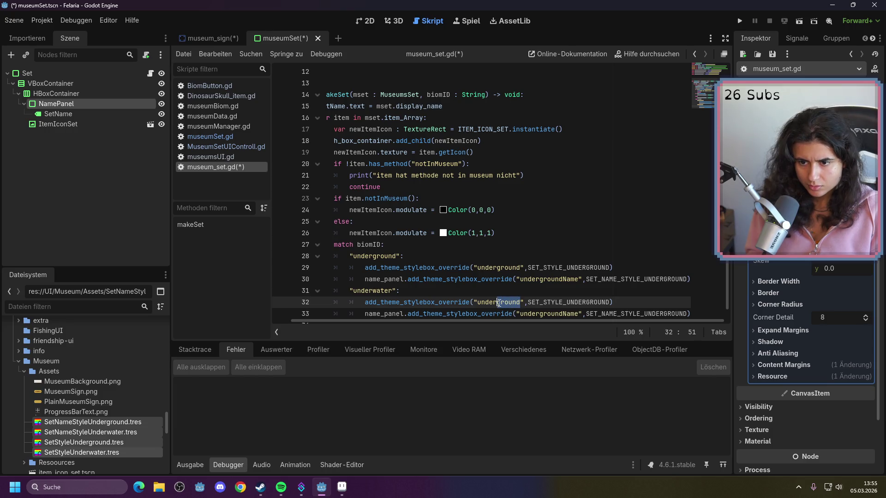
text(waterSty)
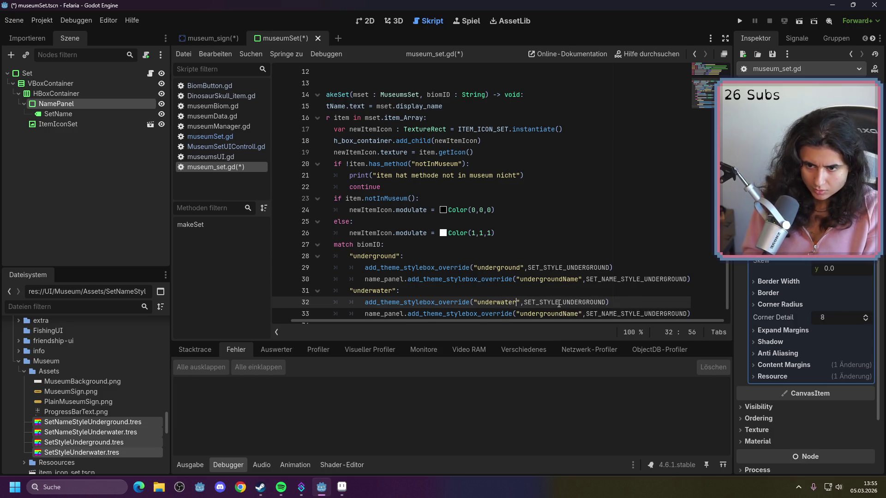
text(le)
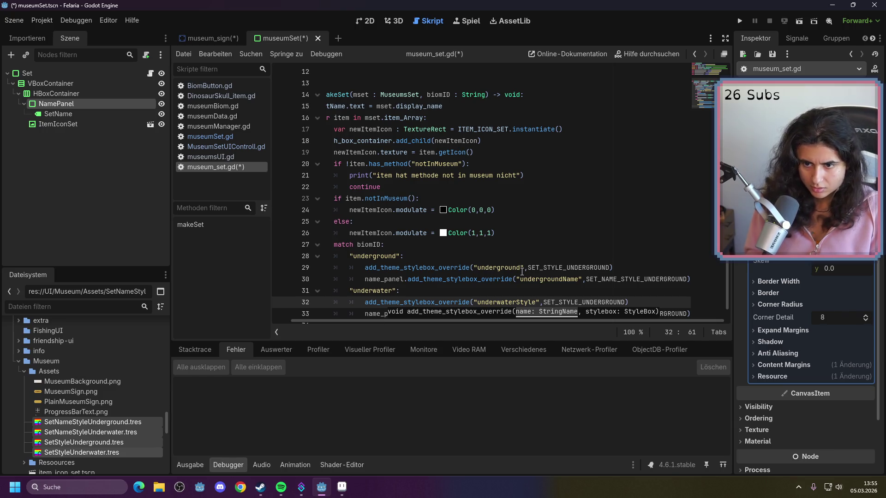
click(522, 268)
text(Style)
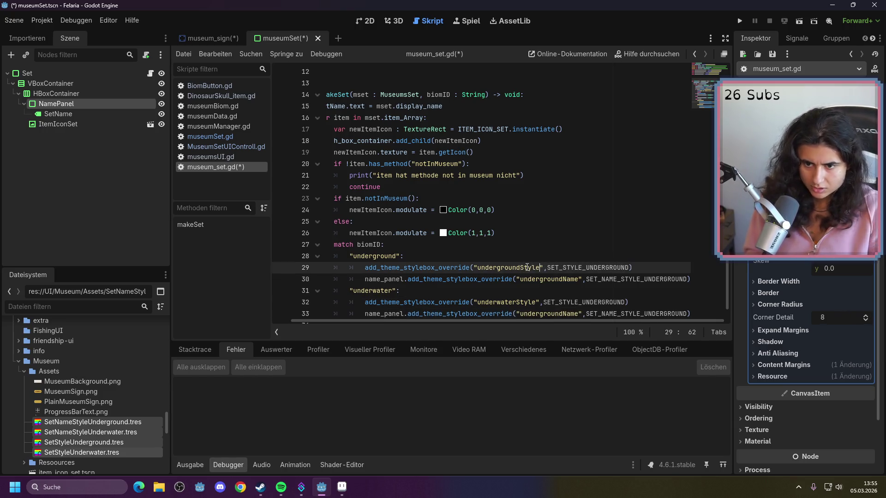
key(Up)
click(581, 279)
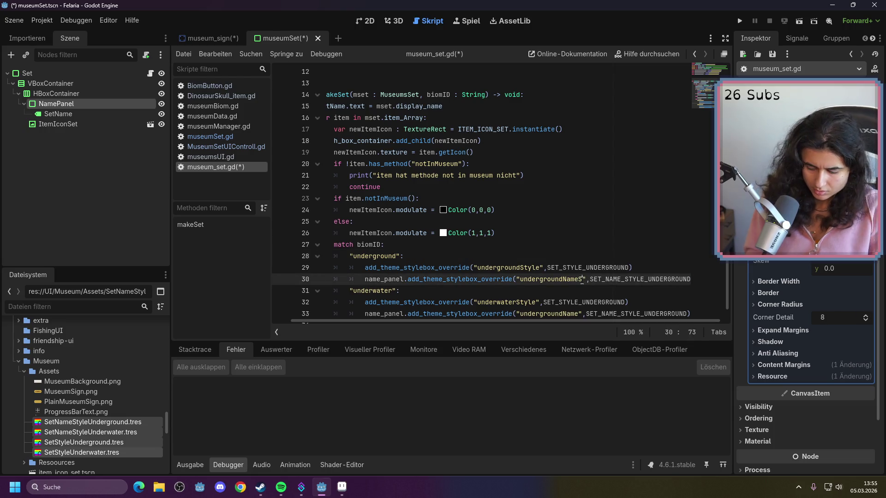
text(Style)
scroll(564, 234, down, 1)
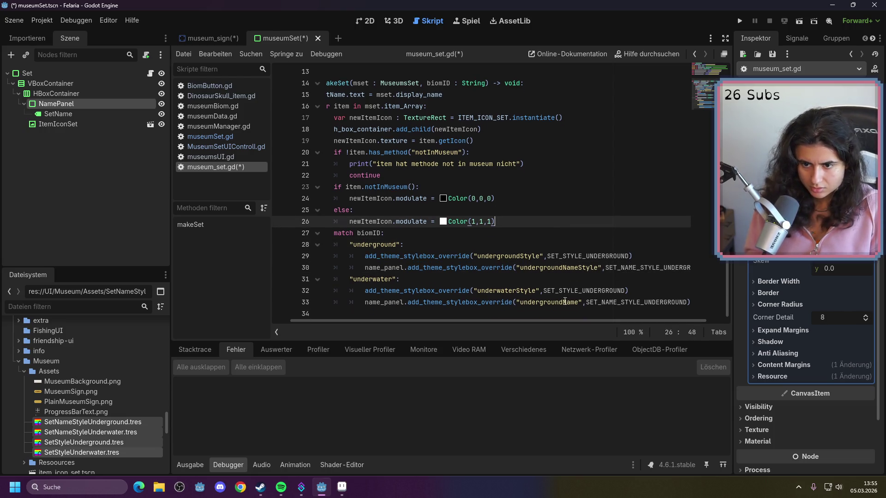
double_click(509, 291)
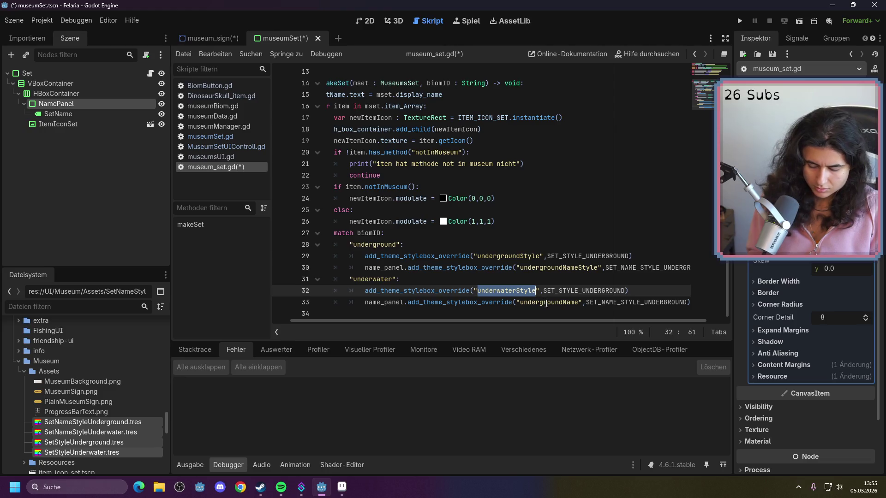
double_click(546, 304)
key(ctrl+v)
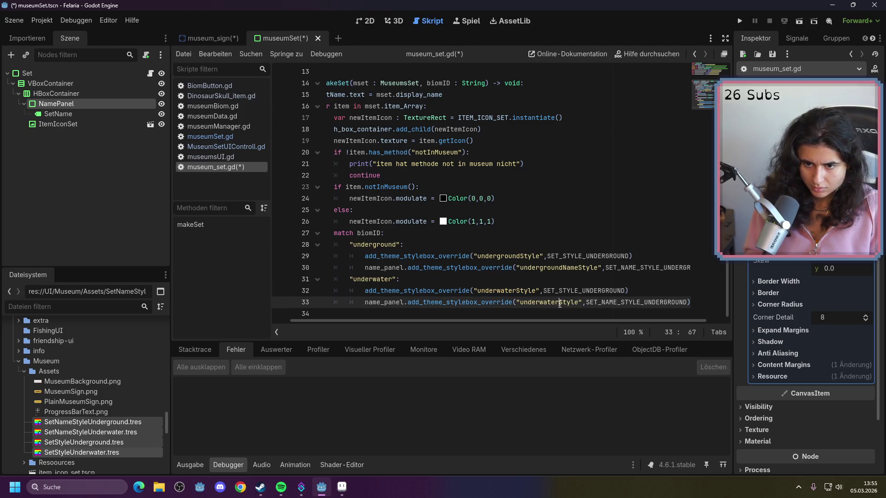
text(Name)
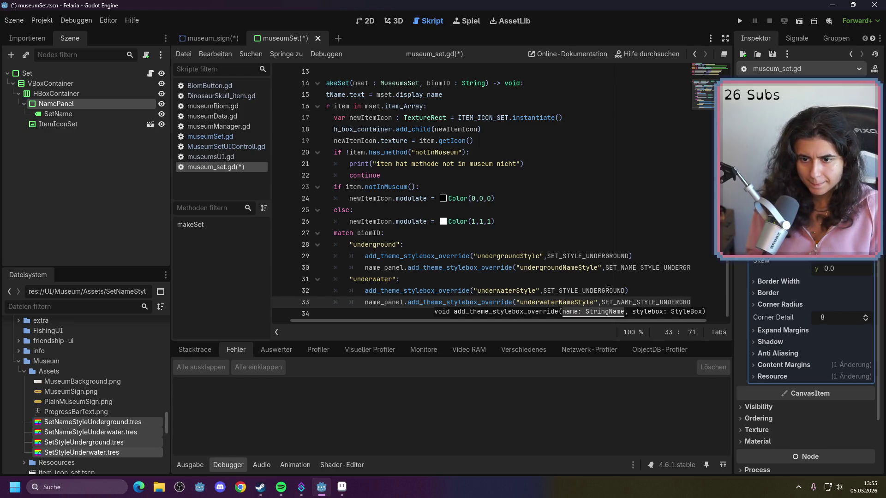
Switch the underwater constants to SET_STYLE_UNDERWATER and SET_NAME_STYLE_UNDERWATER and save the script
click(608, 291)
drag(626, 290, 586, 292)
text(UNDERW)
key(Return)
double_click(605, 292)
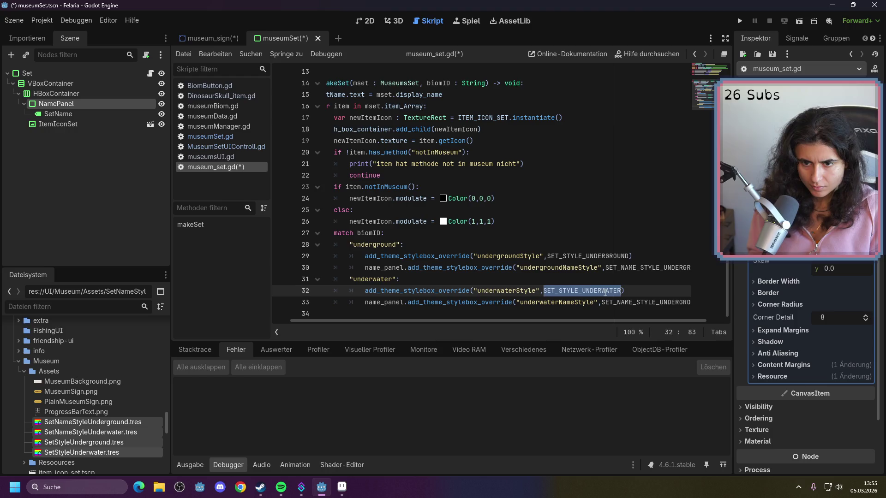
double_click(674, 303)
drag(644, 303, 685, 304)
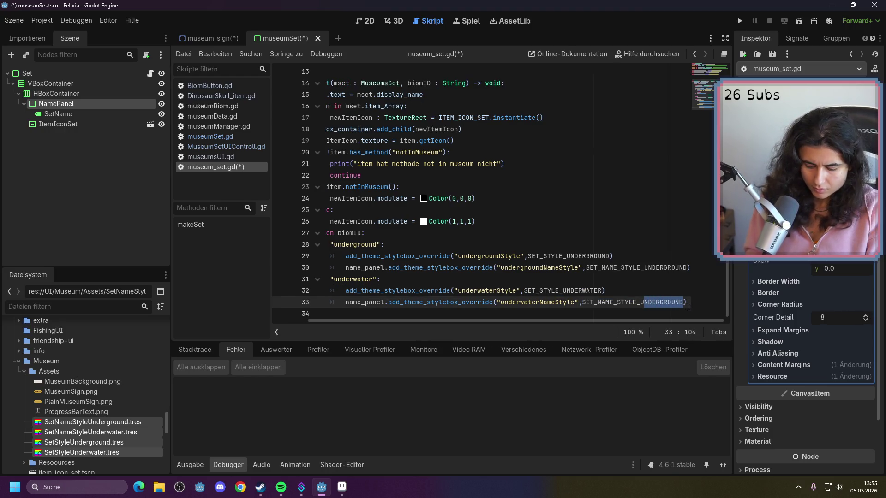
text(UNDERW)
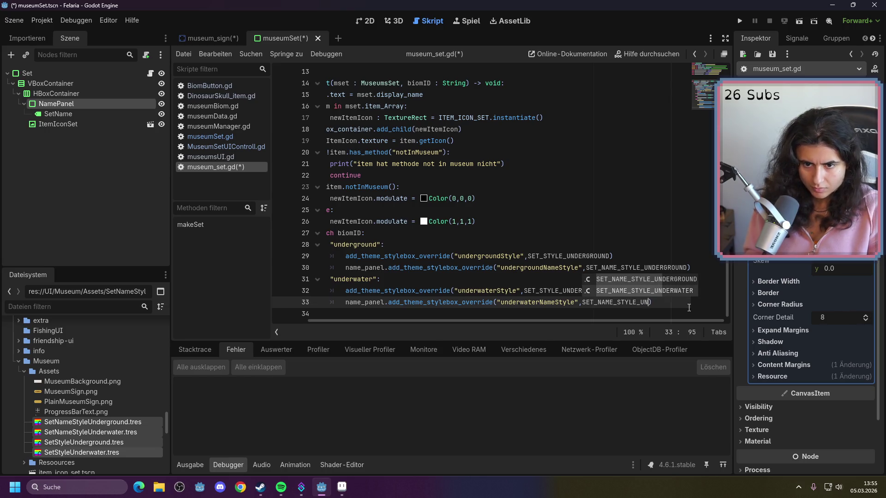
key(Return)
key(ctrl+s)
key(Up)
key(Up)
scroll(473, 268, up, 4)
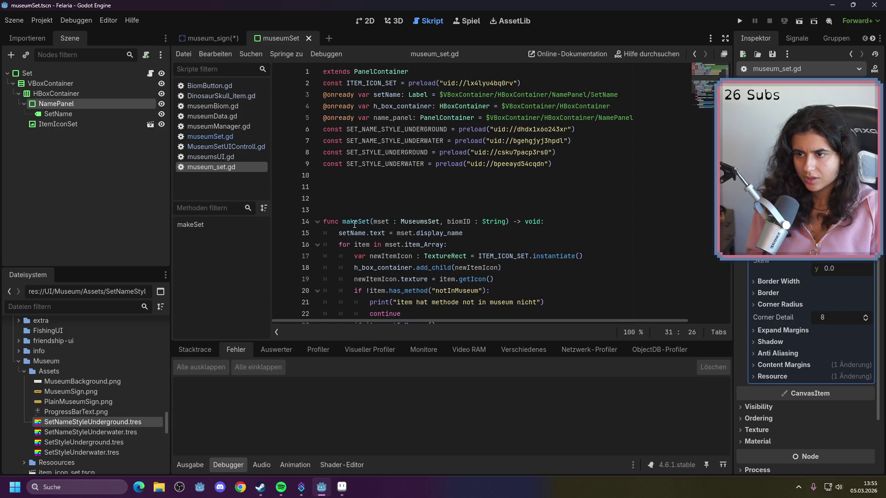
Remove the extra blank lines above makeSet and save museum_set.gd
click(352, 210)
key(BackSpace)
key(BackSpace)
key(BackSpace)
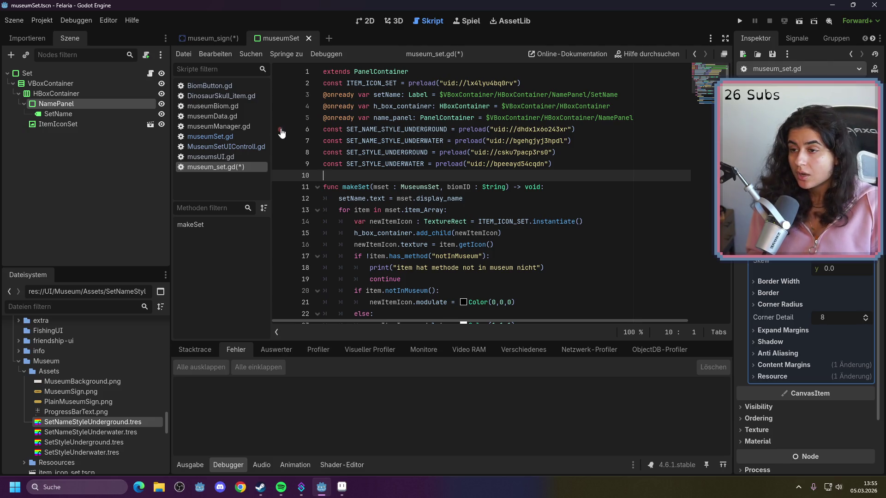
key(ctrl+s)
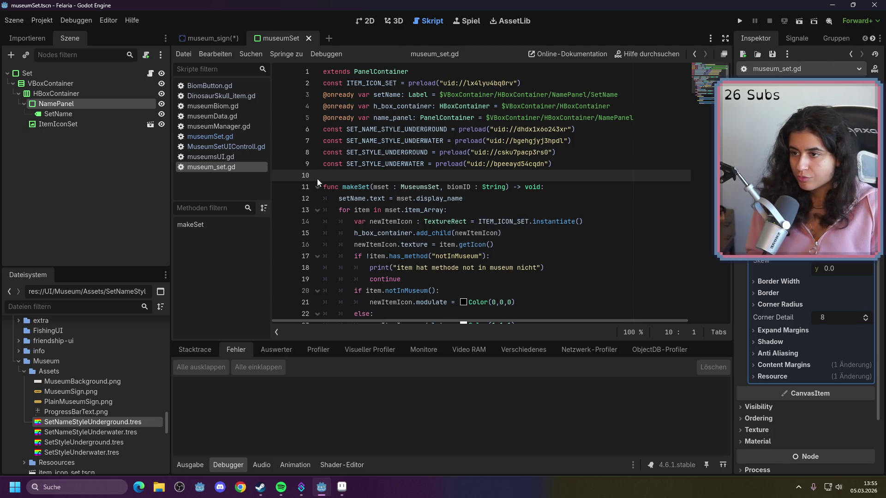
Review museumSet.gd and museumsUI.gd, save the museum_sign scene, and open BiomButton.gd
click(237, 138)
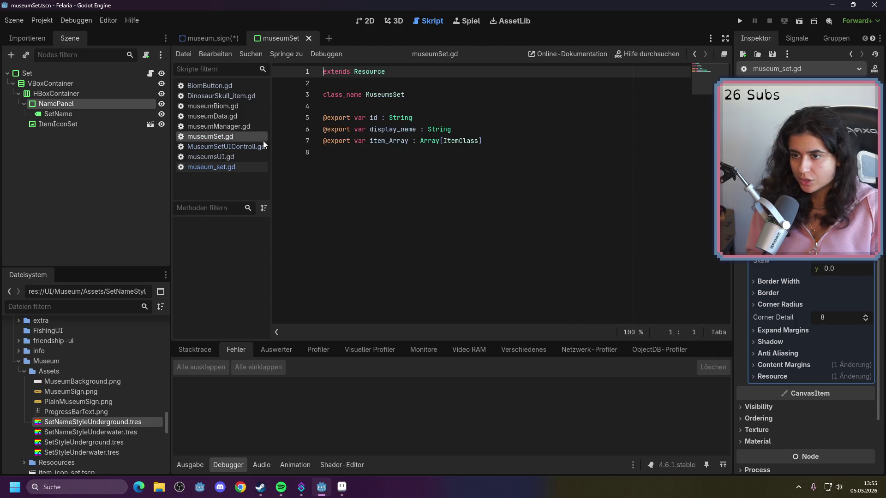
click(224, 158)
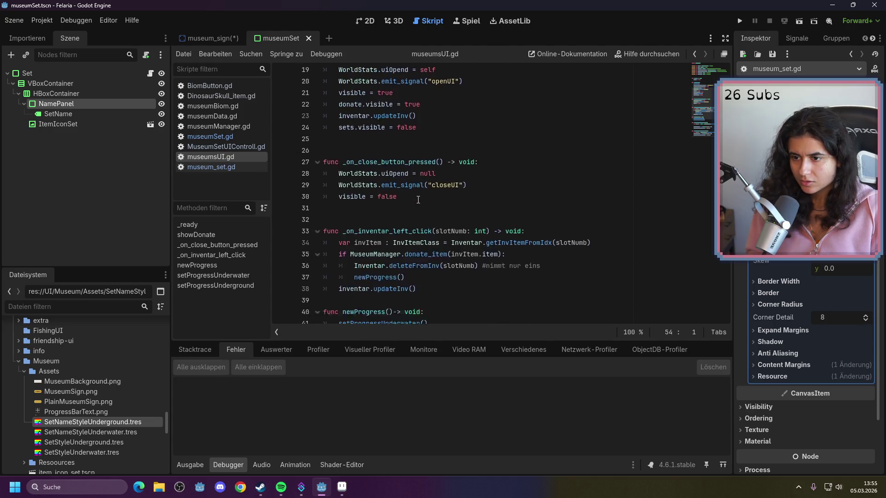
scroll(418, 199, down, 4)
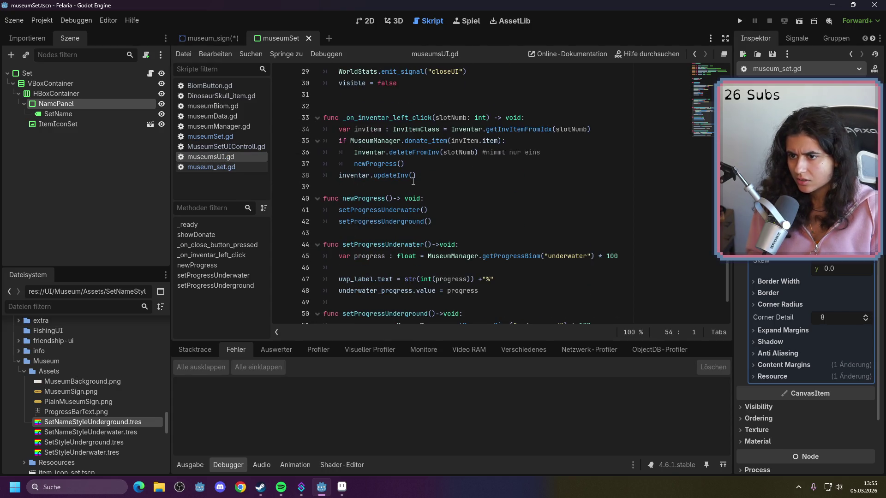
scroll(408, 181, up, 4)
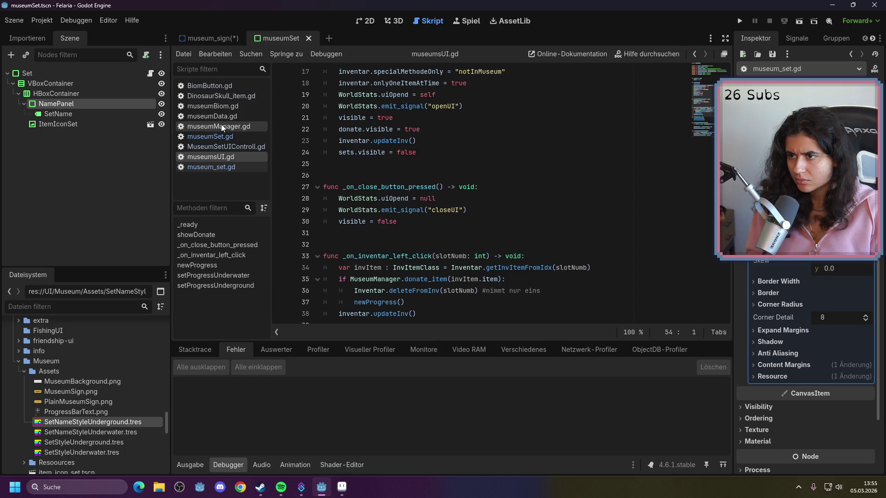
click(208, 38)
key(ctrl+s)
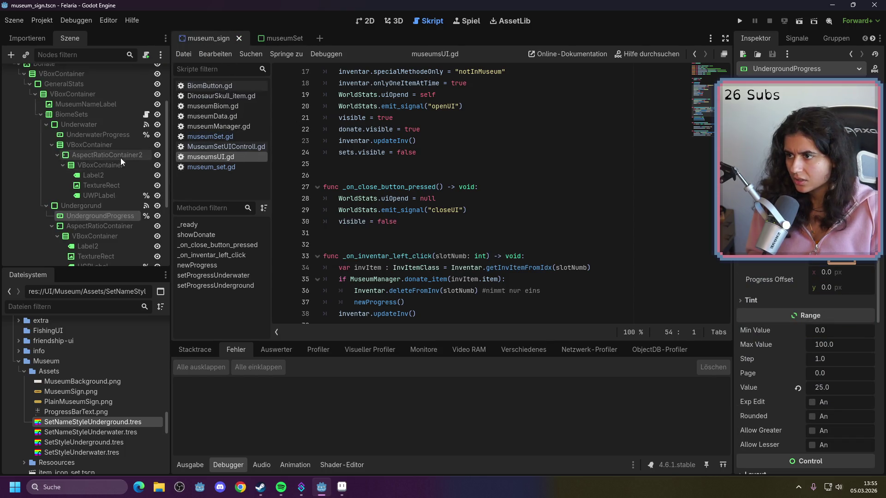
scroll(122, 163, up, 2)
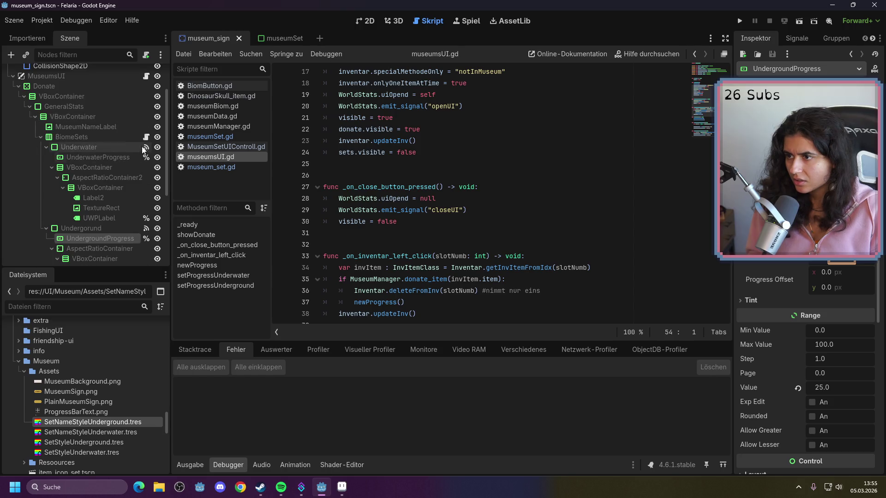
click(146, 137)
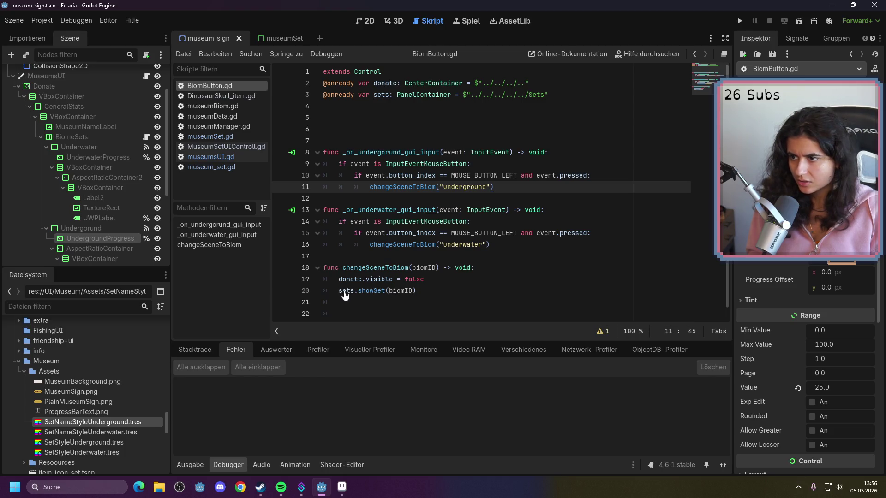
Open MuseumSetUIControll.gd from the scene tree and scroll down to its addSet function
scroll(116, 203, down, 5)
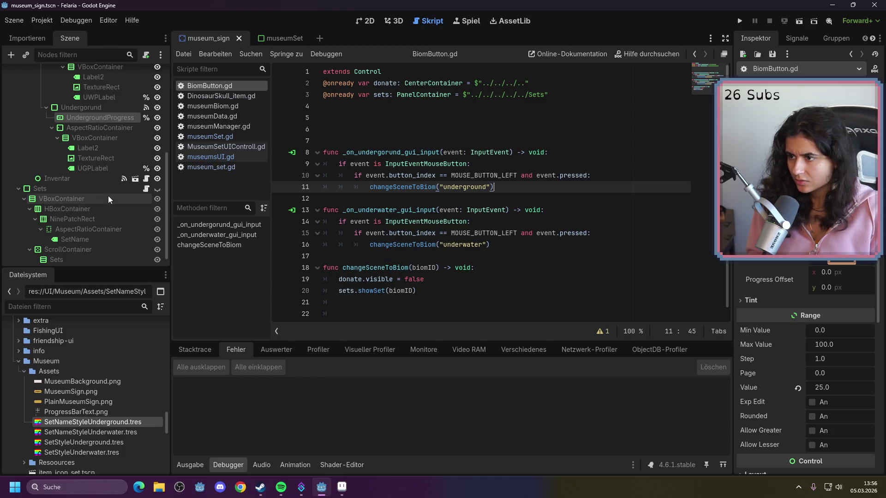
click(146, 189)
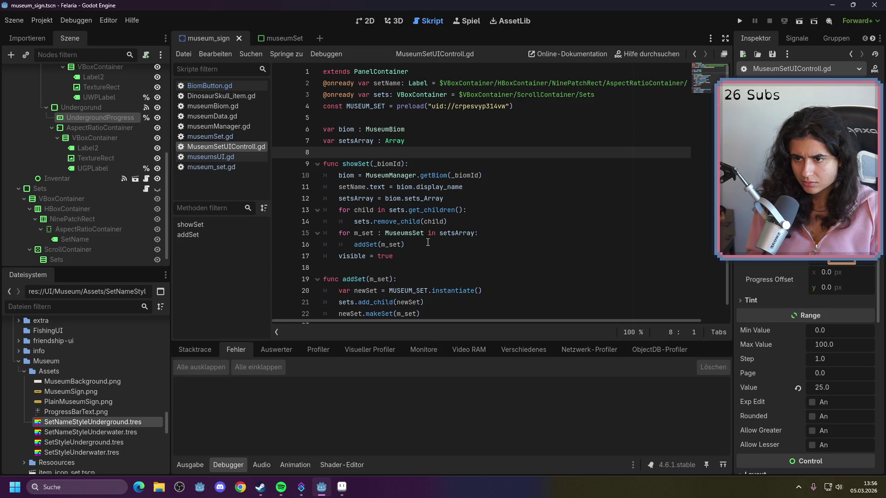
scroll(430, 238, down, 1)
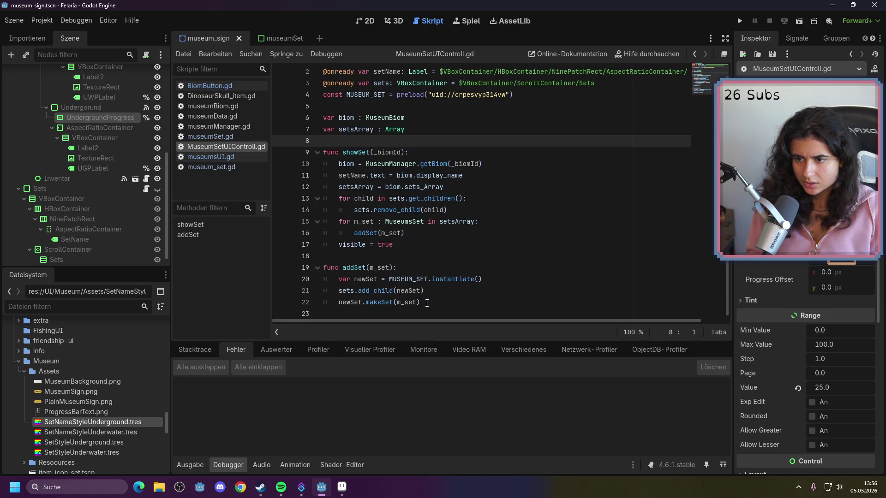
Change line 22 to newSet.makeSet(m_set, biom.id), save the script, and run the game
click(420, 302)
text(m)
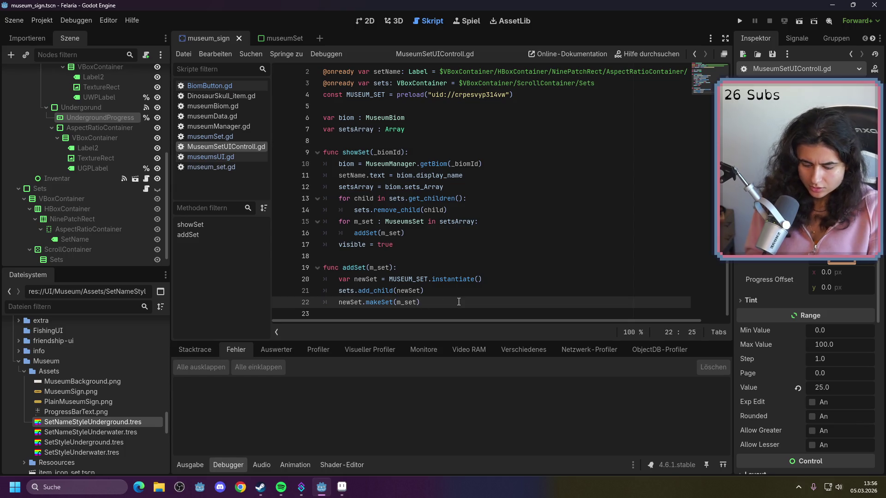
key(BackSpace)
text(,b)
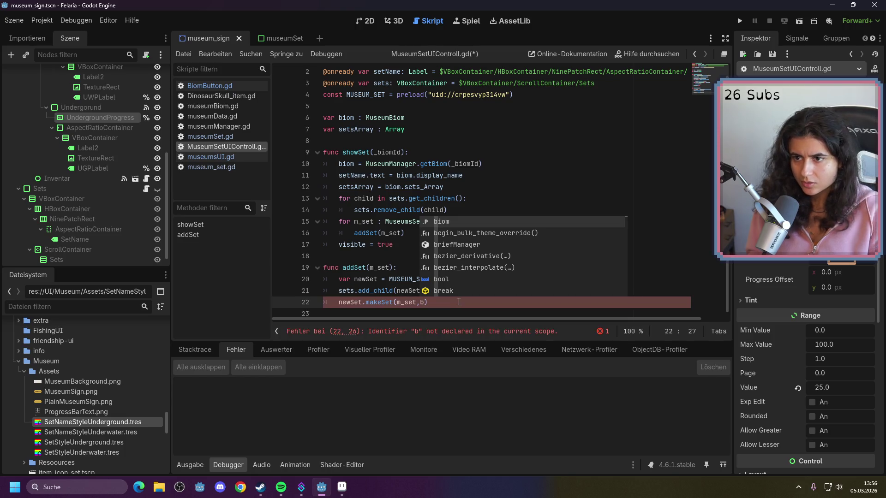
click(407, 257)
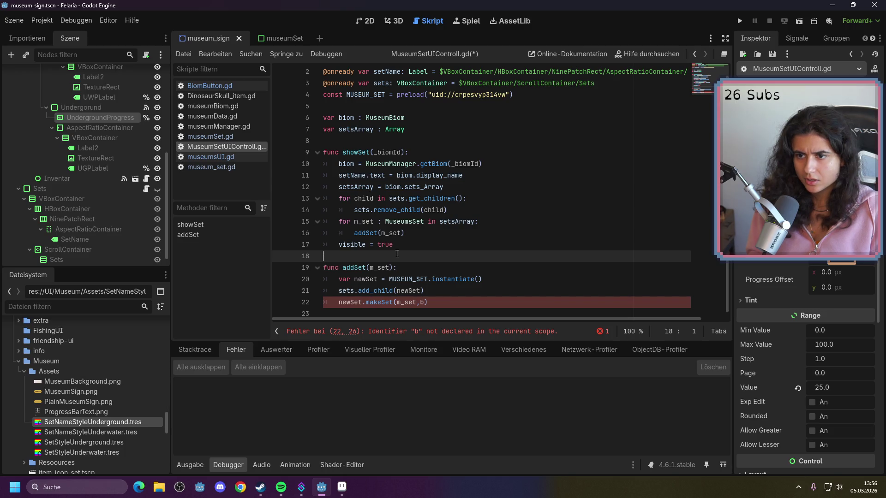
click(431, 234)
text(,)
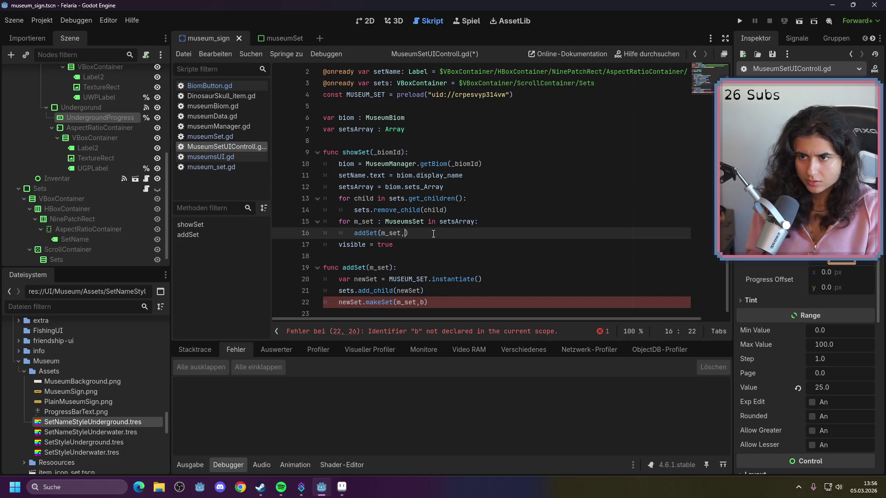
double_click(469, 165)
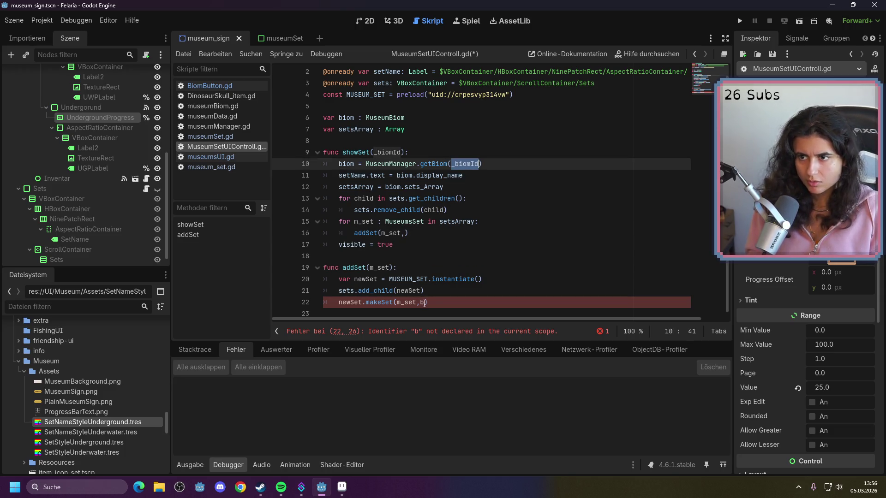
click(423, 303)
text(iom.)
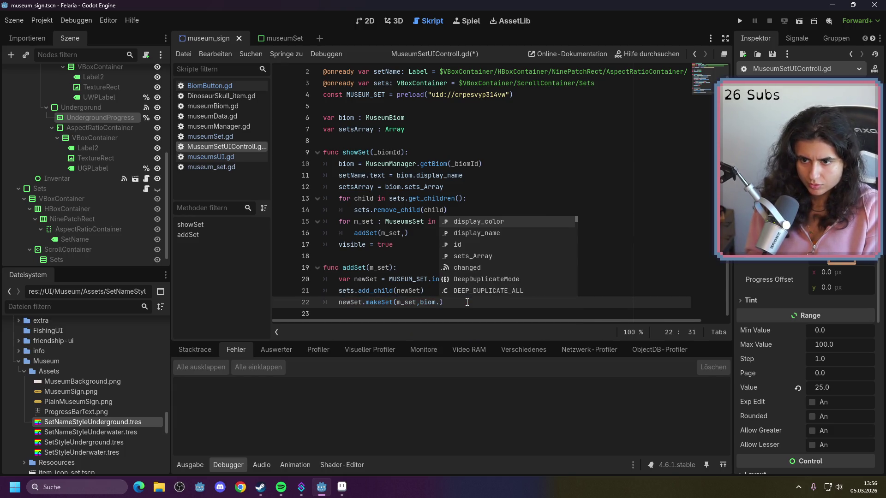
text(id)
click(469, 290)
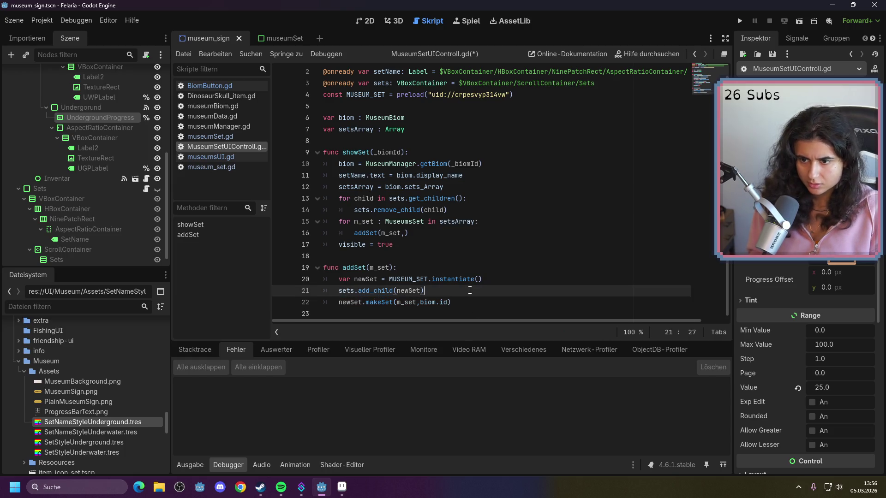
key(ctrl+s)
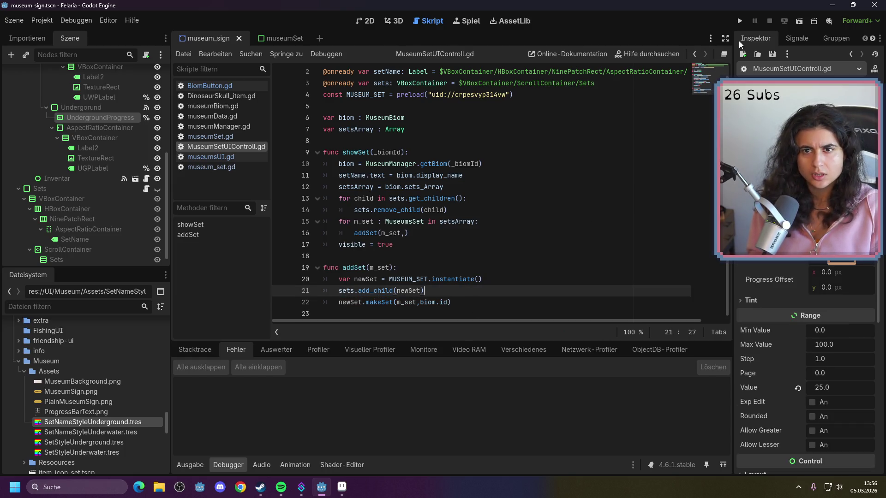
click(736, 21)
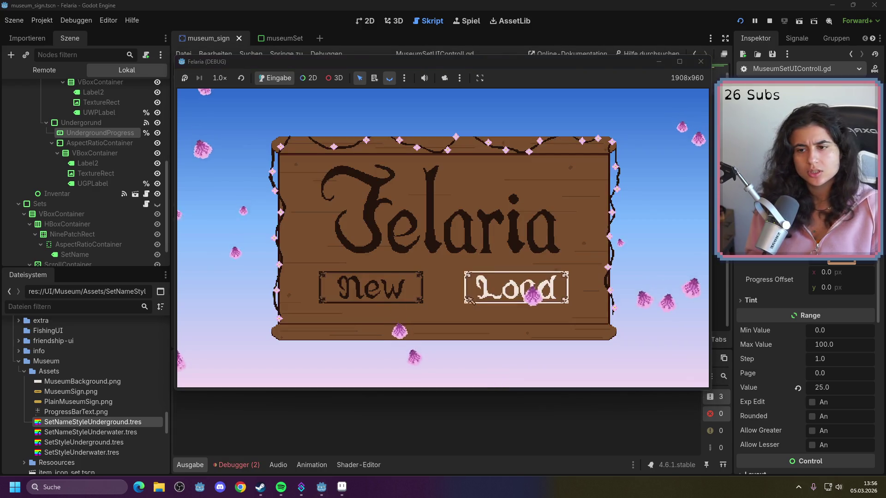
Start playing and walk from the house across the farm and forest into town
click(384, 288)
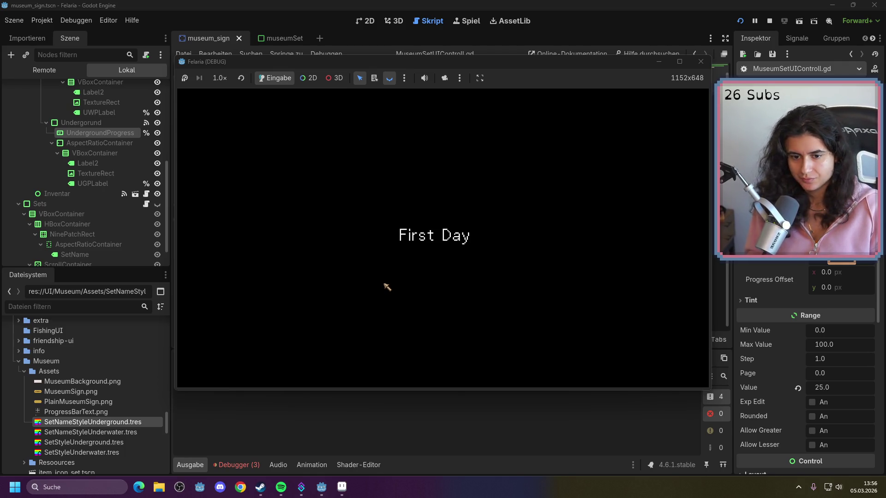
key(a+s)
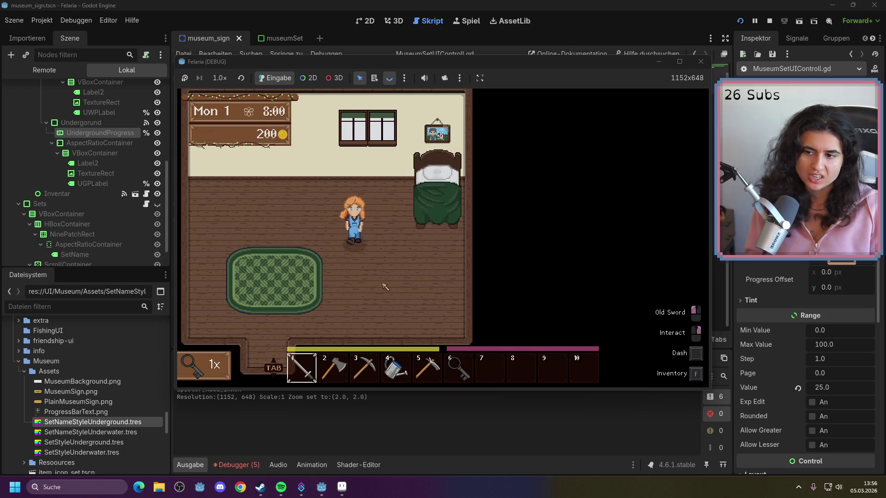
key(s)
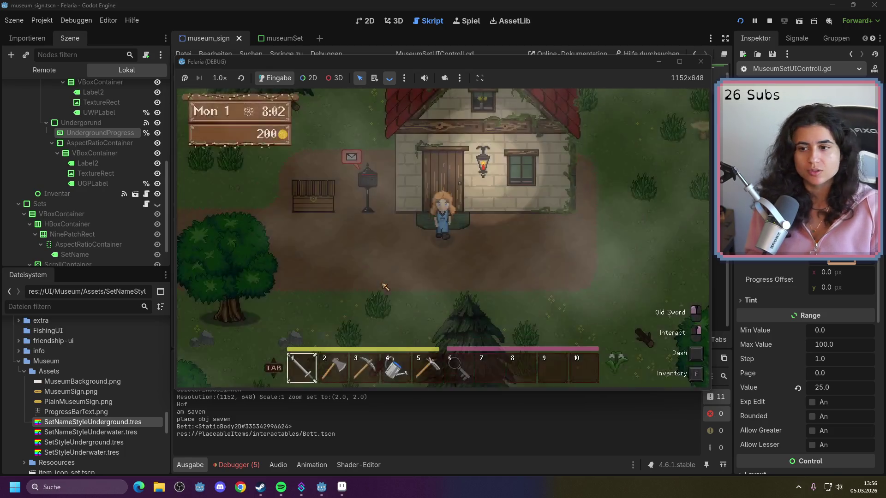
key(a)
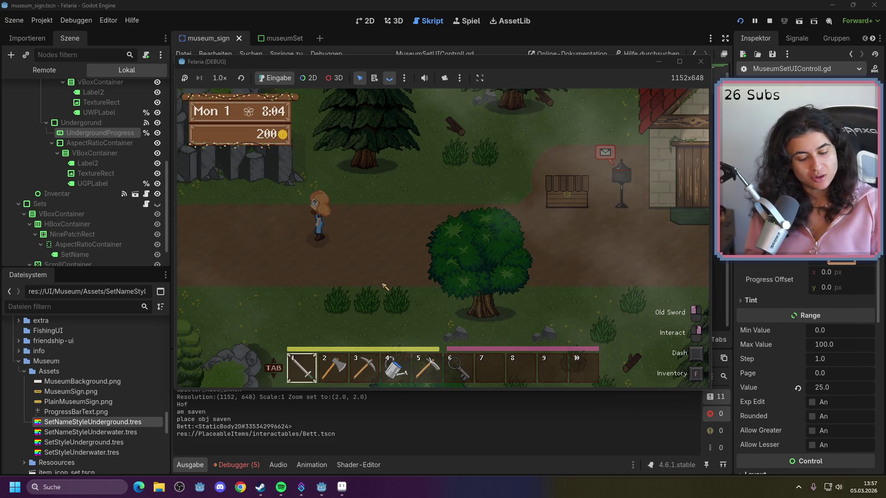
key(a)
key(a)
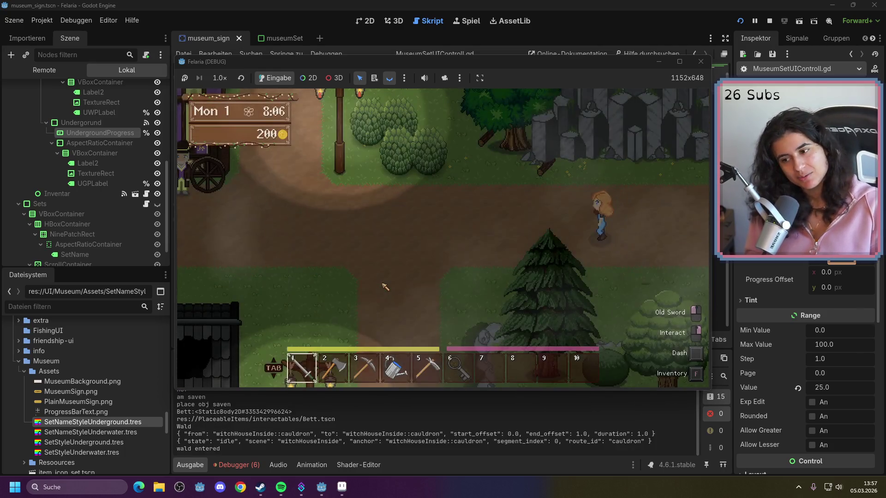
key(a)
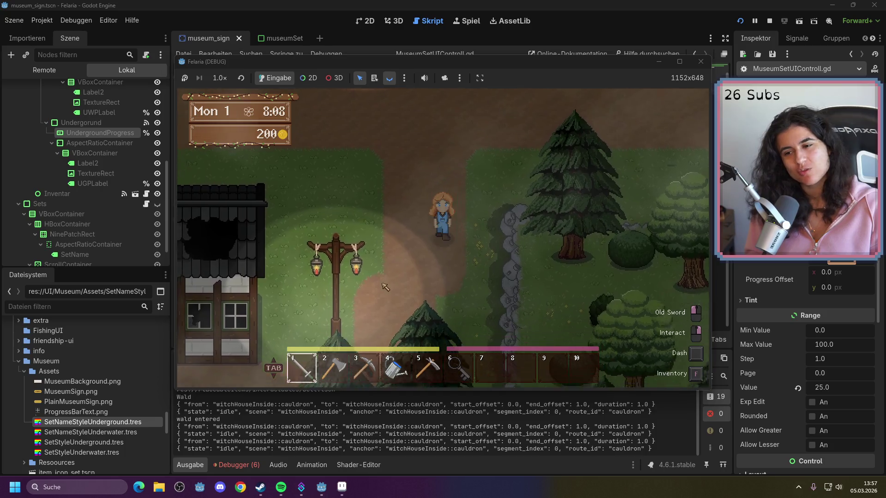
key(a)
key(s)
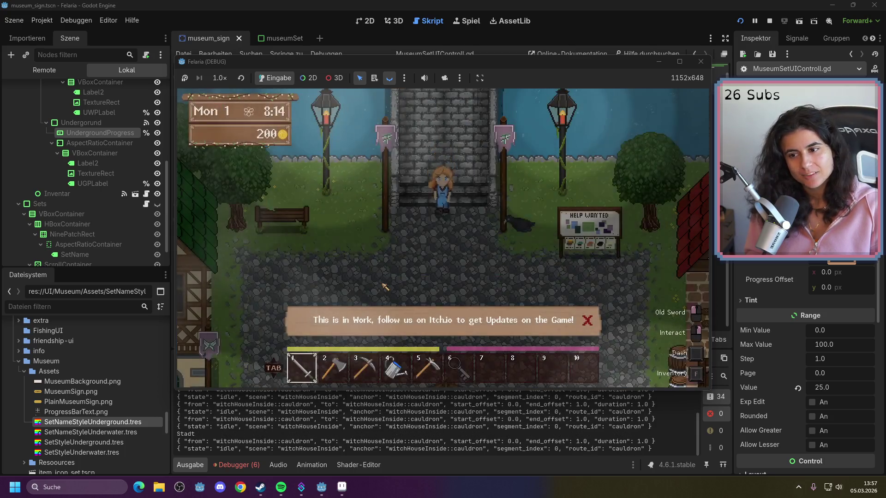
key(s)
Walk into the museum, open the sign's collection panel, and view the Underwater sets
key(w)
key(d)
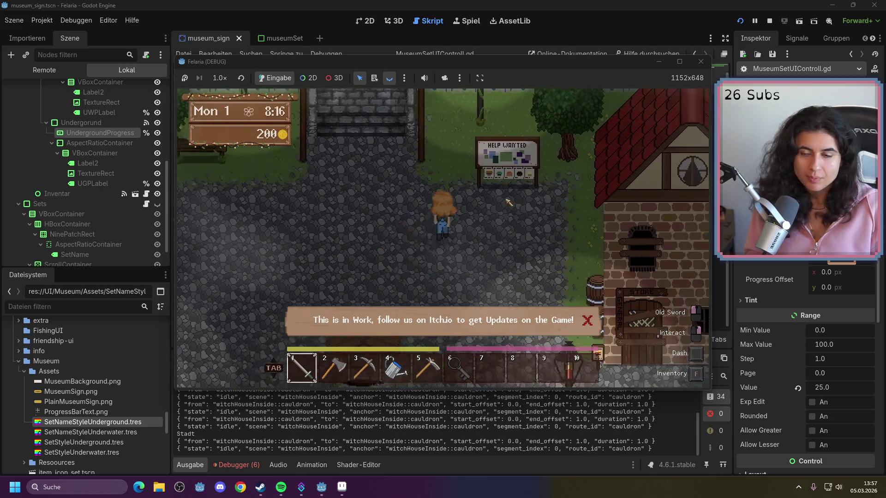
key(s)
key(a)
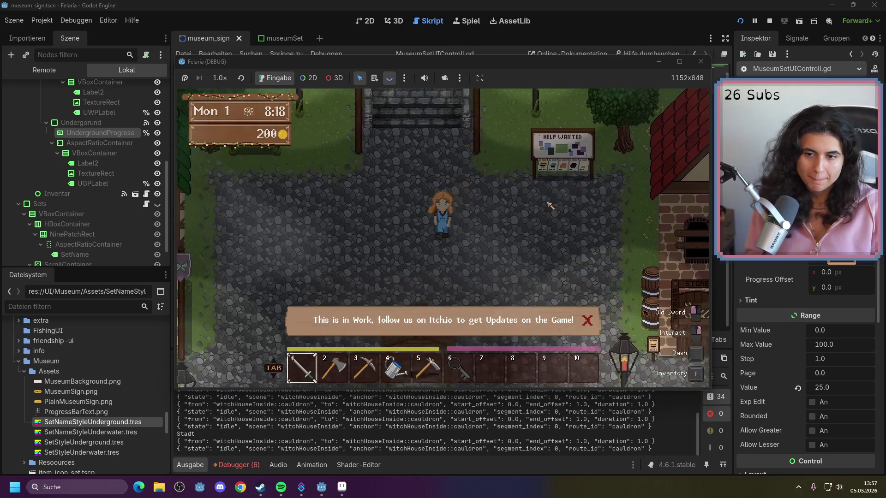
key(a)
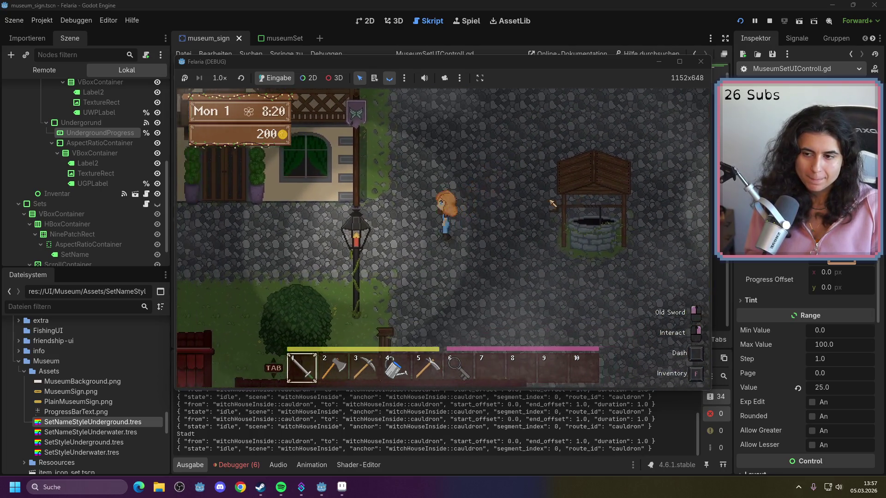
key(w)
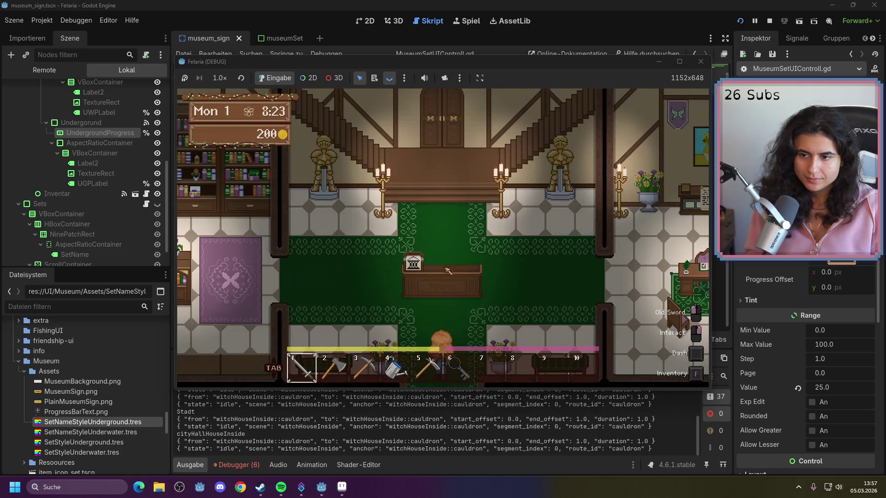
key(w)
right_click(448, 272)
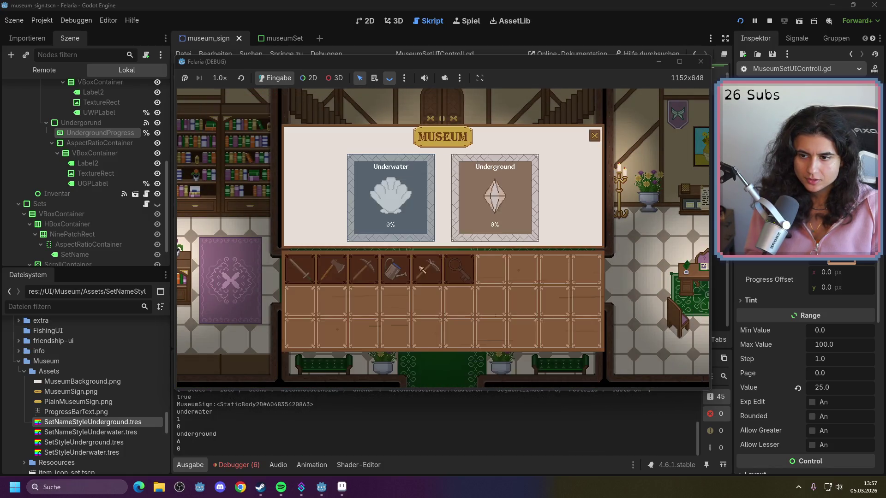
click(408, 202)
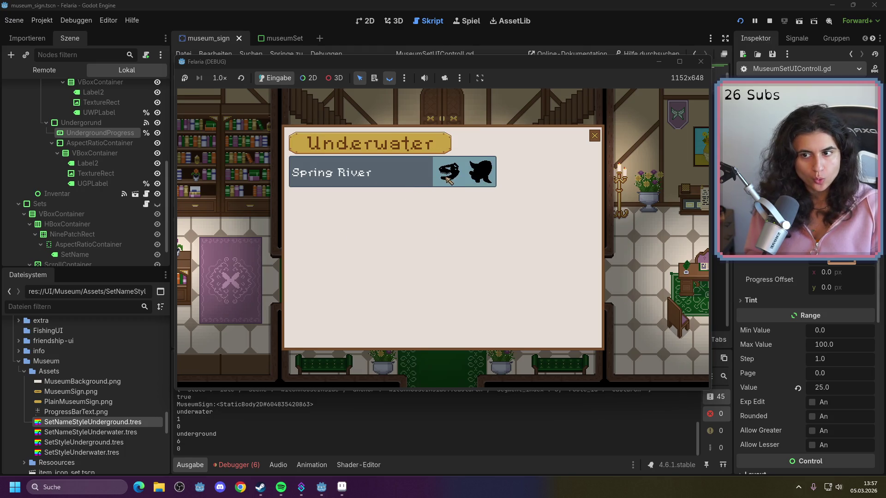
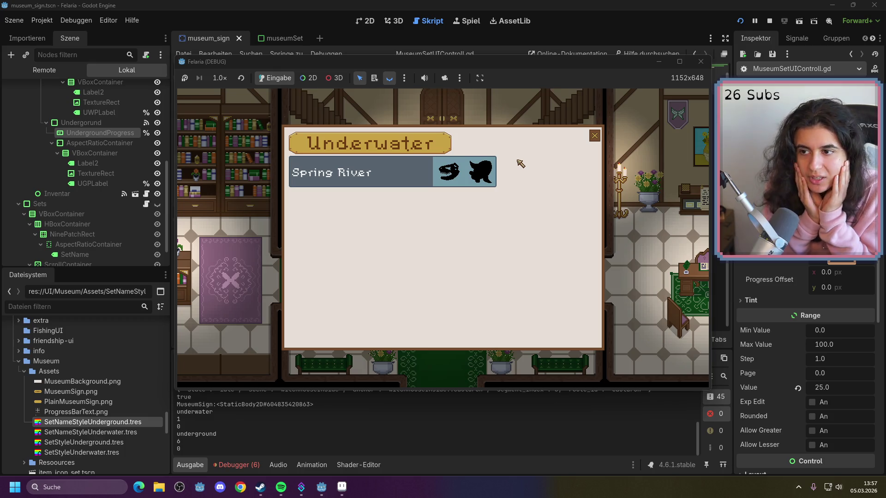
Swap the Underwater panel for the Underground set panel in-game, close it, then return to museumSet
click(594, 136)
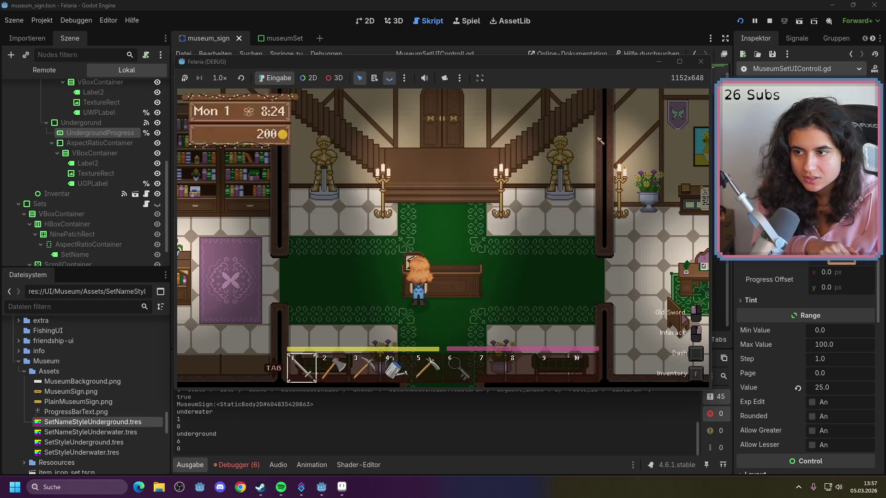
right_click(427, 278)
click(512, 222)
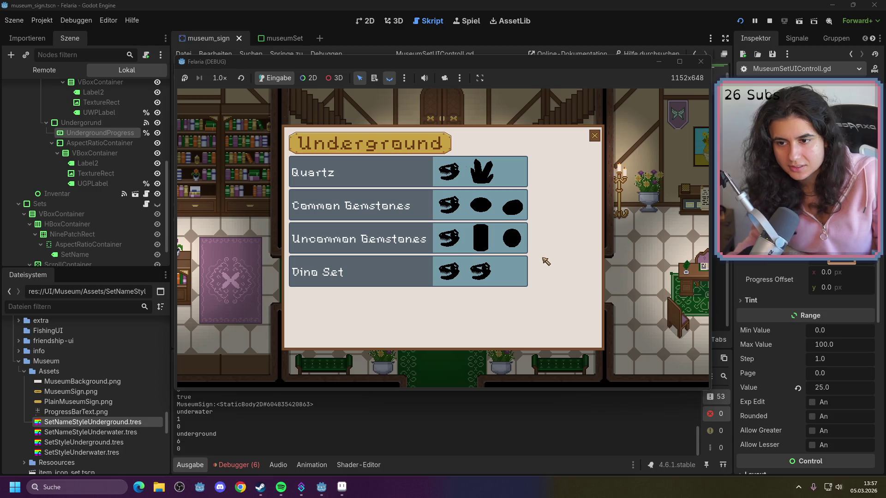
click(594, 136)
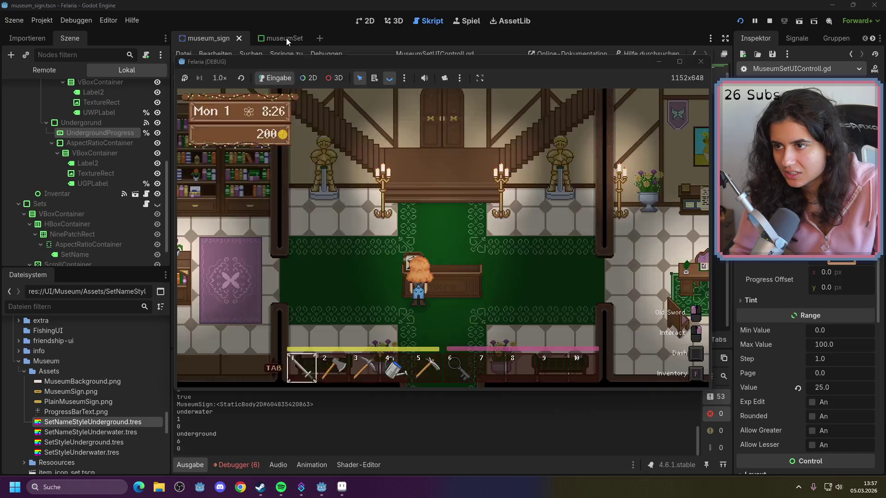
click(283, 38)
Delete the ItemIconSet node from the museumSet scene
click(76, 140)
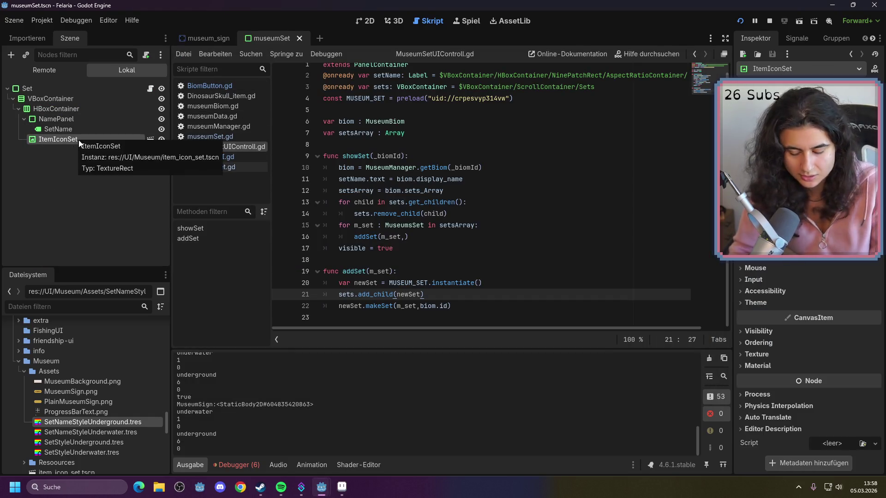
key(Delete)
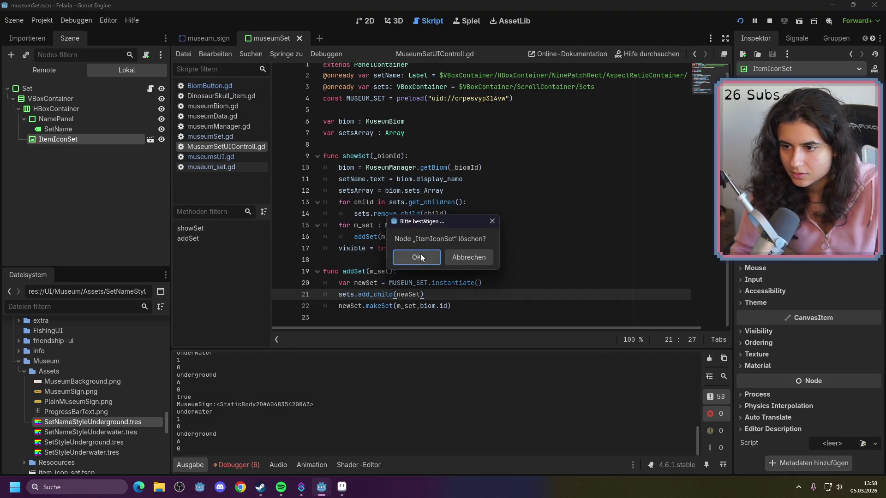
click(420, 256)
In museum_set.gd, add a remove_theme_stylebox_override call on a new line 24
click(211, 166)
scroll(467, 252, down, 3)
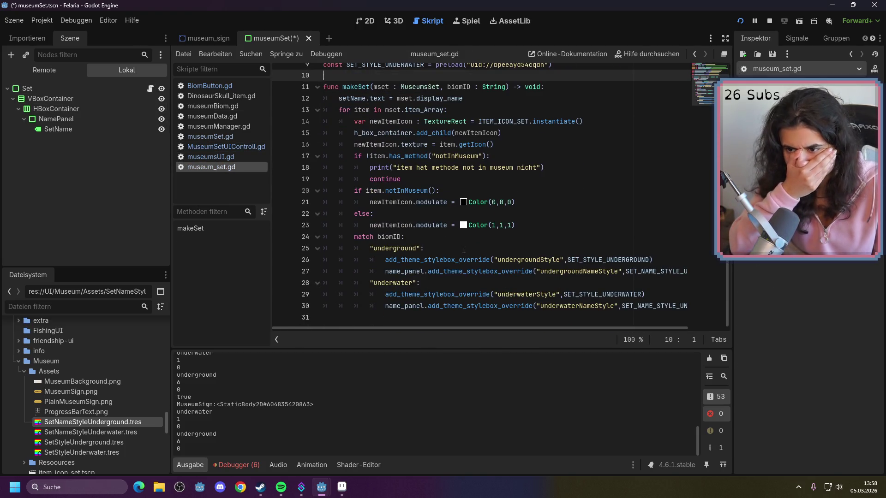
mouse_move(459, 262)
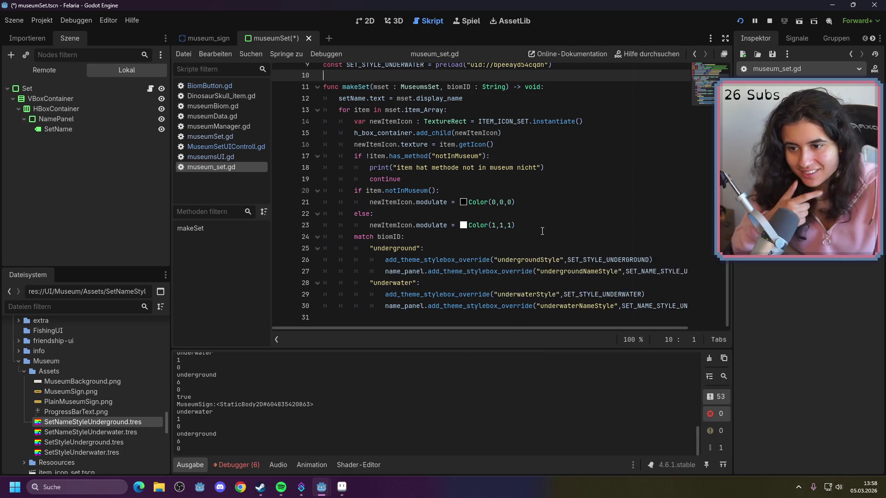
click(545, 226)
key(Return)
text(t)
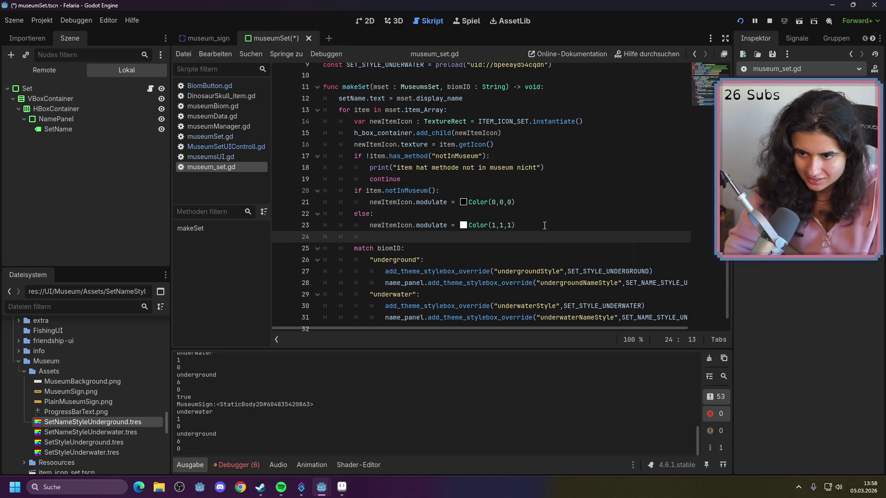
text(hem)
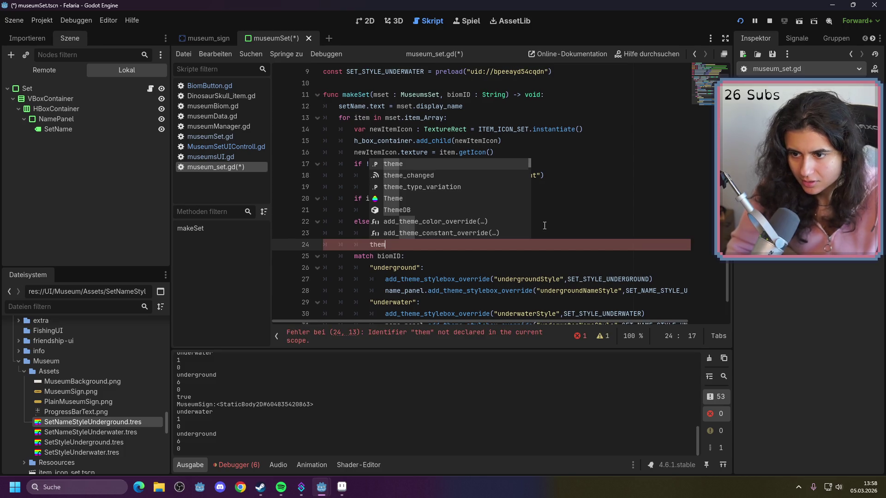
scroll(473, 201, down, 3)
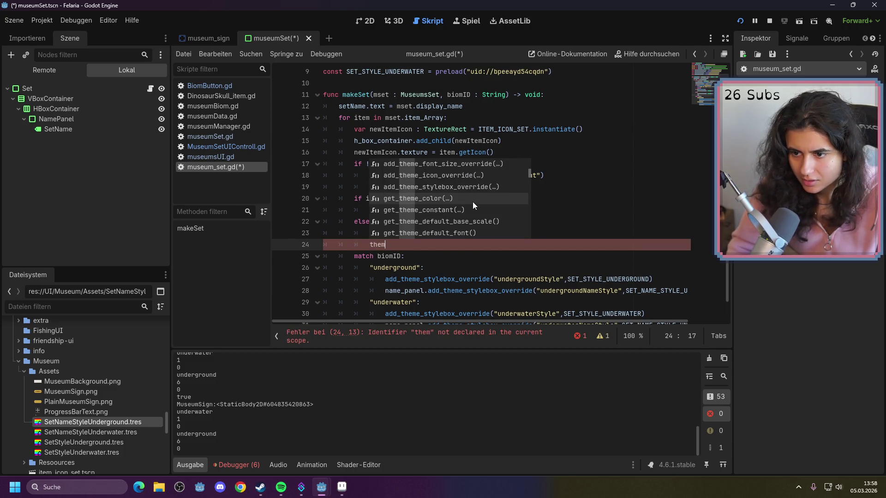
scroll(458, 223, down, 3)
scroll(458, 225, down, 5)
scroll(464, 226, down, 1)
scroll(490, 226, down, 2)
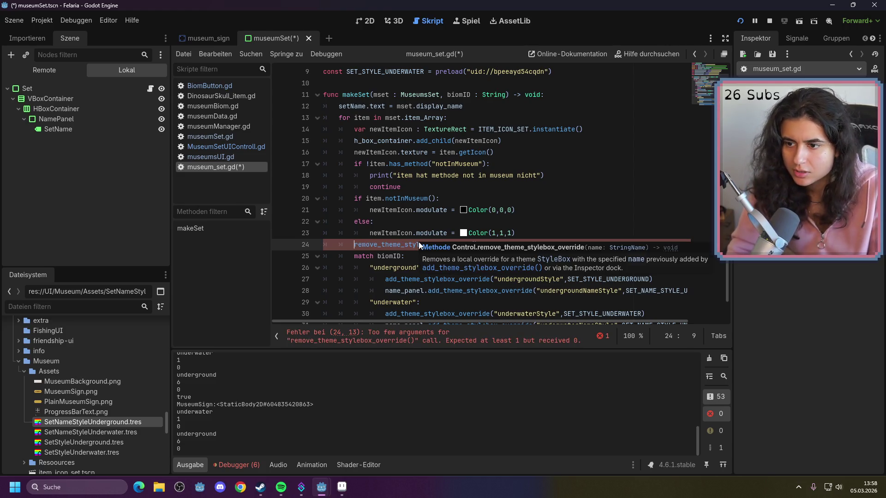
key(BackSpace)
Delete the faulty remove_theme_stylebox_override call and its empty line 24
scroll(439, 241, down, 1)
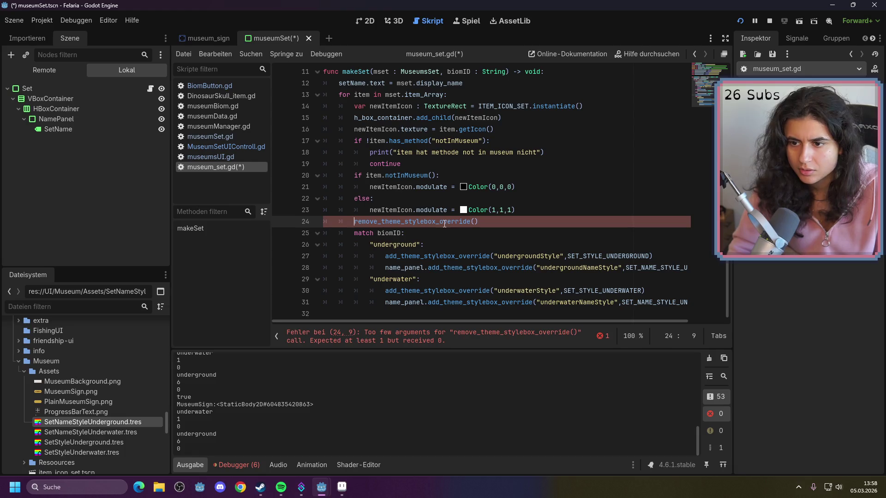
mouse_move(444, 224)
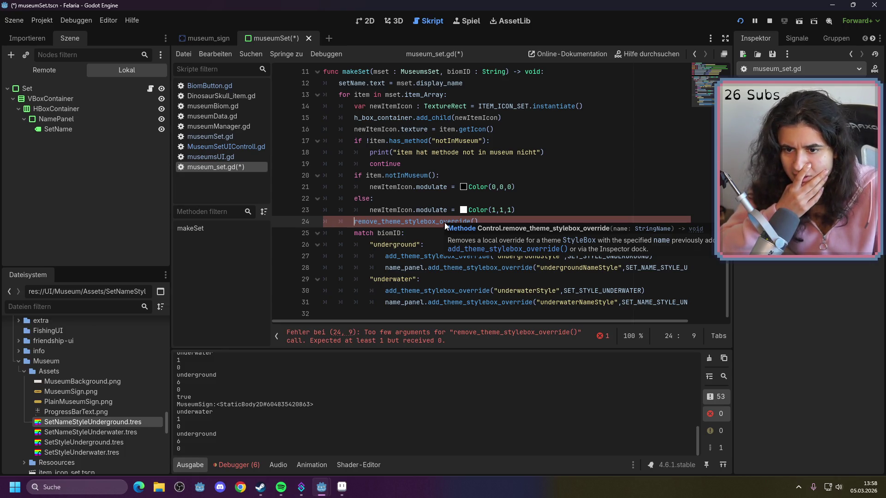
drag(479, 221, 356, 218)
key(BackSpace)
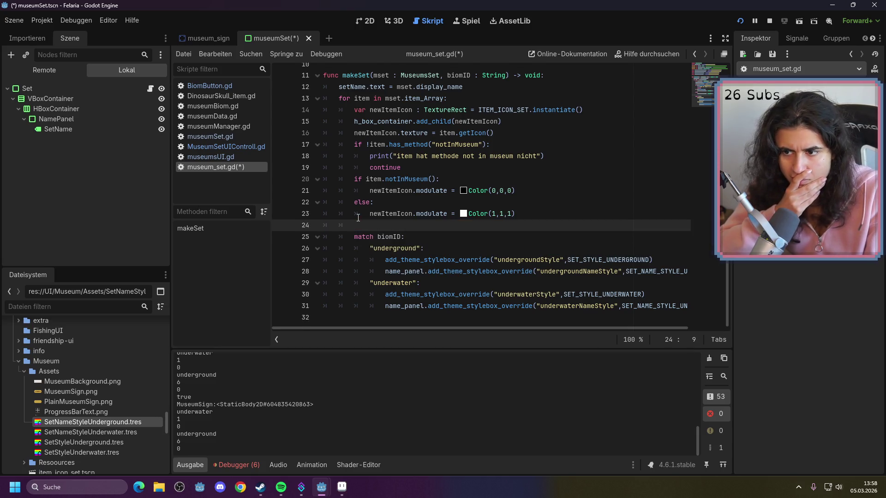
key(BackSpace)
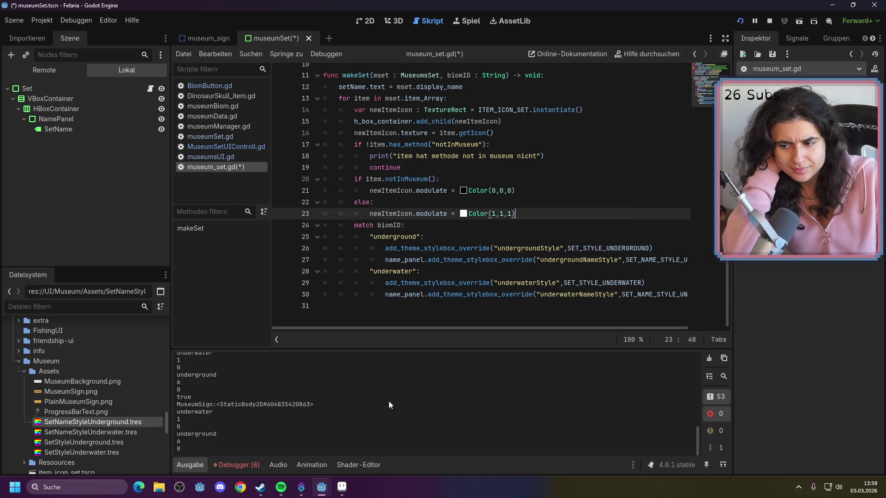
Open and close the Underground collection panel in the running game
mouse_move(323, 490)
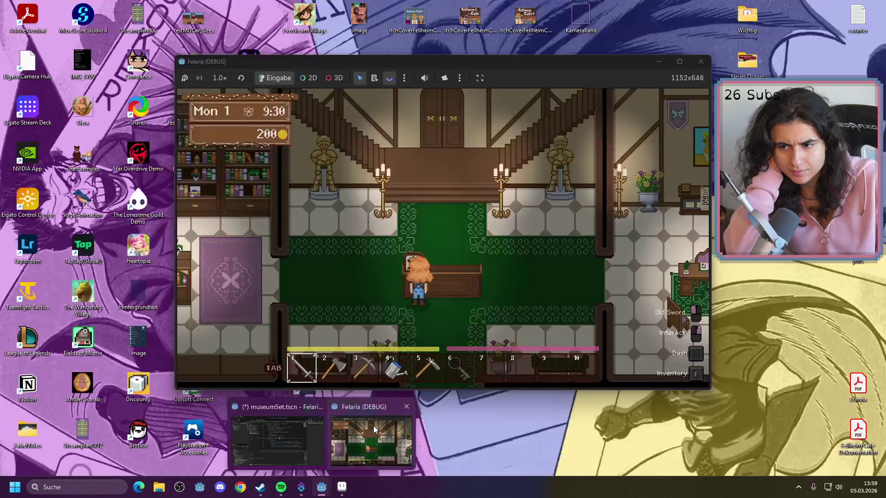
click(372, 441)
key(e)
click(515, 196)
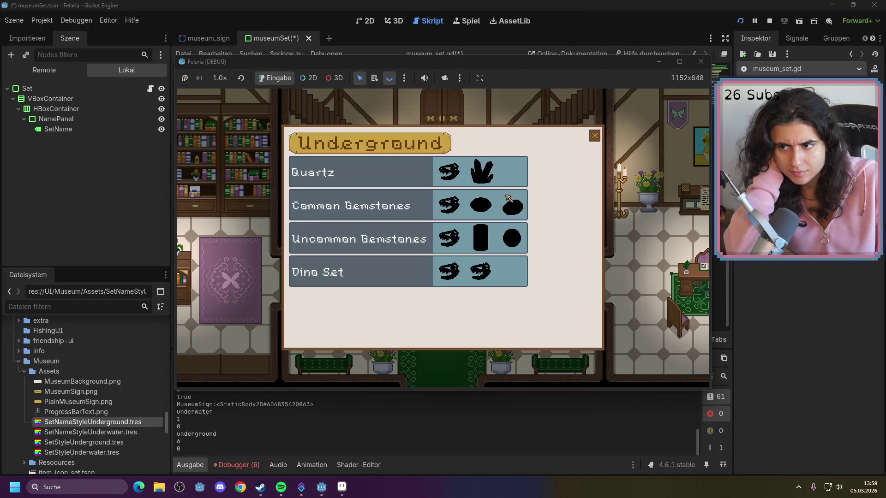
click(596, 136)
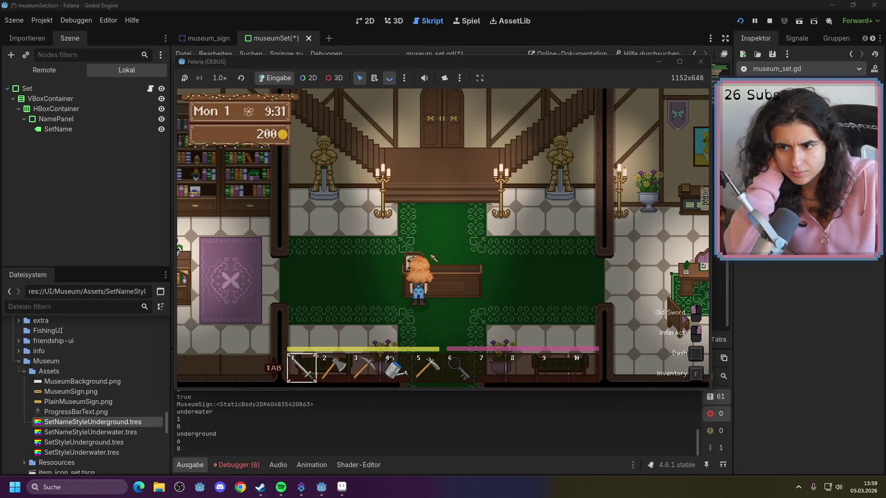
click(659, 62)
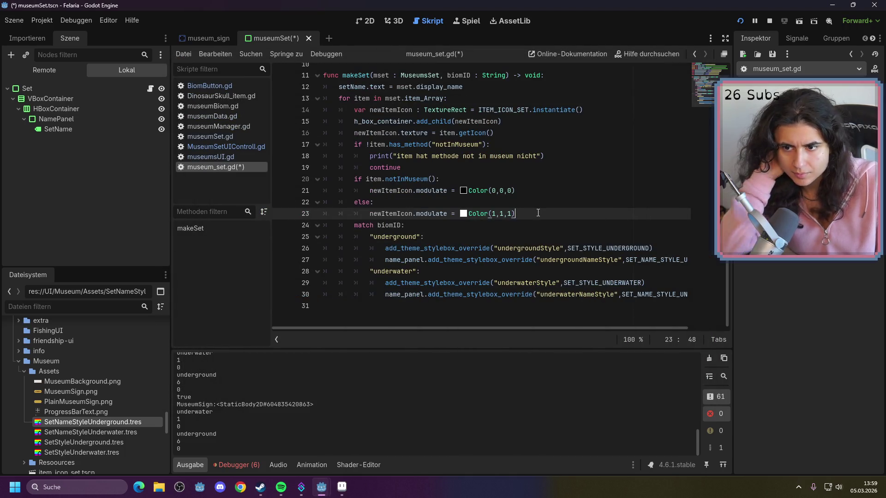
Add print(biomID) on line 24 before match biomID and save museum_set.gd
key(Return)
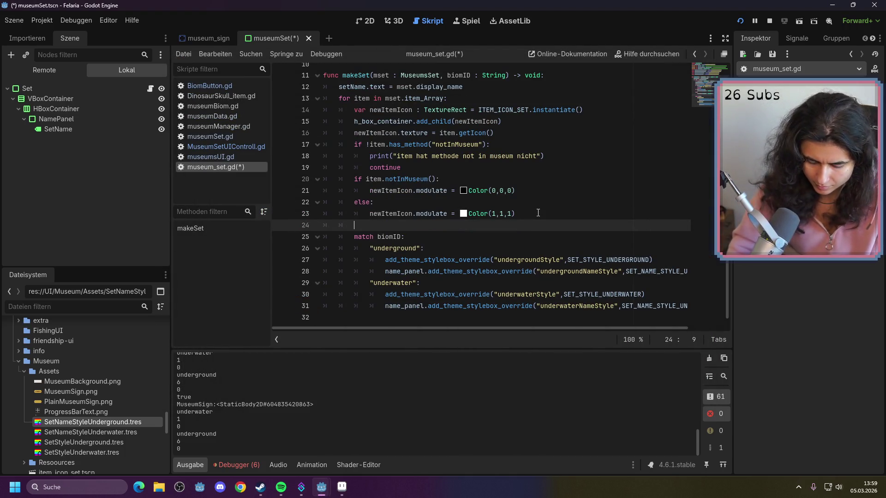
text(print)
key(Return)
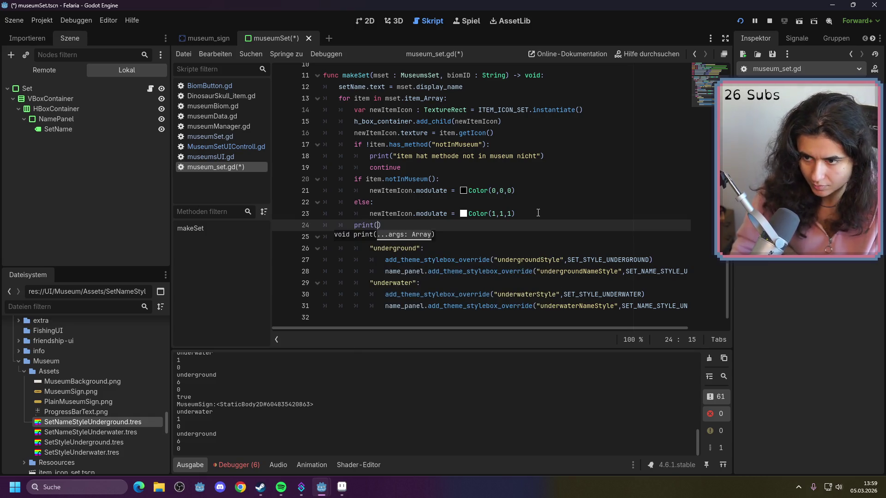
text(biomID)
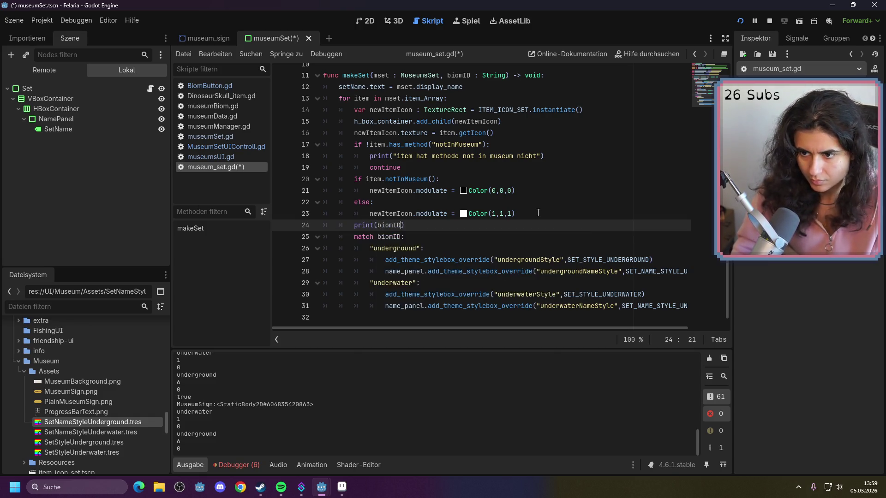
key(ctrl+s)
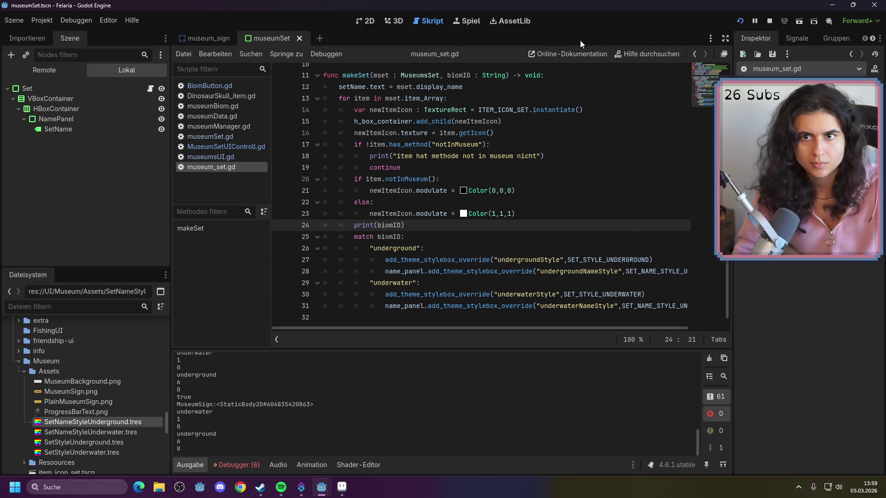
Reopen the Underground set at the museum sign to log biomID in the output
mouse_move(347, 485)
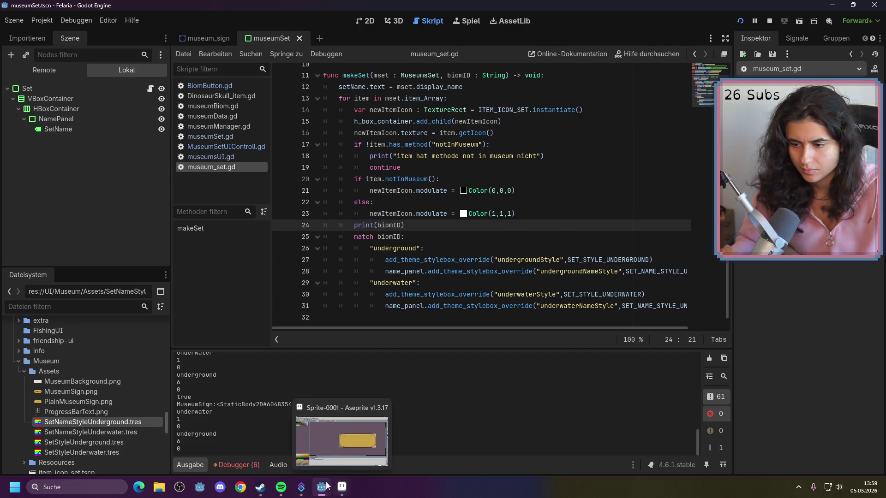
click(367, 438)
right_click(451, 275)
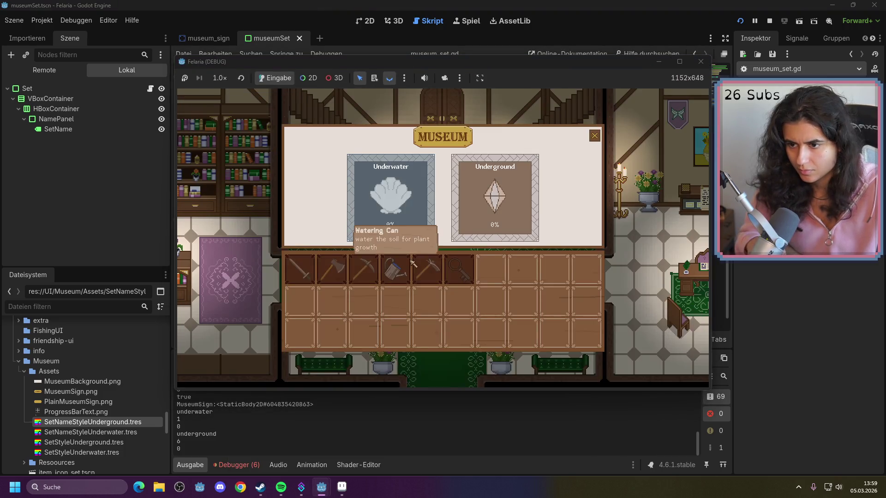
click(504, 223)
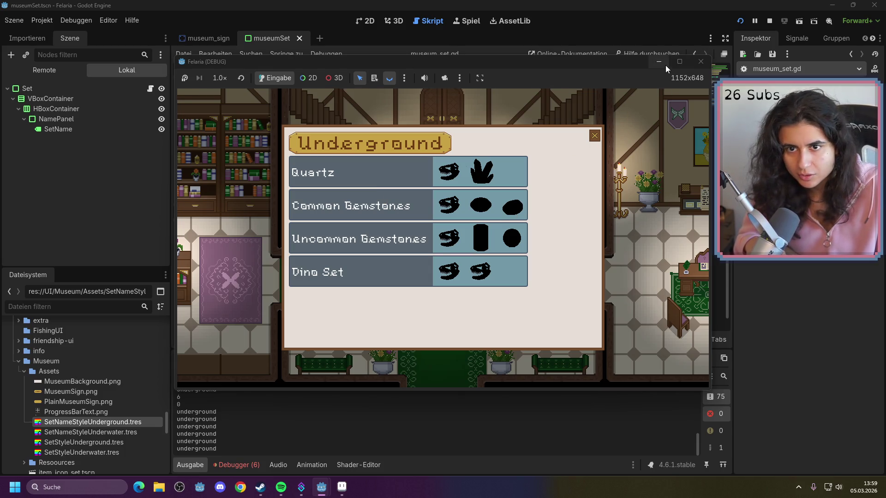
click(595, 136)
click(266, 330)
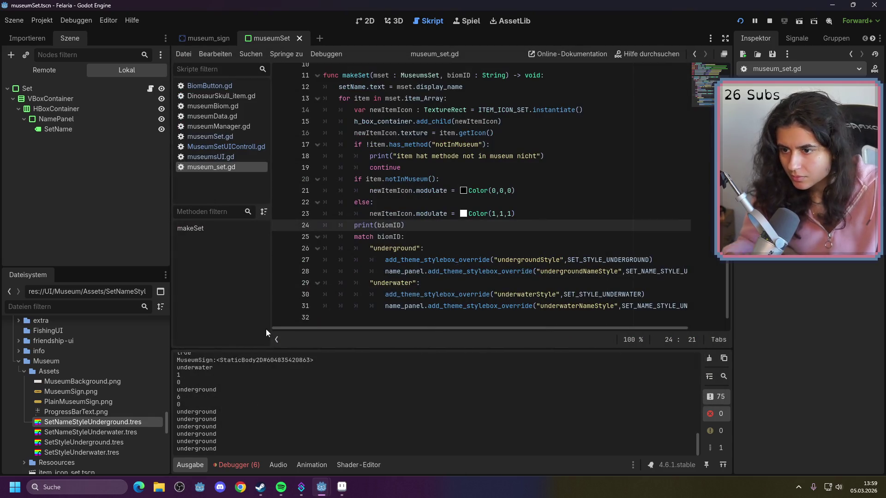
Filter the FileSystem with 'setSt' and inspect SetStyleUnderground.tres's StyleBox properties
right_click(203, 412)
click(217, 419)
double_click(394, 248)
key(ctrl+v)
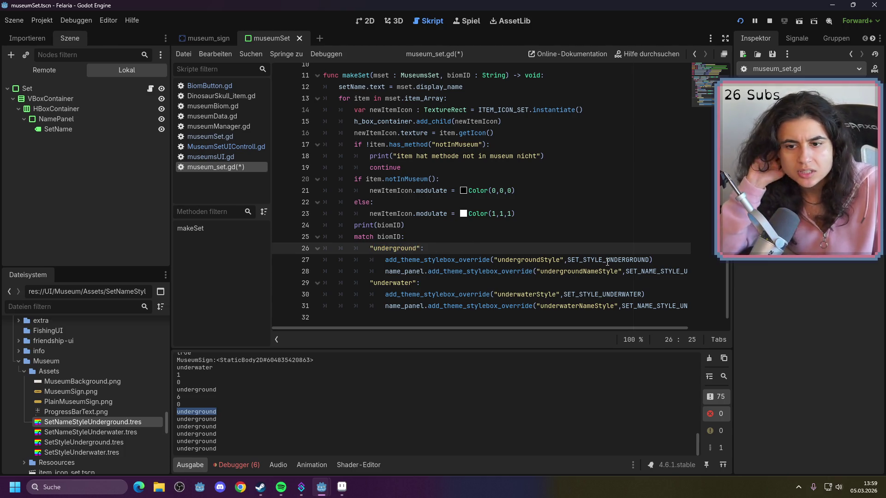
mouse_move(656, 273)
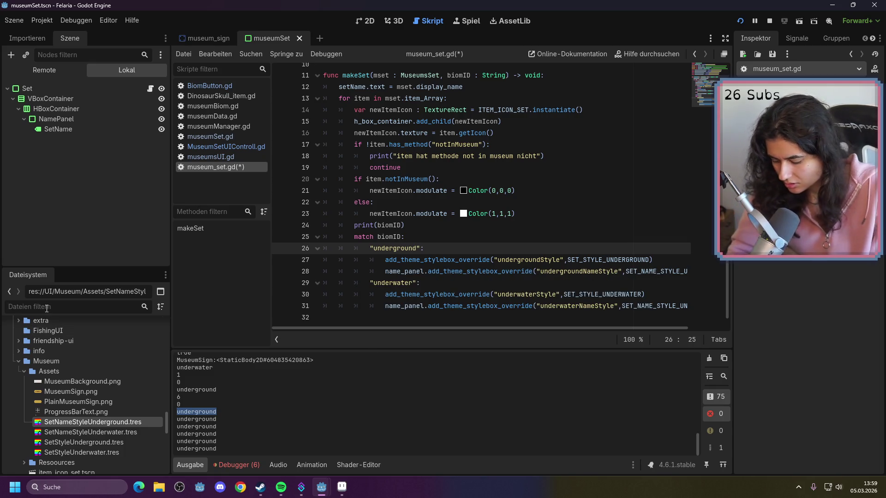
text(setSt)
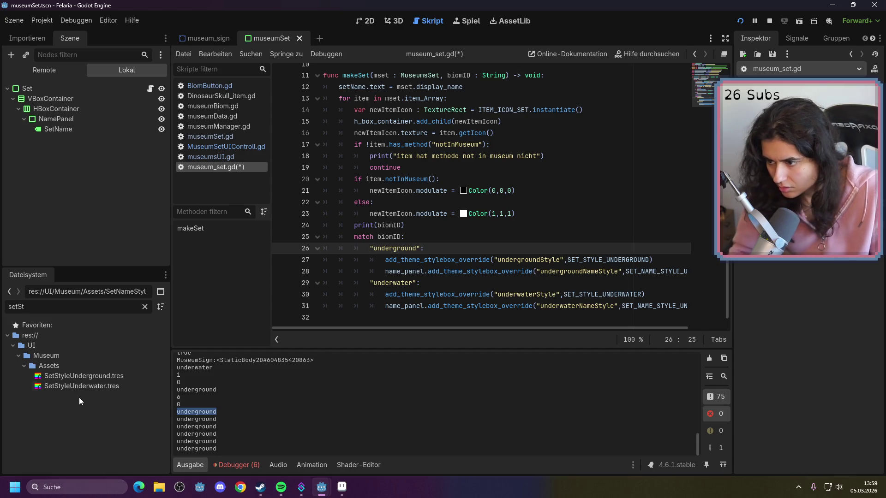
click(99, 376)
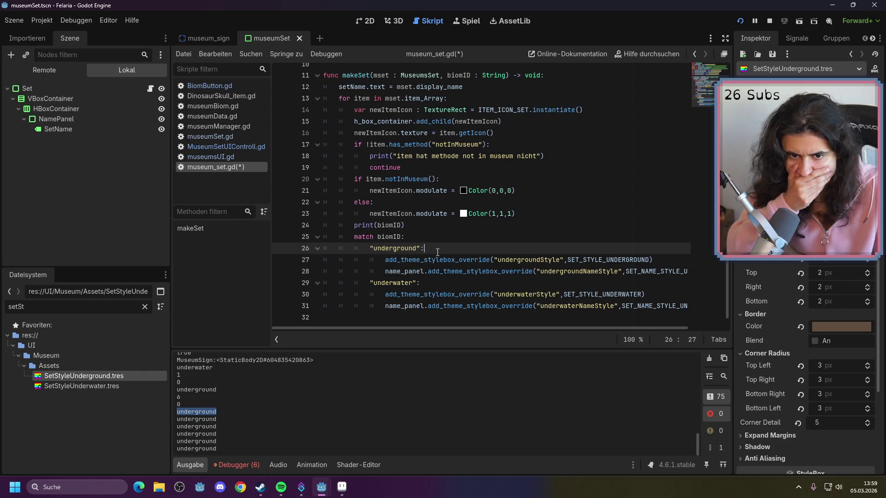
Walk out and back into the museum, then open and close the Underground set list
mouse_move(321, 486)
click(368, 430)
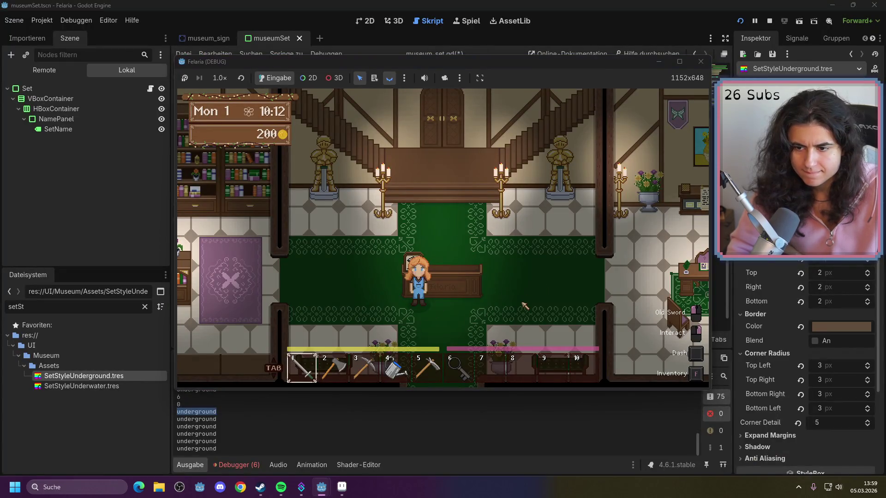
key(s)
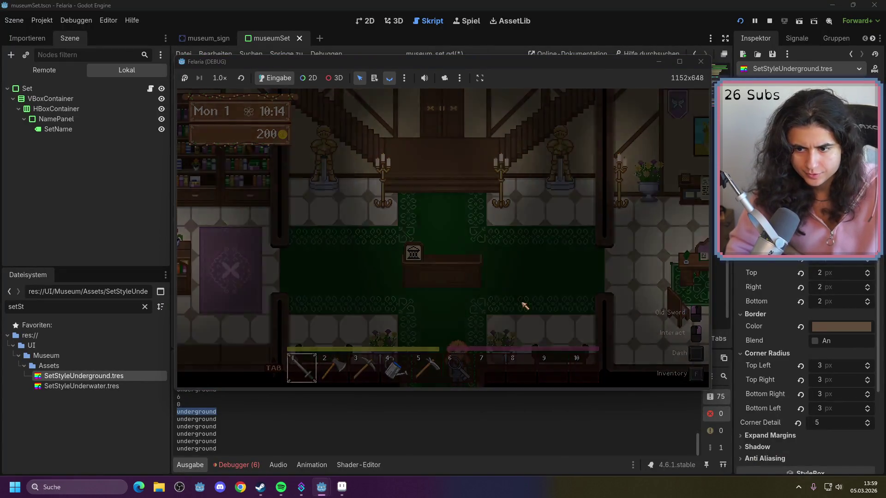
key(w)
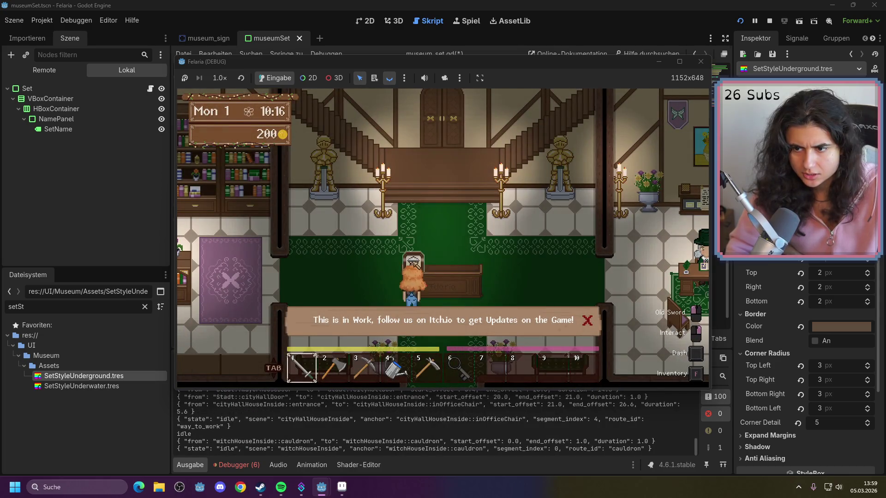
key(e)
click(508, 211)
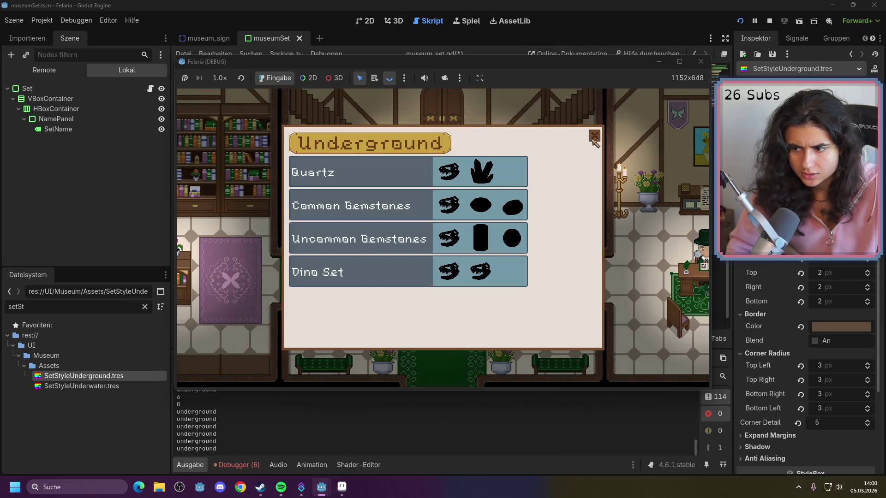
click(593, 139)
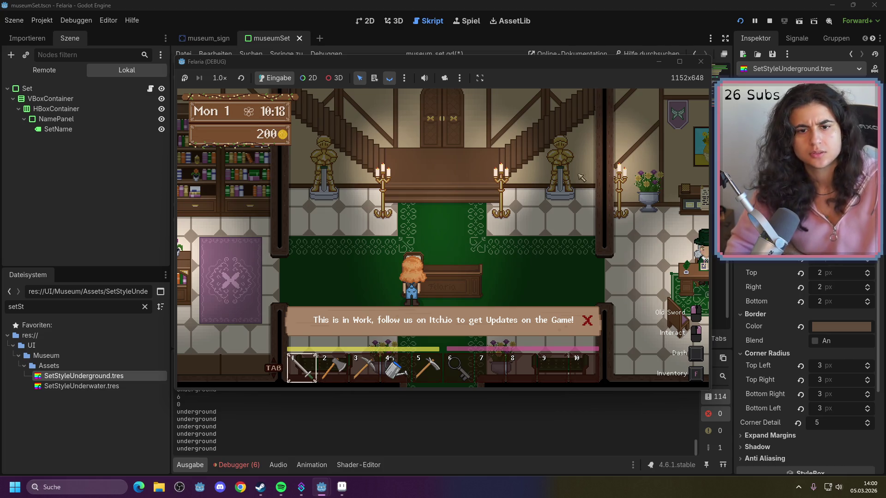
key(e)
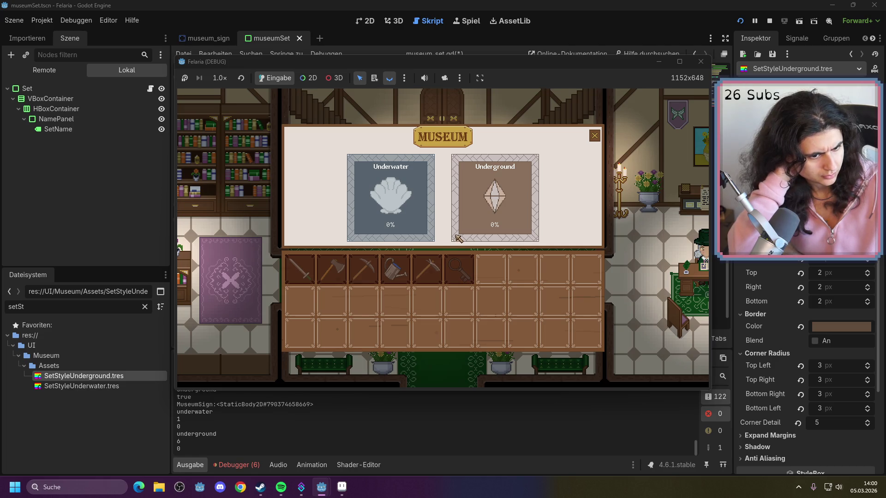
click(659, 61)
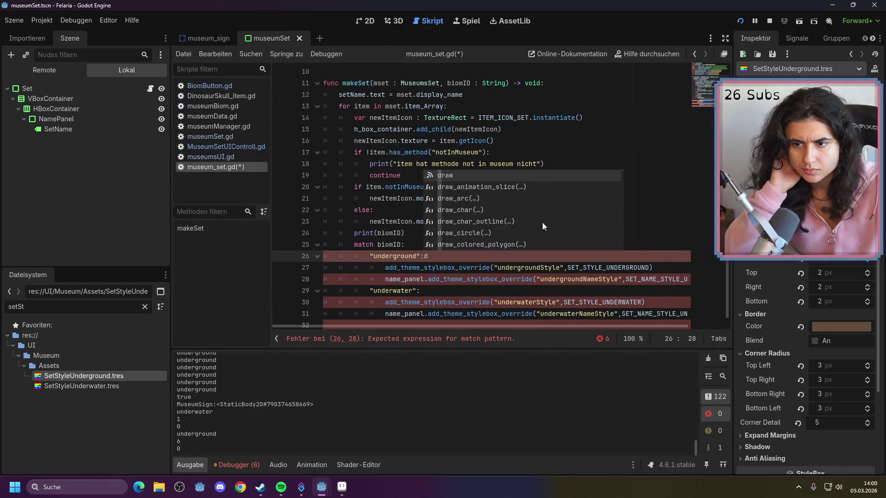
Shorten the underground and underwater style override names to Style and delete the stray d
click(558, 279)
scroll(542, 263, down, 1)
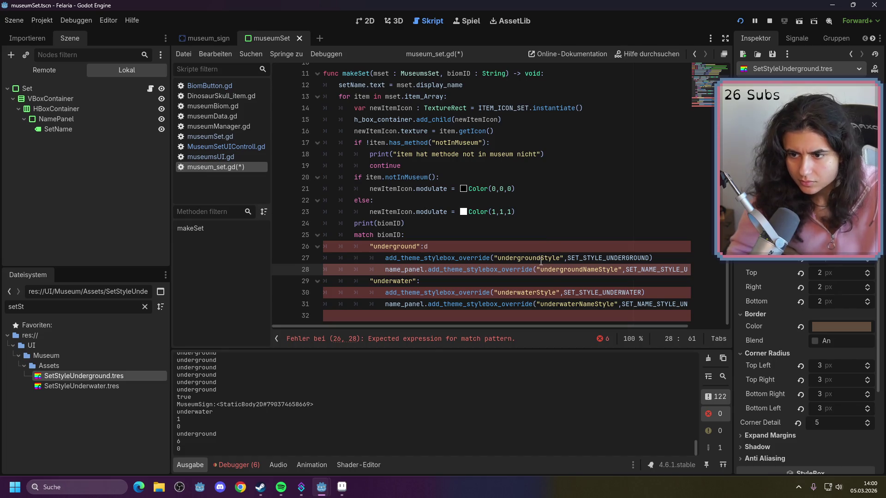
drag(540, 259, 503, 262)
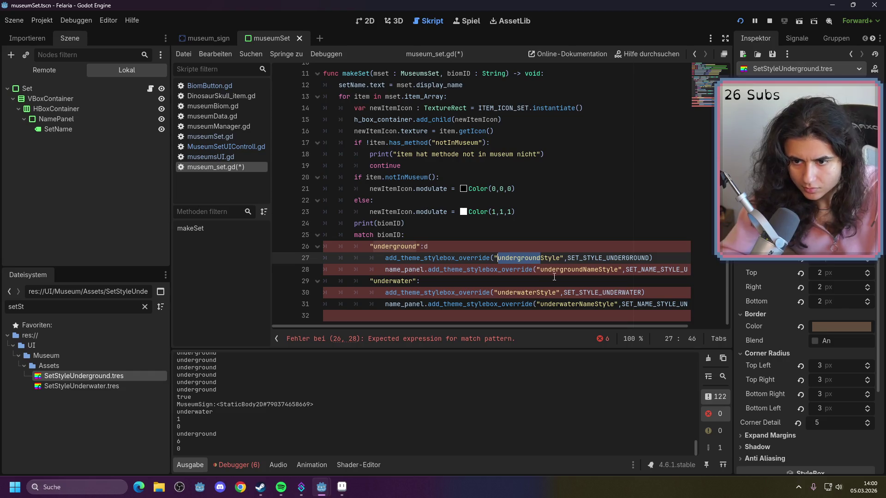
key(BackSpace)
key(BackSpace)
mouse_move(599, 272)
mouse_down()
mouse_move(542, 273)
mouse_move(497, 293)
mouse_up()
key(BackSpace)
key(BackSpace)
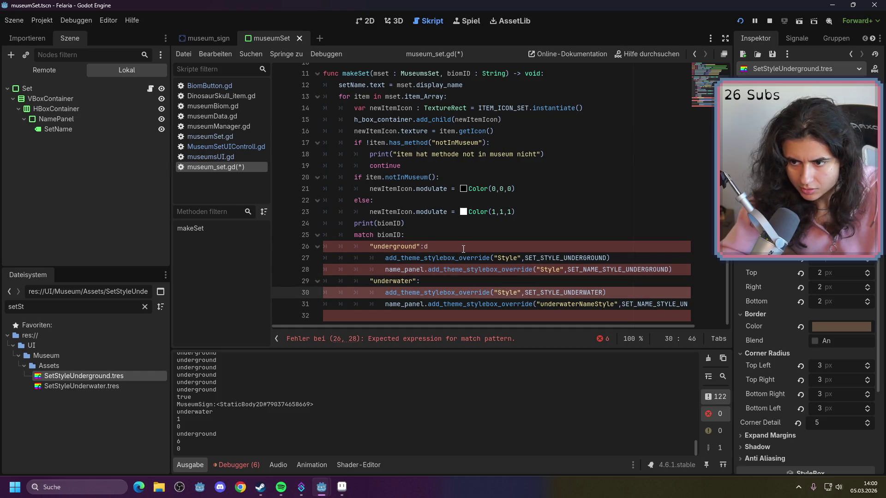
click(463, 249)
key(BackSpace)
drag(598, 315, 541, 316)
key(BackSpace)
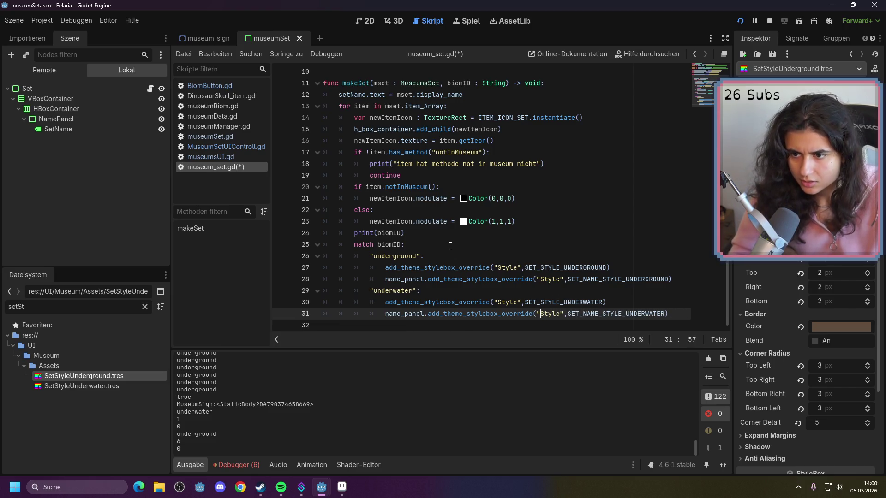
Add remove_theme_stylebox_override("panel") on a new line after print(biomID)
click(448, 239)
key(Return)
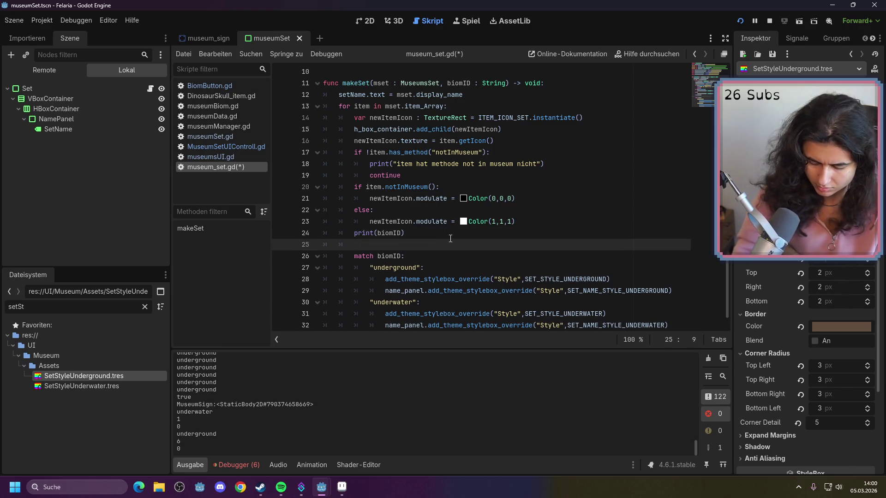
text(remove)
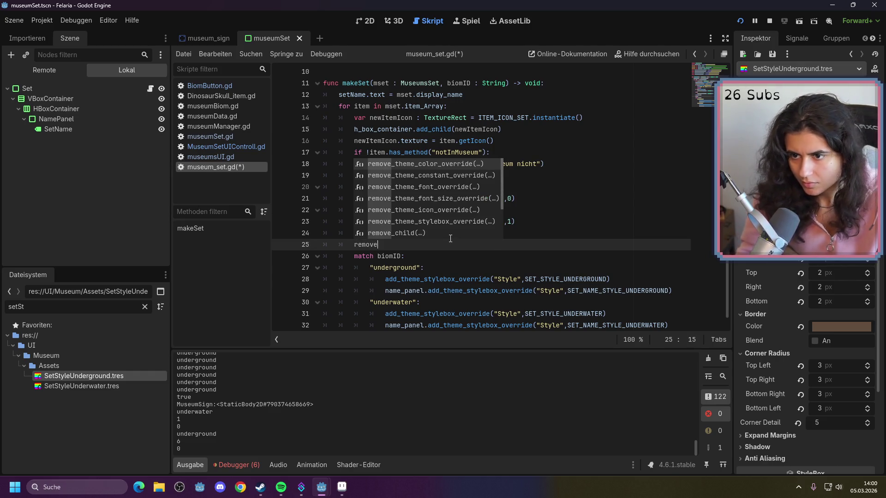
key(Down)
key(Down)
key(Down)
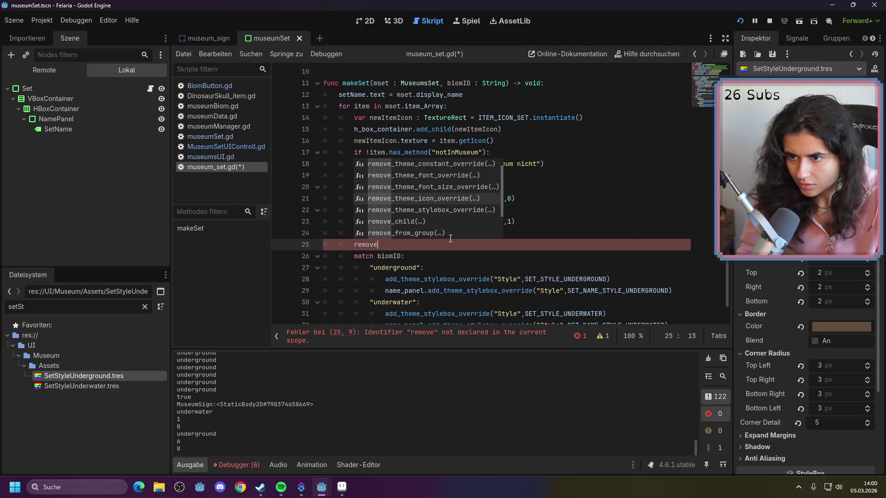
key(Down)
key(Return)
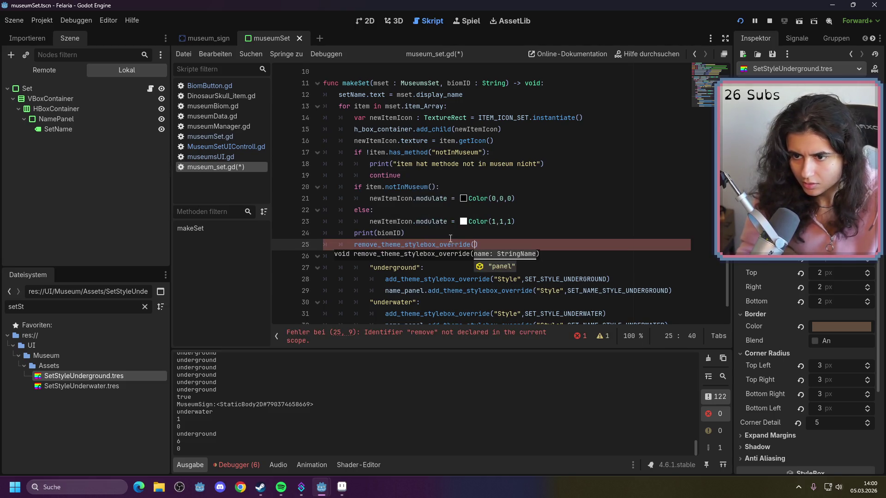
text(S)
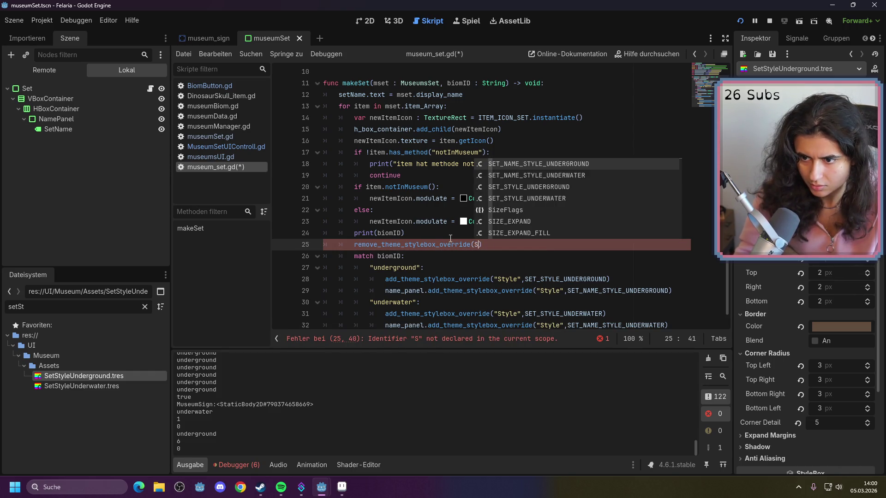
text(tyl)
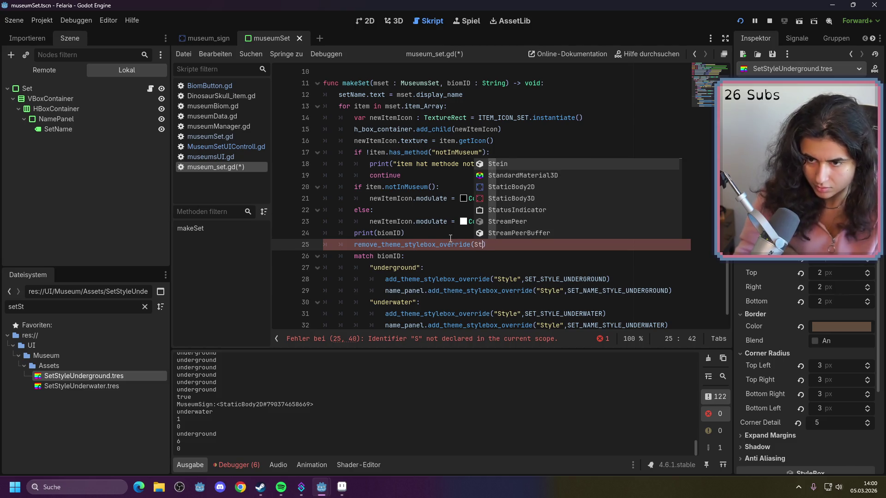
key(BackSpace)
key(BackSpace)
key(BackSpace)
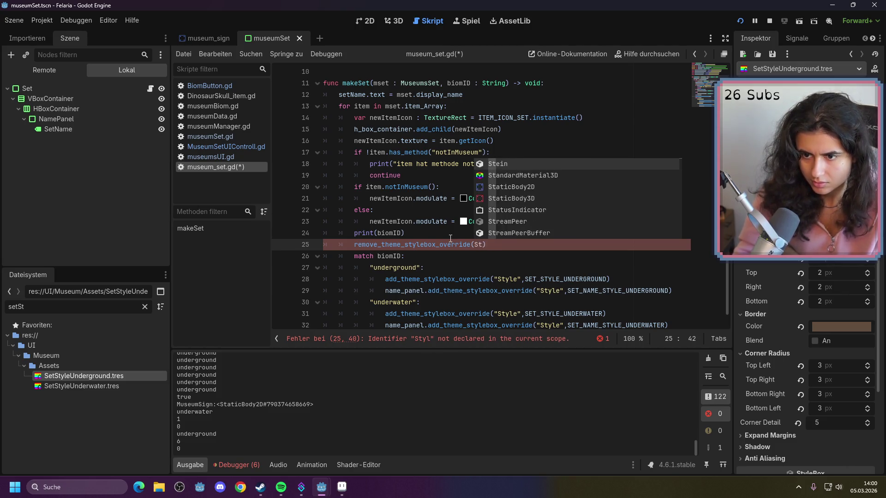
text("panel)
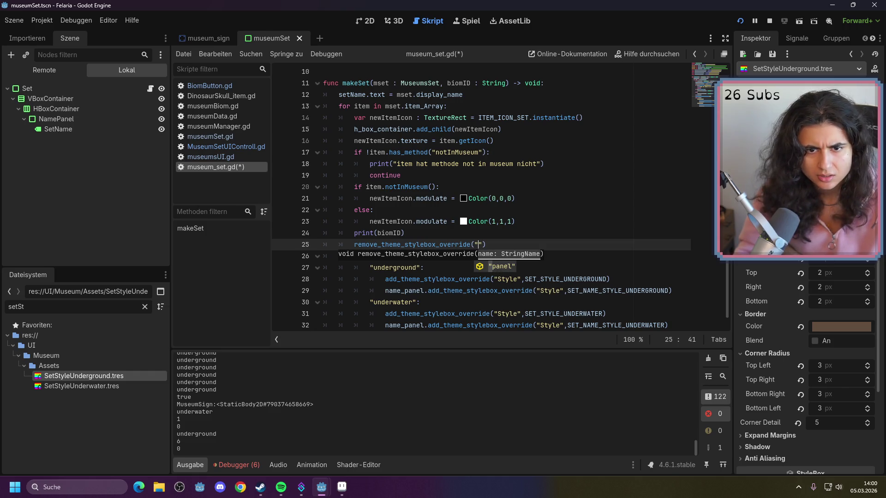
click(502, 267)
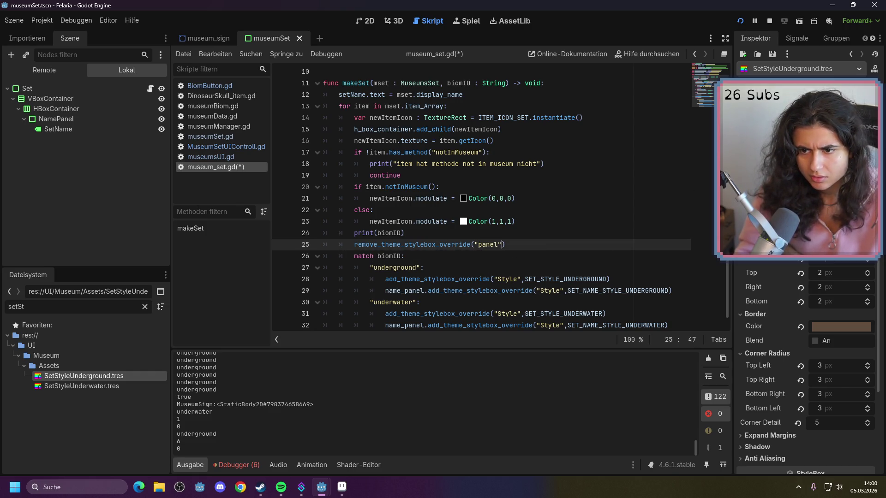
Replace Style with "panel" in all four override lines and run the game with F5
click(47, 88)
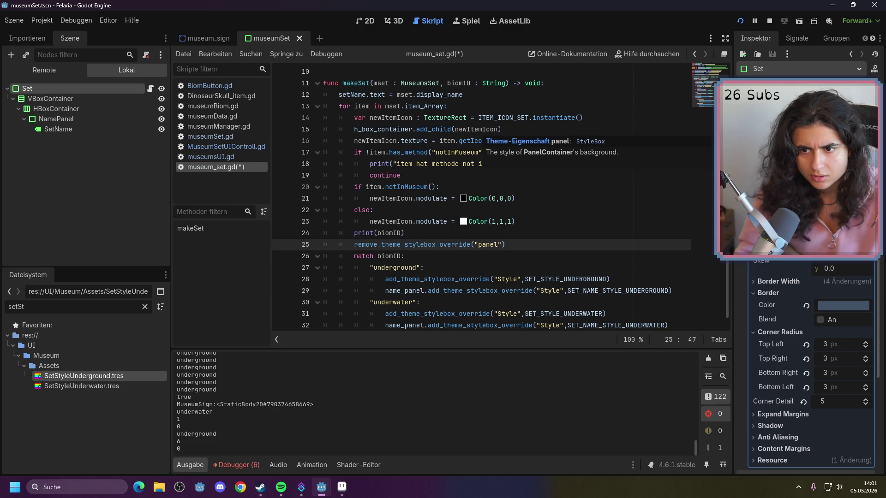
double_click(488, 244)
key(ctrl+c)
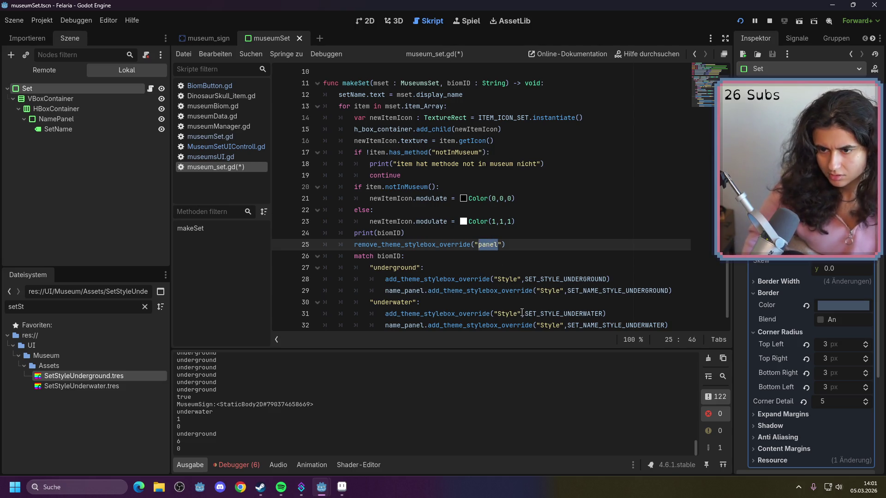
double_click(506, 279)
key(ctrl+v)
double_click(549, 291)
key(ctrl+v)
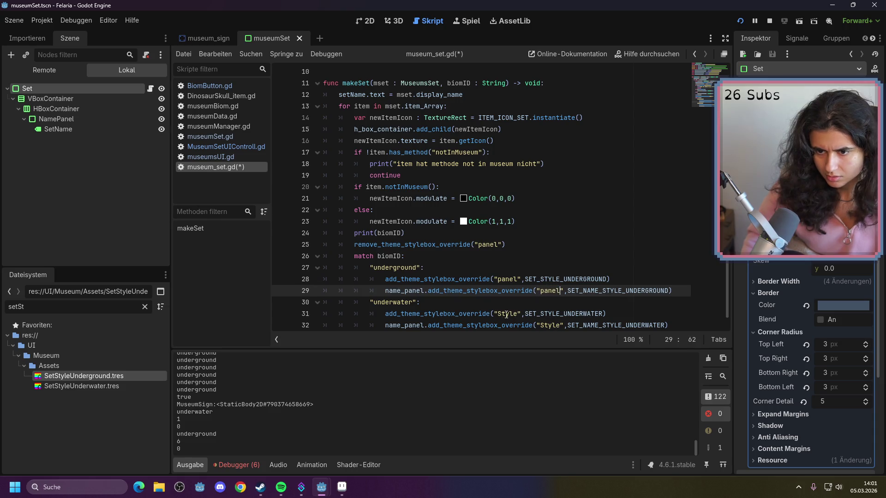
double_click(506, 314)
key(ctrl+v)
double_click(549, 326)
key(F5)
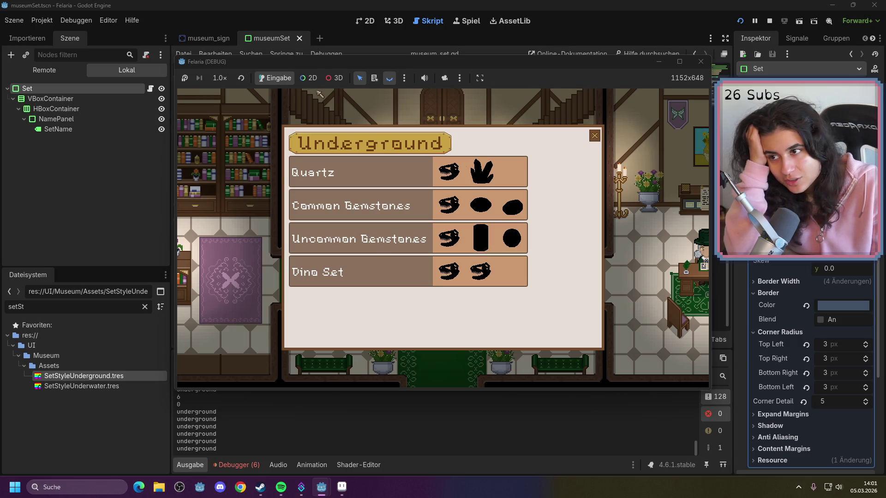
Bring the editor window back over the game, maximized, showing the 2D scene view
key(super+Down)
key(super+Down)
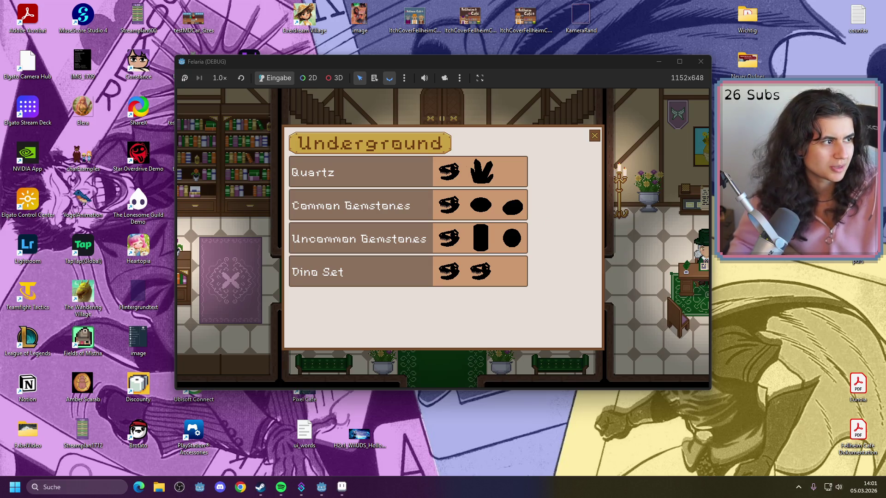
key(alt+Tab)
mouse_move(589, 249)
mouse_down()
mouse_move(570, 191)
mouse_move(571, 1)
mouse_up()
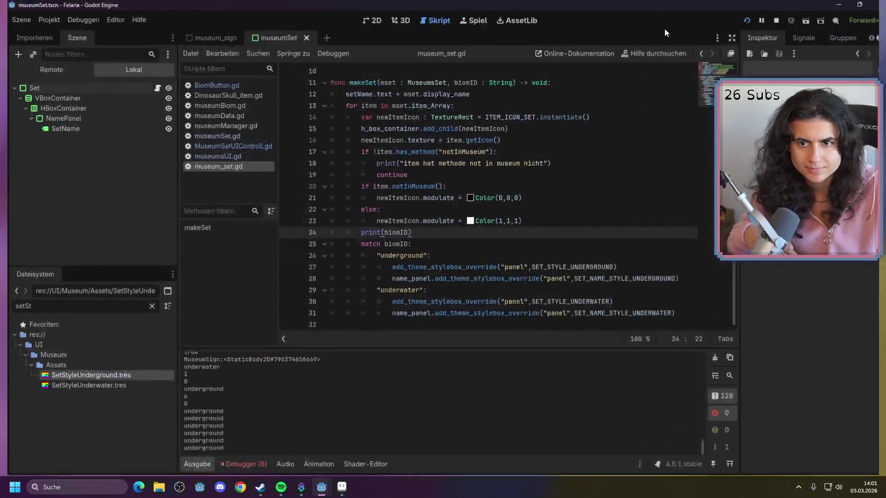
mouse_move(793, 10)
mouse_down()
mouse_move(756, 249)
mouse_move(733, 300)
mouse_up()
click(654, 92)
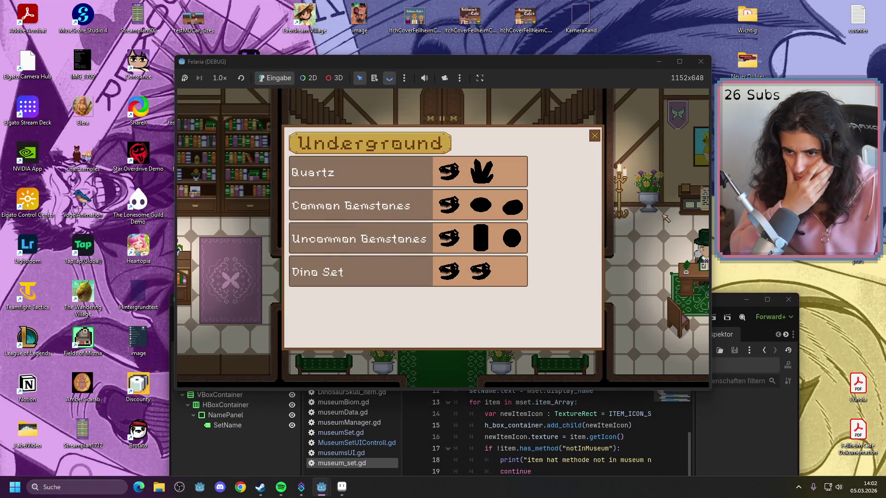
drag(718, 300, 702, 0)
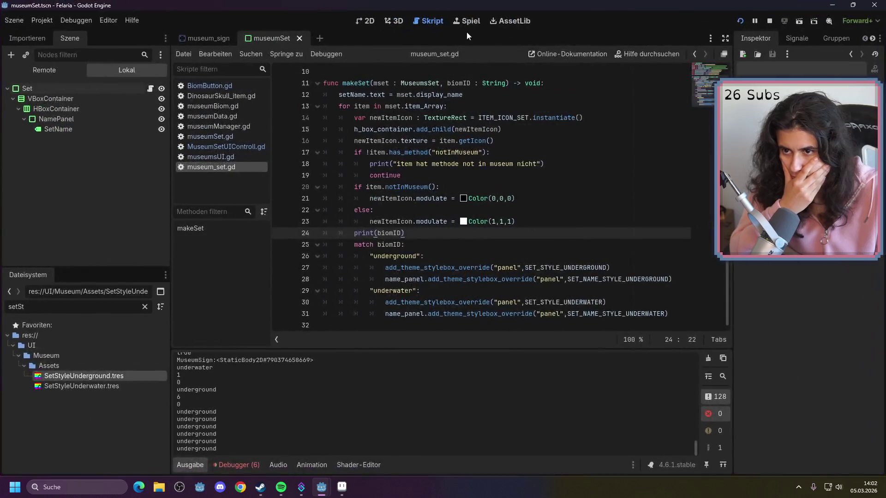
click(368, 21)
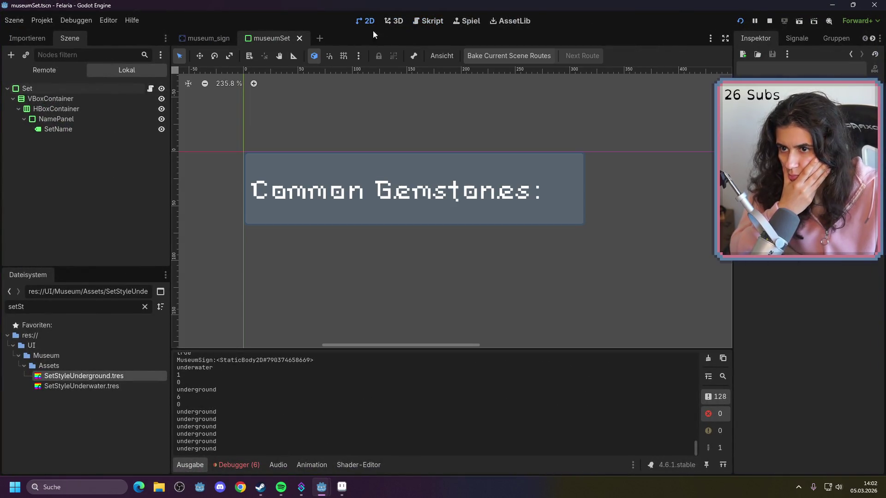
Open the museum_sign scene and hide the Donate panel on the canvas
click(205, 41)
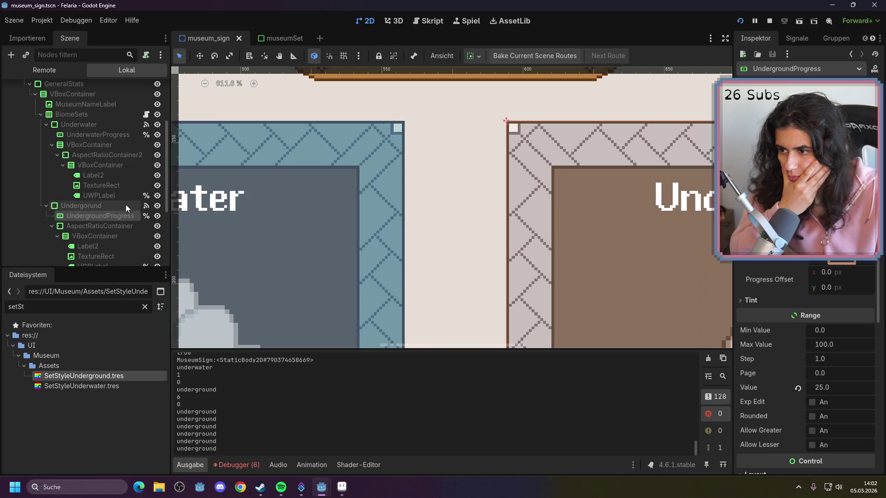
scroll(122, 159, up, 5)
scroll(355, 155, down, 5)
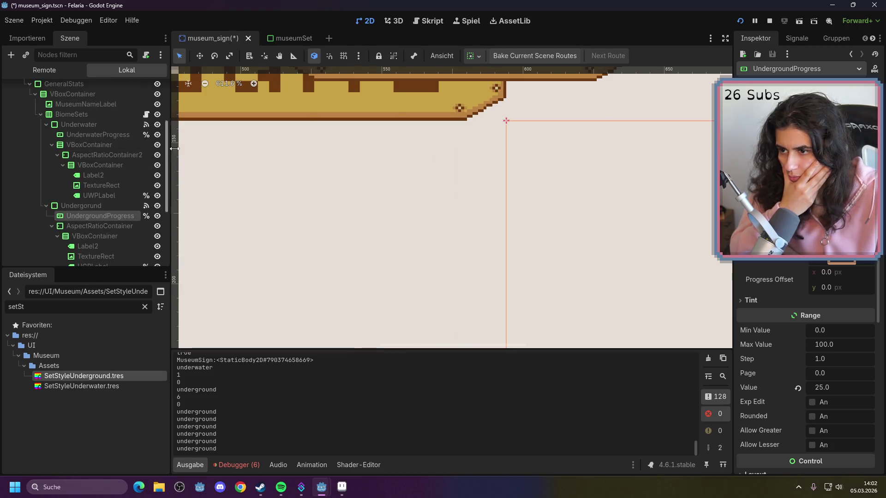
scroll(355, 152, down, 2)
scroll(152, 161, up, 5)
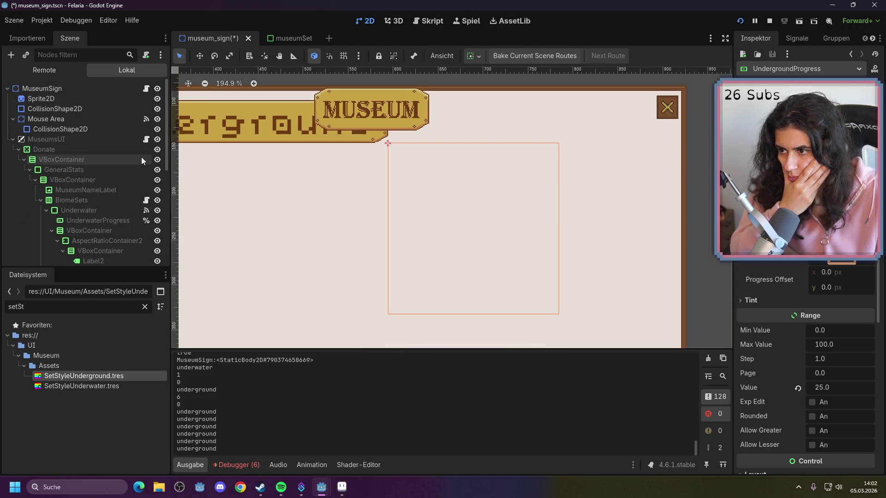
click(158, 139)
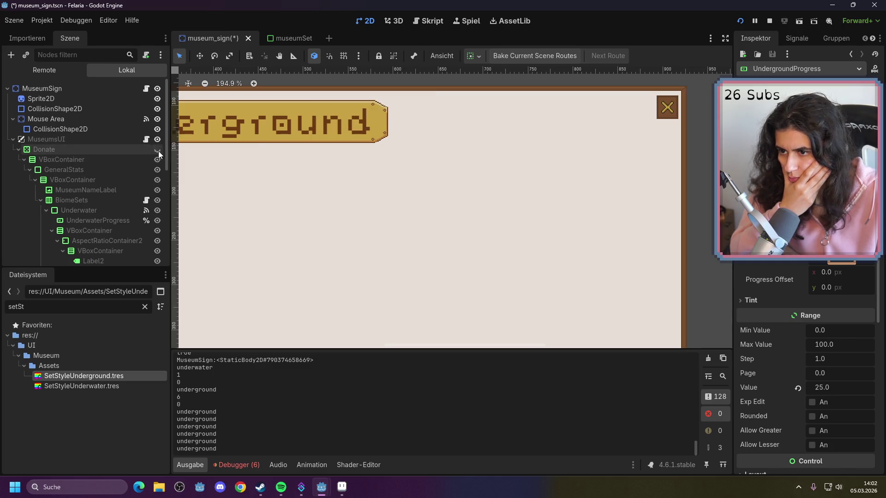
scroll(115, 176, down, 3)
scroll(308, 184, down, 8)
Set the Sets > VBoxContainer > HBoxContainer Alignment to Center
scroll(110, 210, down, 3)
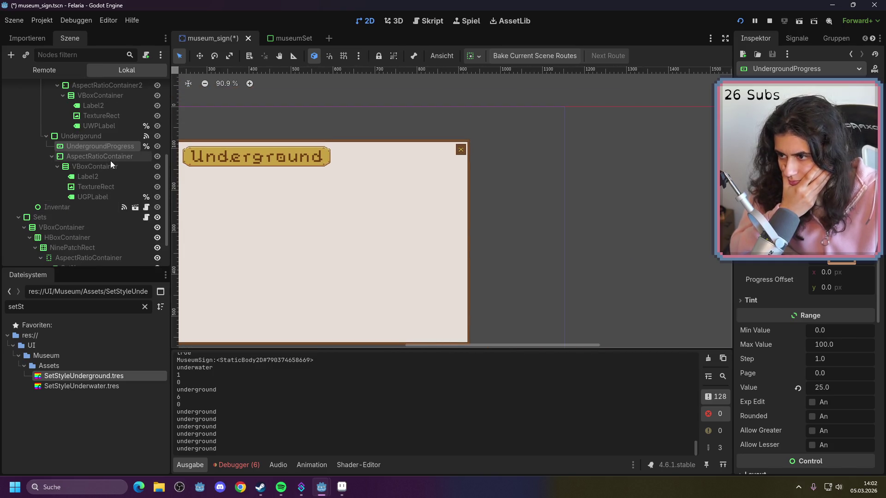
click(233, 159)
scroll(98, 215, down, 2)
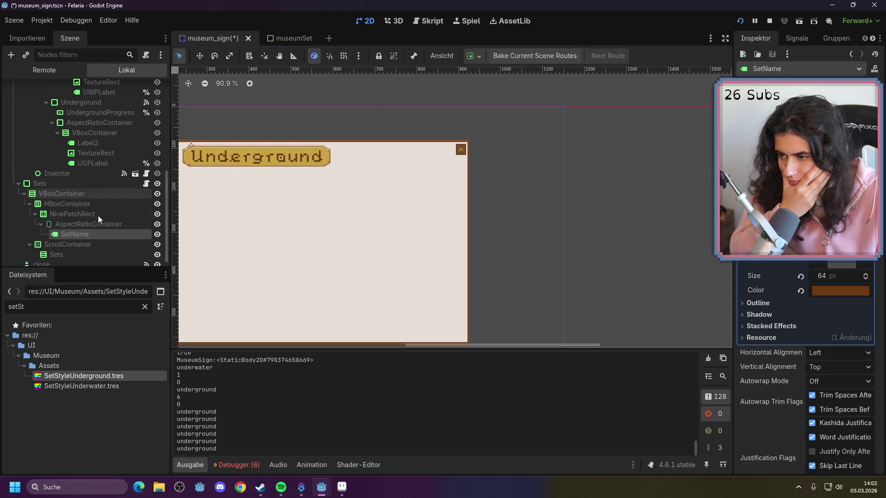
click(85, 215)
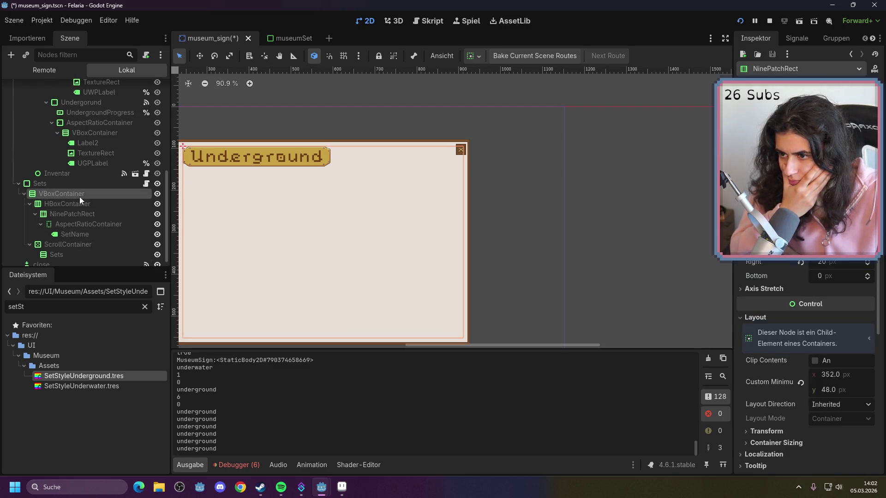
click(78, 204)
click(79, 215)
scroll(335, 210, left, 2)
scroll(335, 210, left, 3)
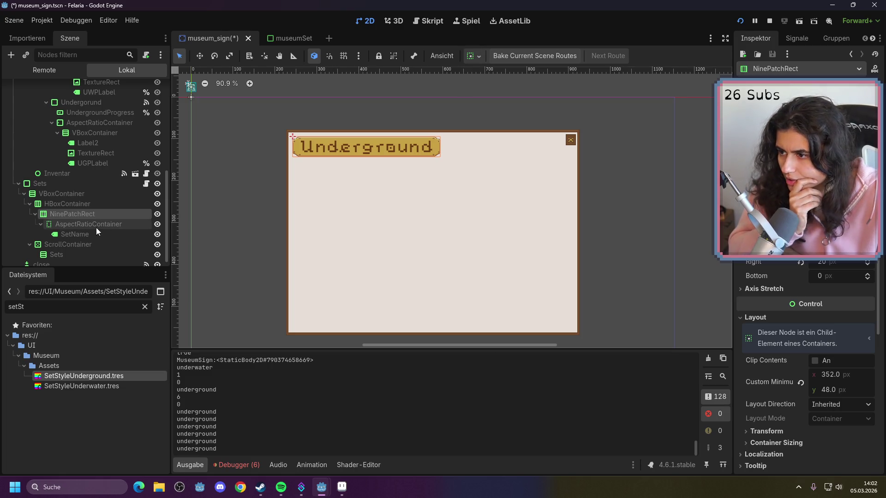
click(99, 195)
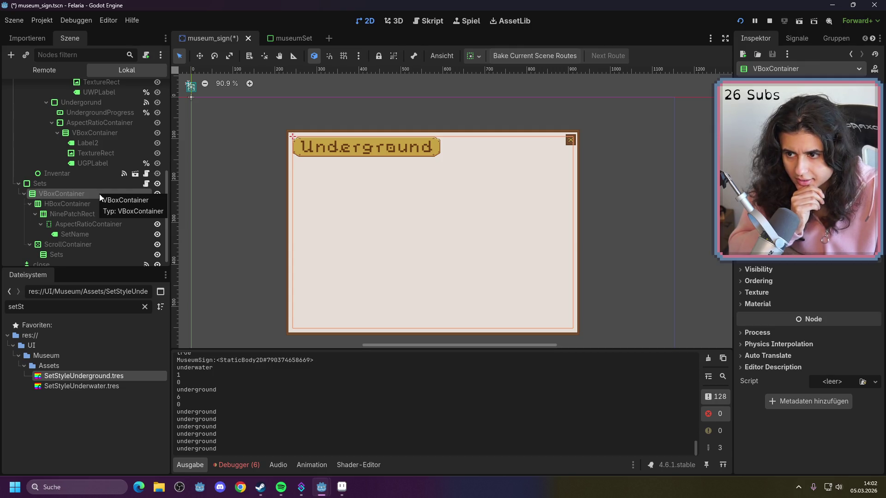
click(96, 206)
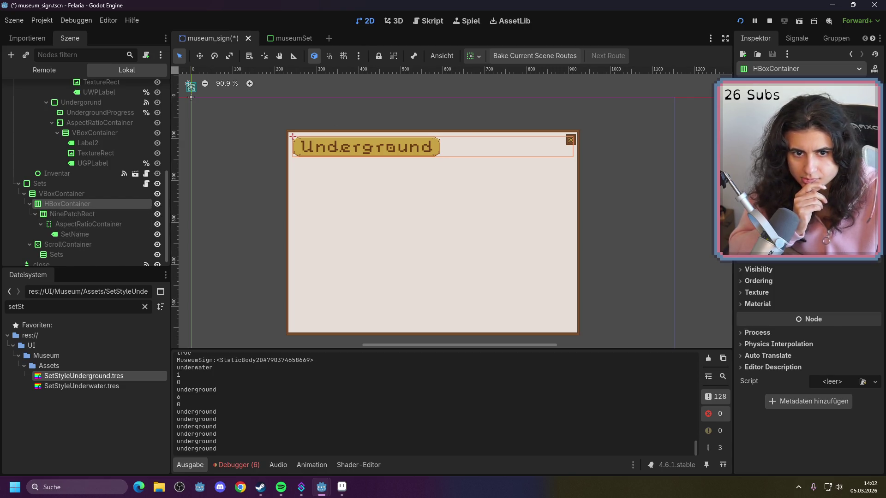
click(839, 106)
click(707, 165)
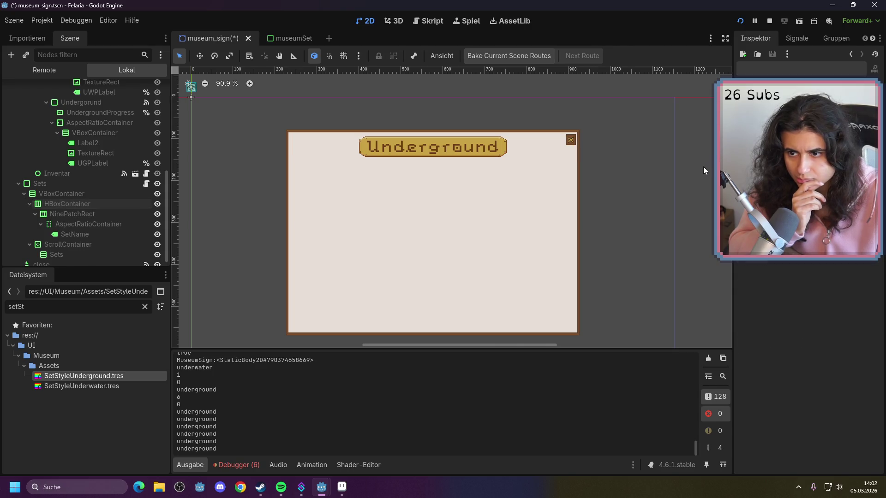
Save museum_sign, then raise the HBoxContainer's Transform Size y from 48 to 55
key(ctrl+s)
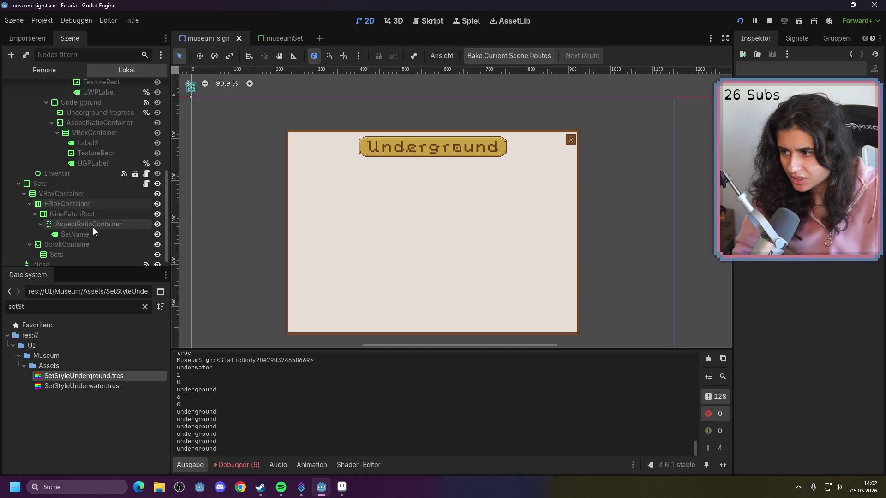
click(86, 206)
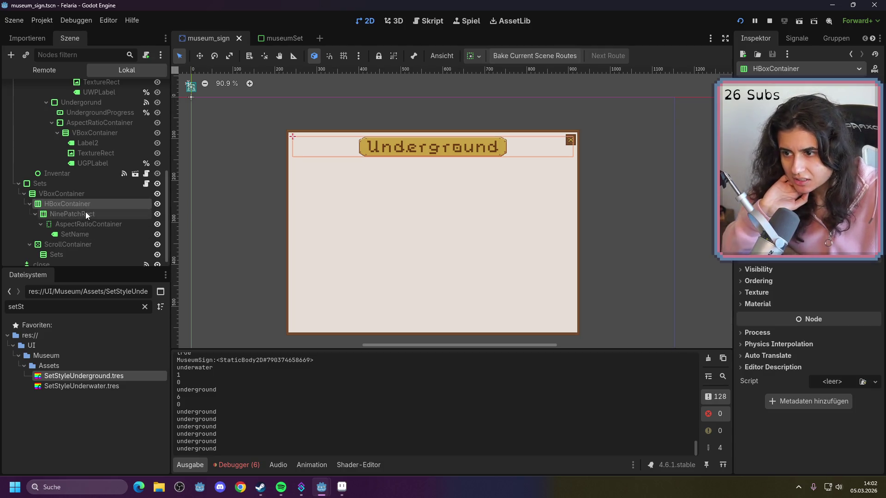
scroll(807, 337, up, 3)
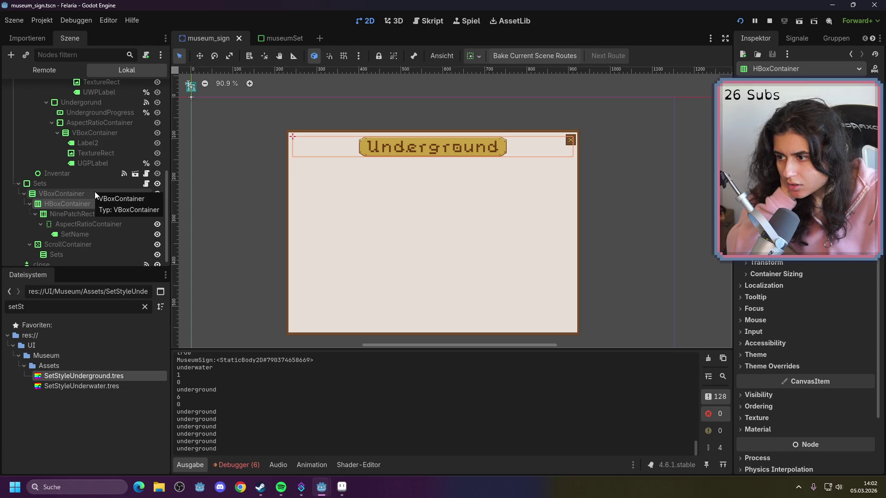
click(790, 267)
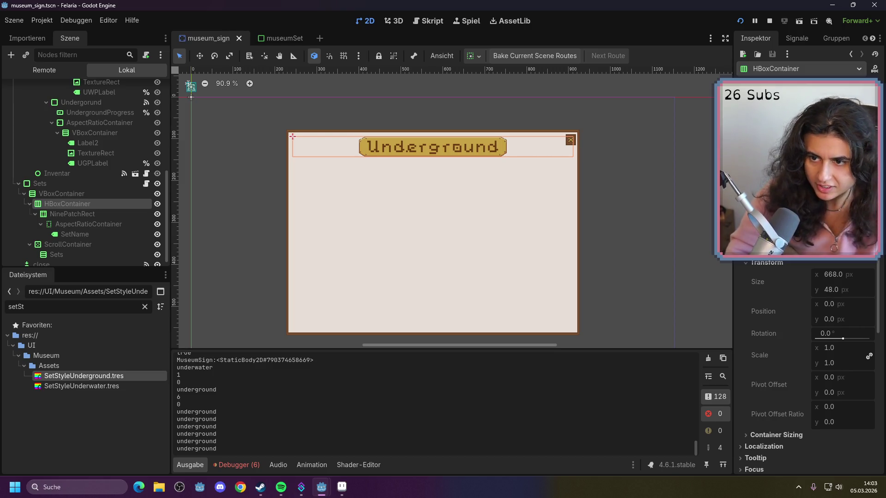
drag(830, 289, 844, 290)
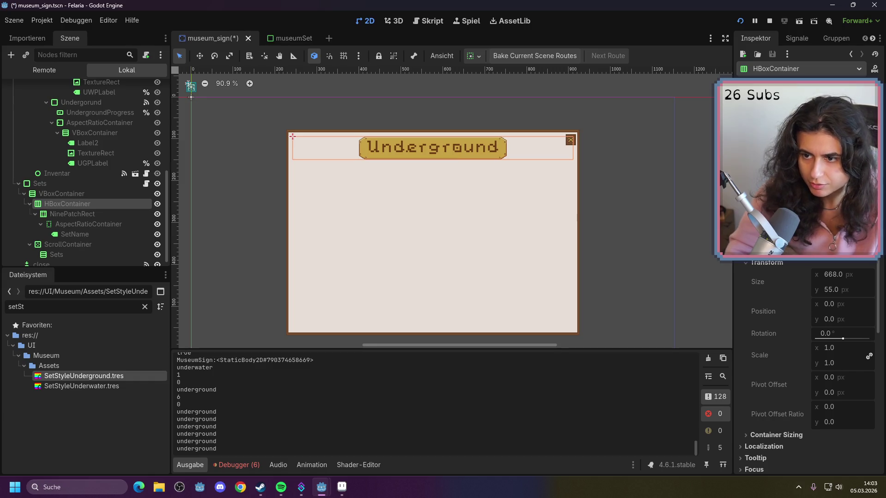
click(90, 215)
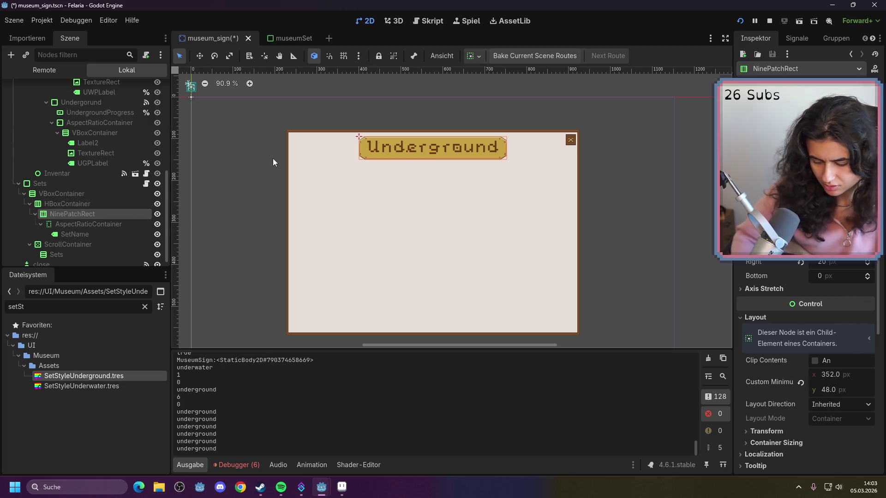
Save the scene and select the NinePatchRect, leaving its layout direction Inherited
key(ctrl+s)
click(98, 203)
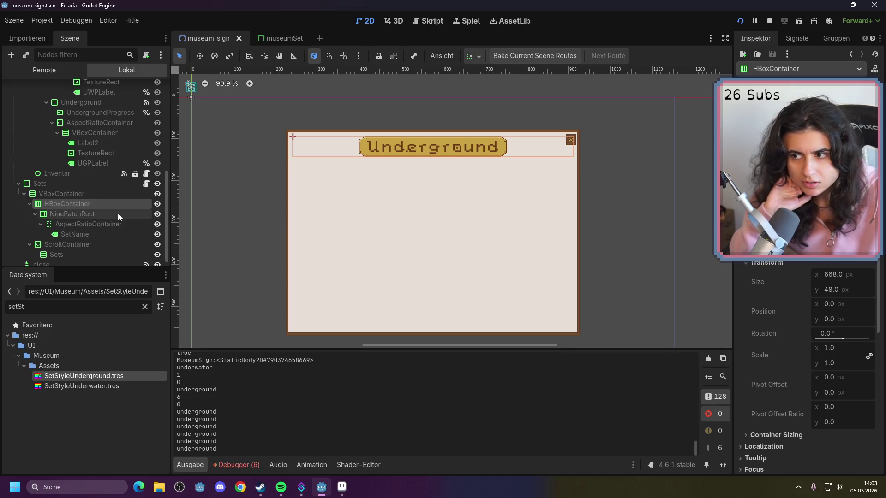
click(94, 215)
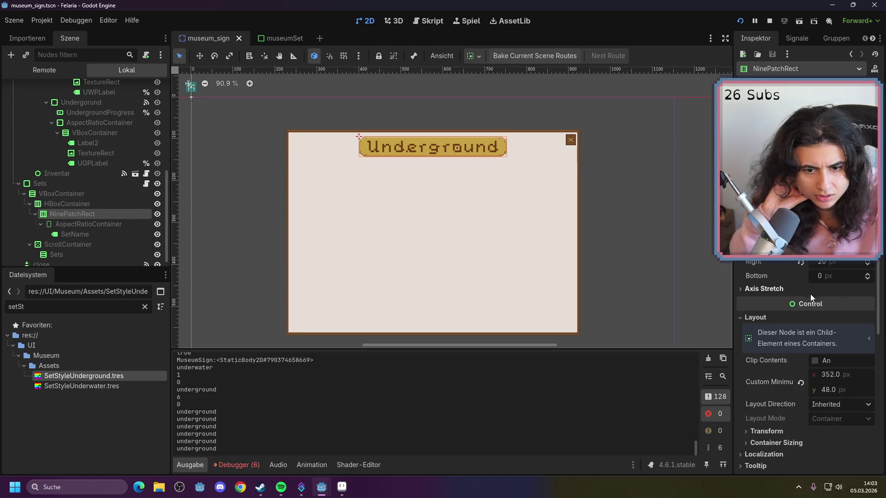
scroll(810, 318, down, 2)
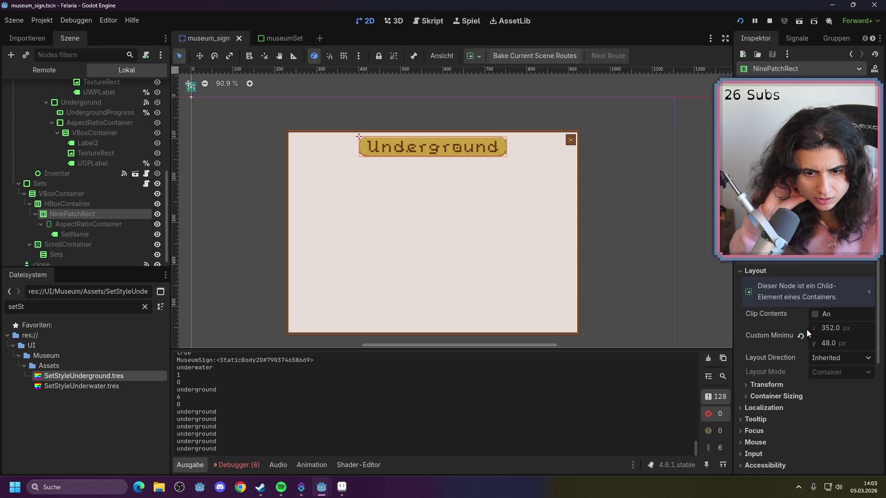
click(823, 361)
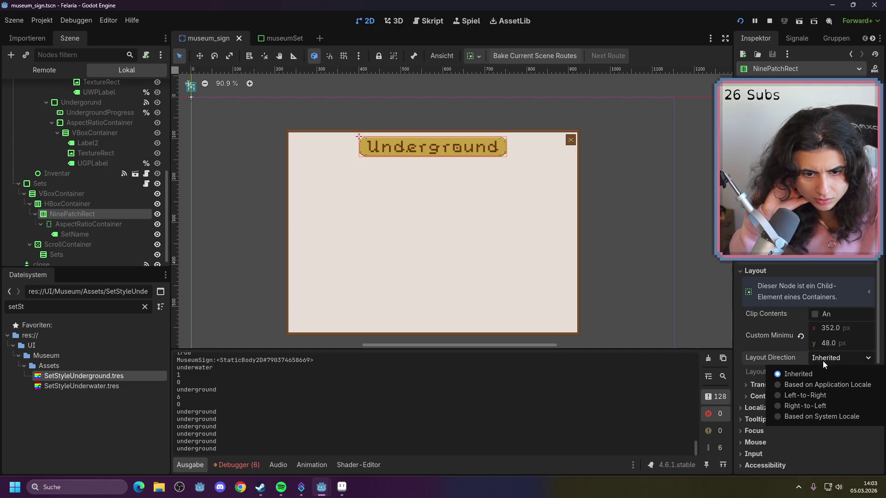
click(823, 361)
Set the NinePatchRect's Container Sizing Vertical to 'Zur Mitte verkleinern' (shrink center)
click(786, 389)
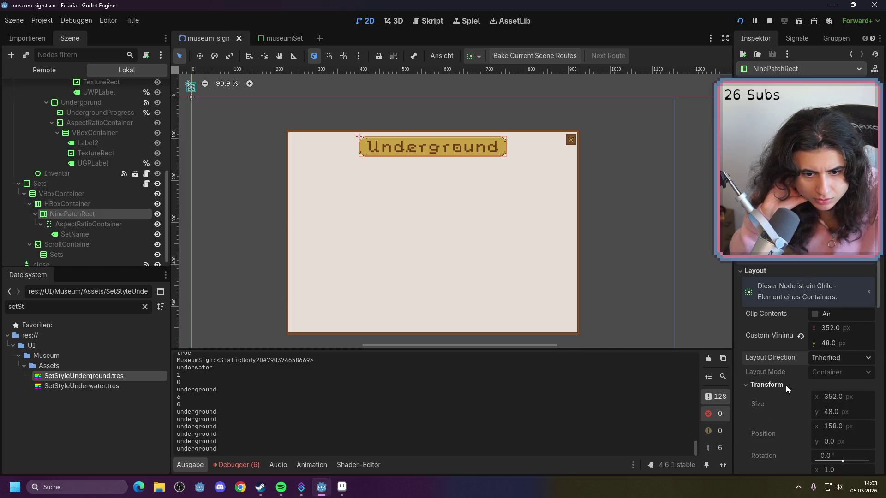
scroll(784, 369, down, 4)
click(780, 368)
scroll(799, 367, down, 2)
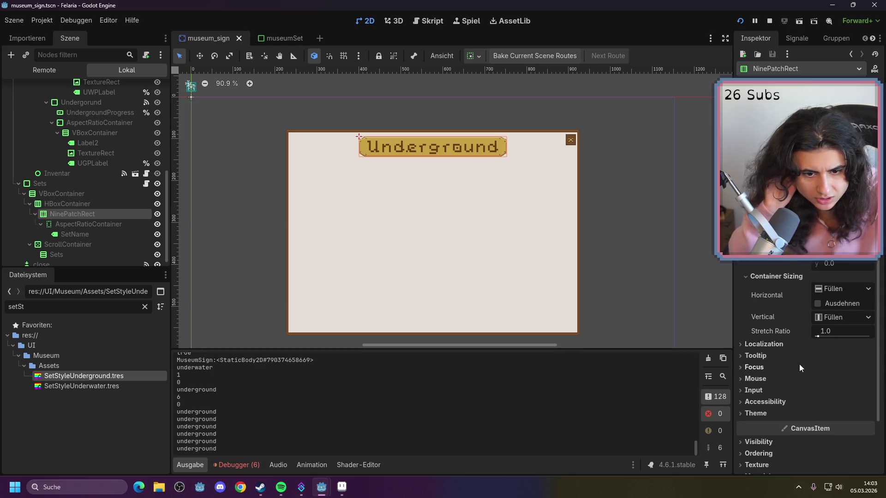
click(826, 318)
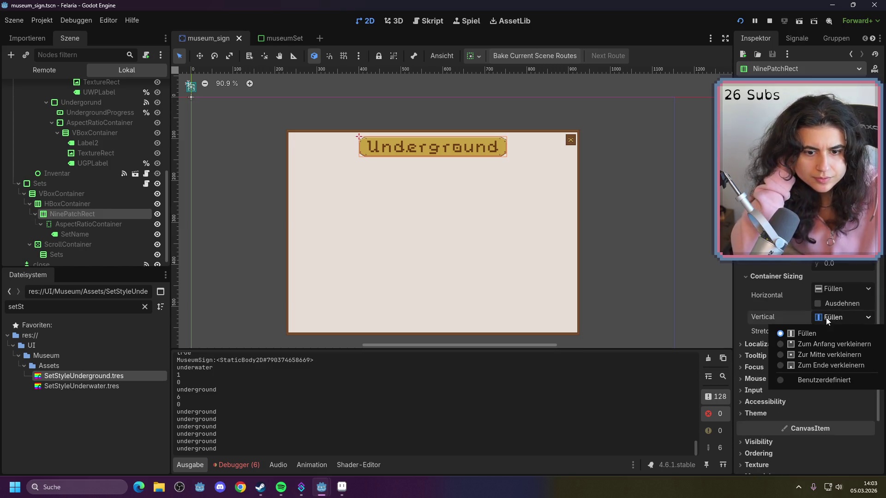
click(825, 355)
click(55, 195)
click(57, 201)
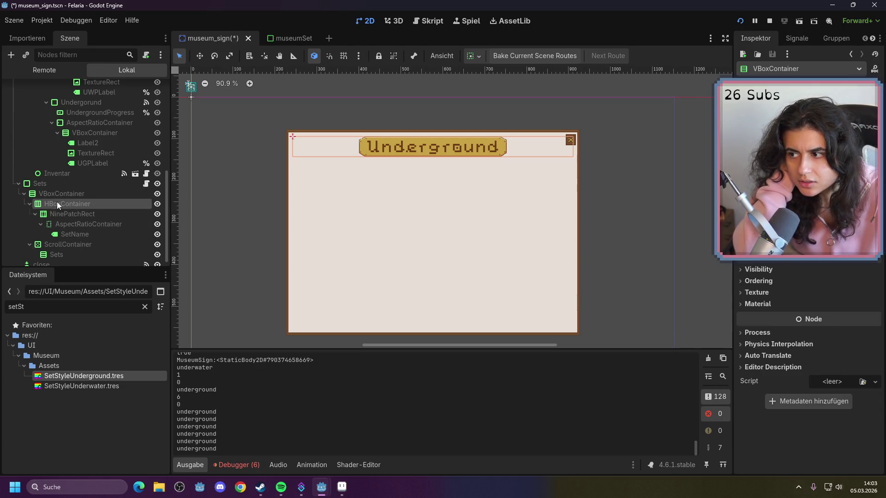
scroll(833, 306, down, 5)
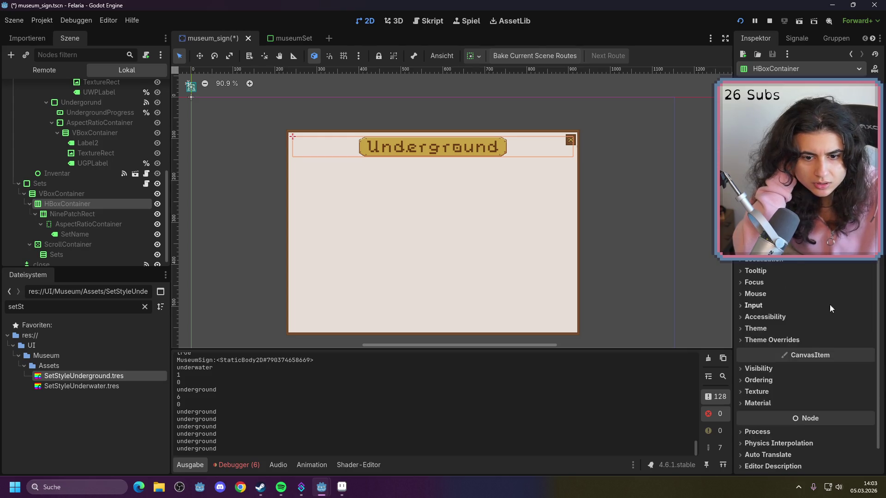
scroll(784, 268, up, 3)
scroll(789, 203, up, 1)
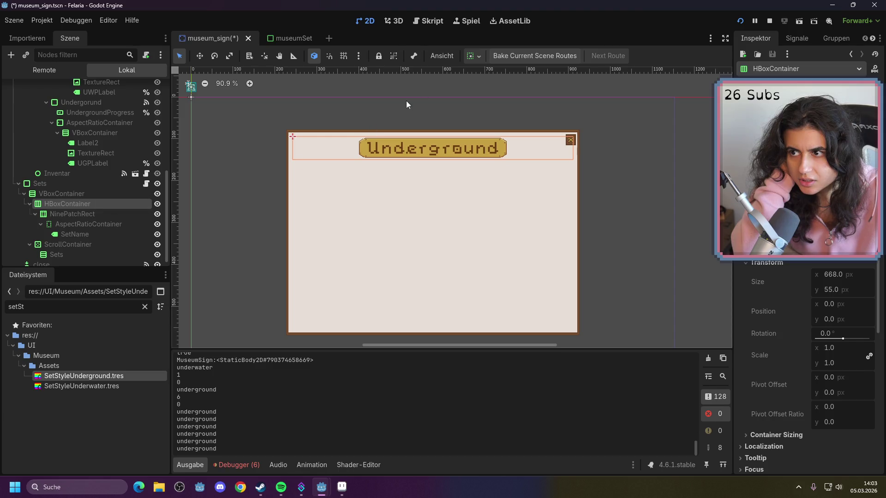
Save the scene and check the Underground collection list in the running game
key(ctrl+s)
mouse_move(323, 490)
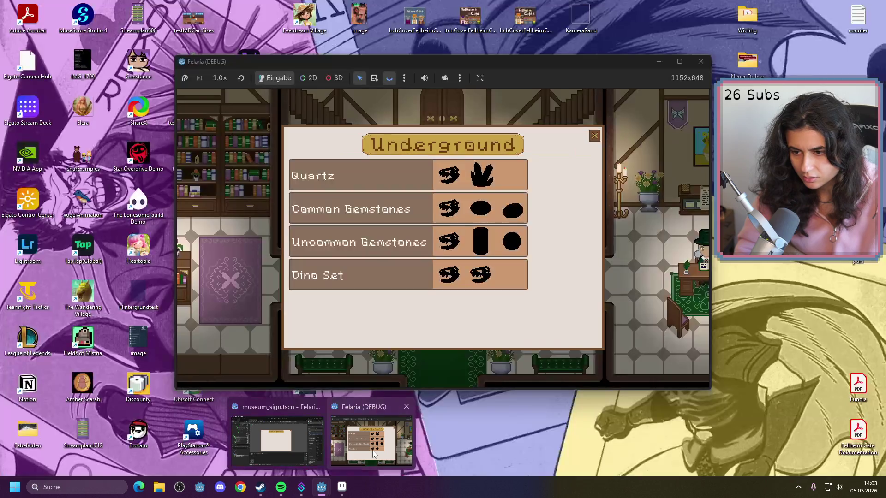
click(372, 451)
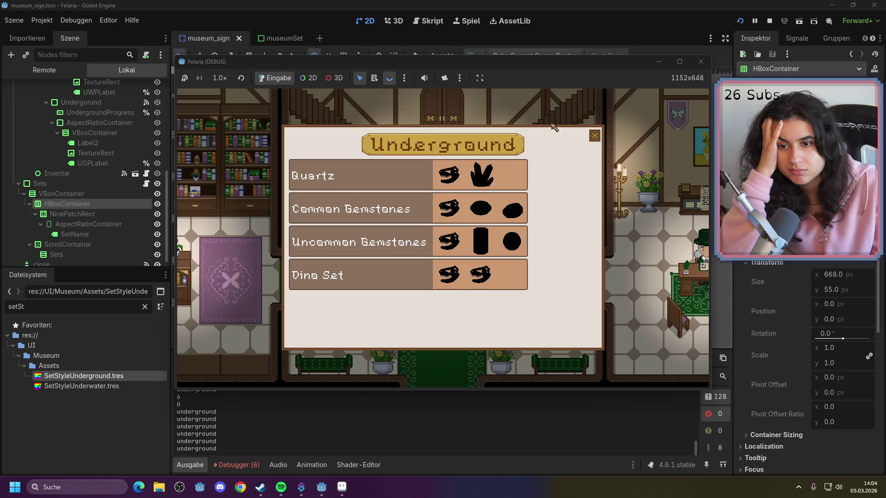
click(595, 137)
key(e)
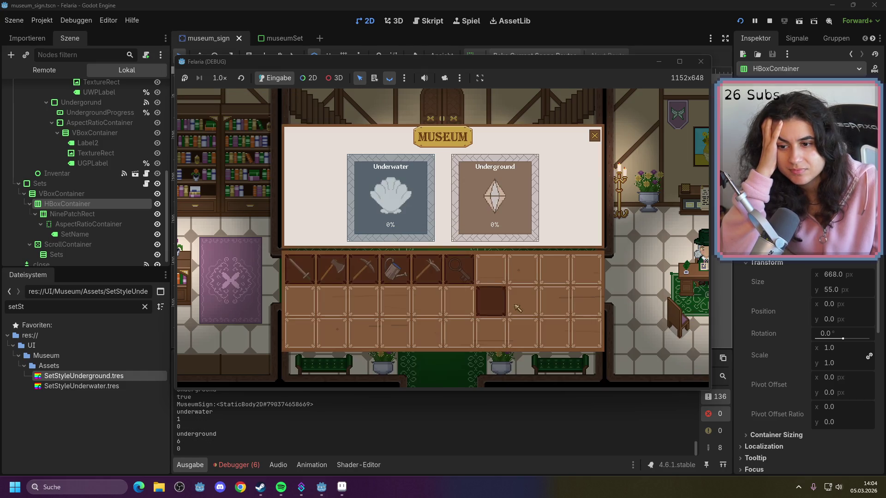
click(510, 199)
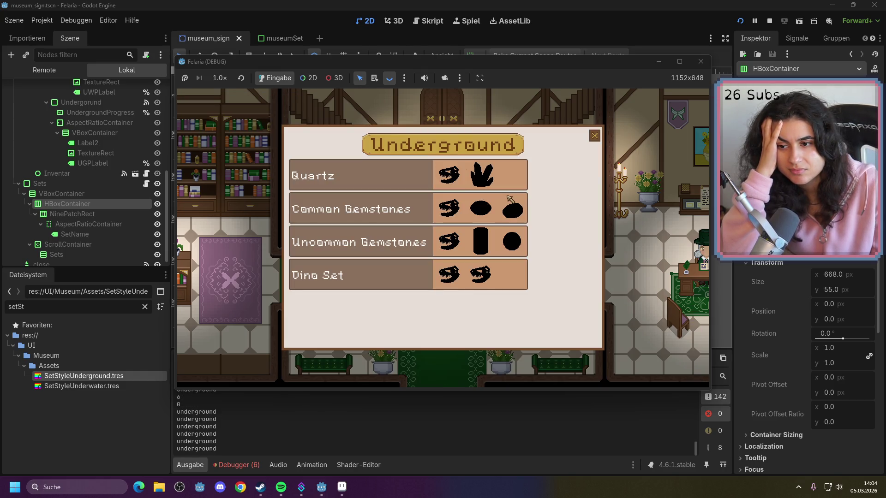
click(597, 139)
Open and close the Underwater collection list at the museum counter, then close the game
right_click(413, 274)
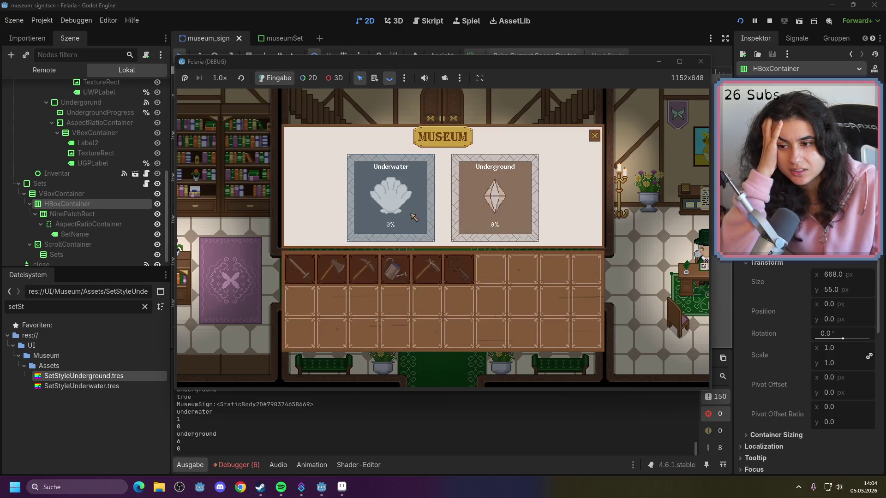
click(414, 217)
click(595, 137)
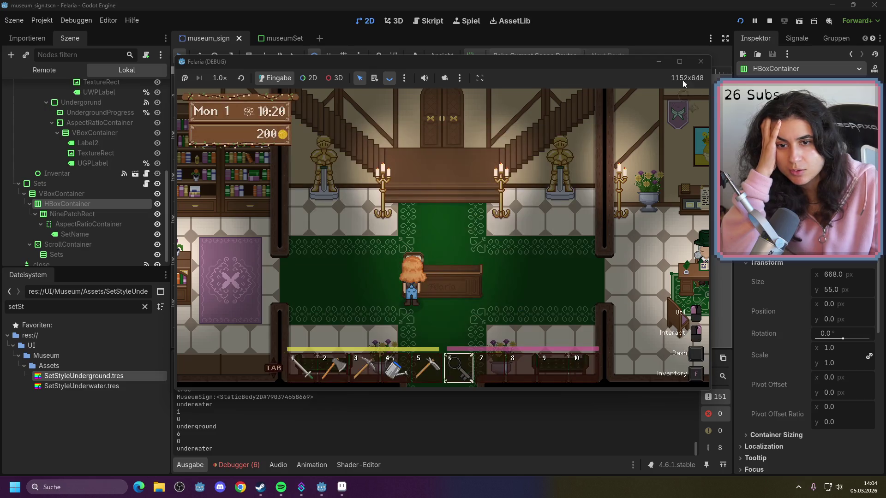
click(705, 62)
Switch to the museumSet scene, launch a test run, and stop it
click(282, 39)
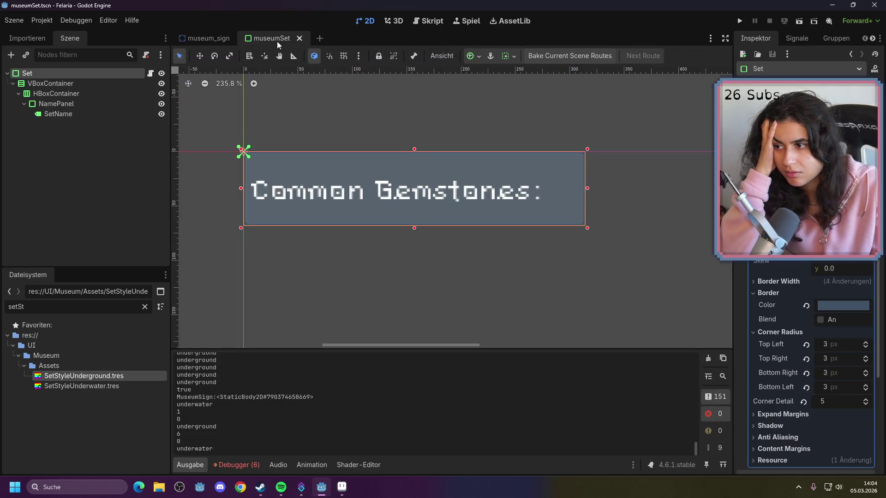
click(739, 20)
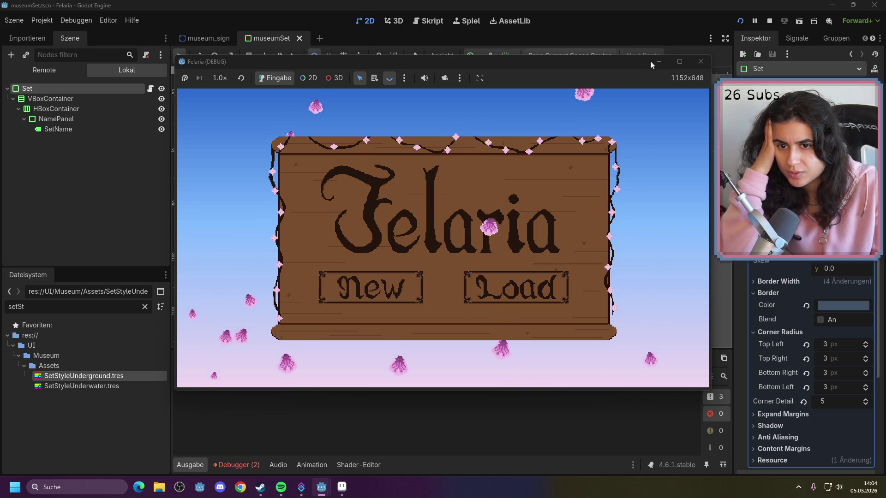
click(700, 62)
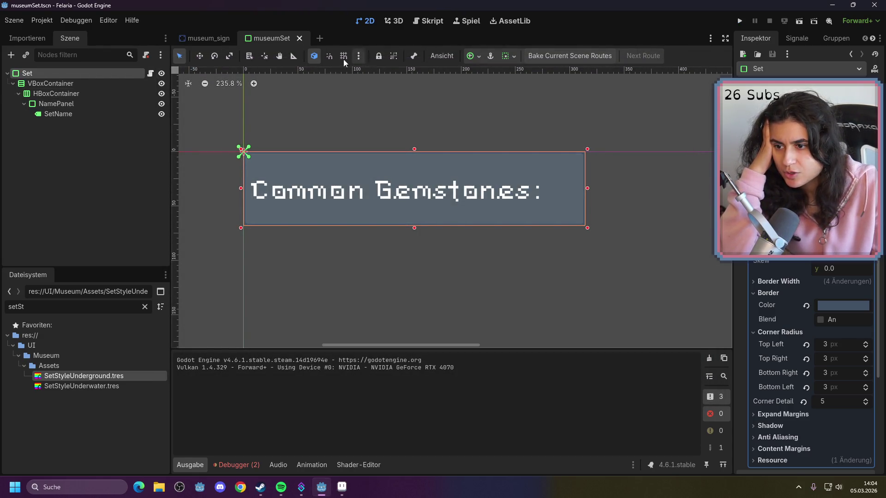
Inspect the HBoxContainer's Container Sizing properties in the museum_sign scene
scroll(377, 221, down, 2)
scroll(505, 218, up, 1)
scroll(516, 214, right, 5)
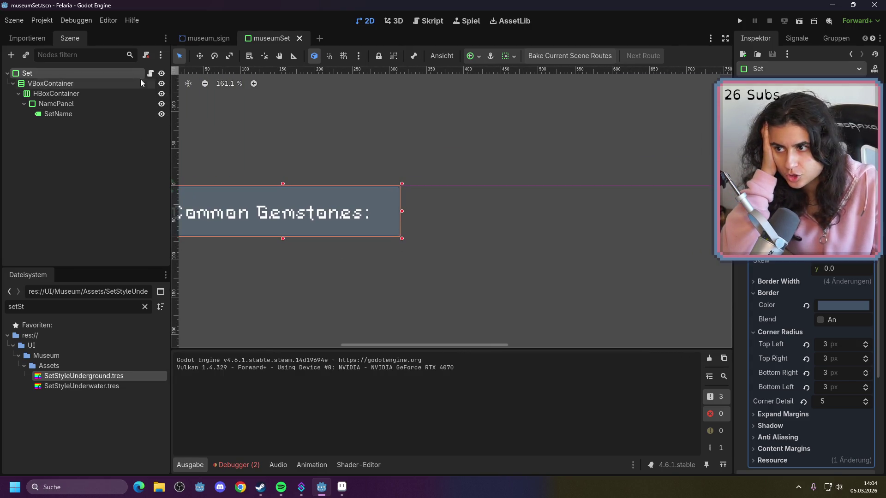
click(208, 38)
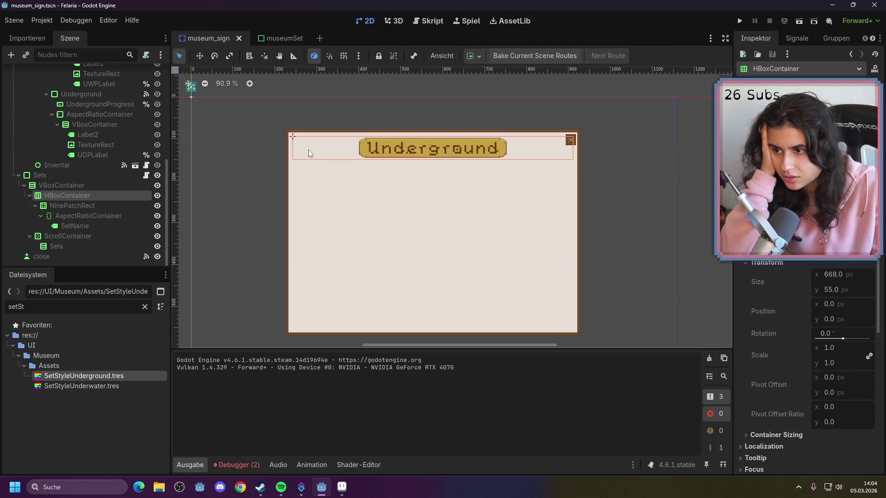
scroll(799, 351, down, 3)
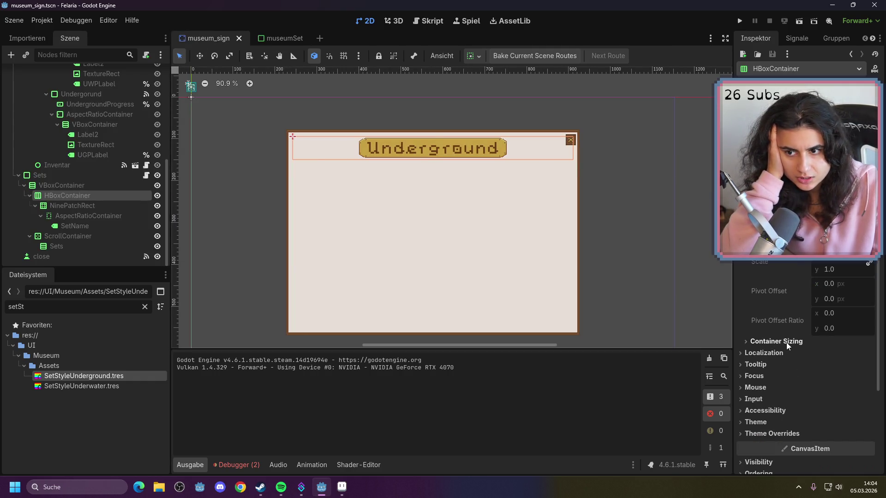
click(786, 343)
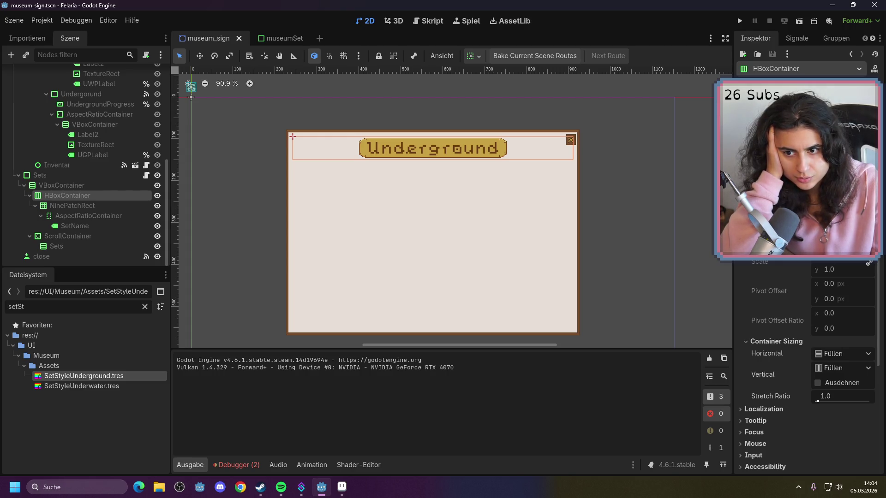
click(79, 215)
click(79, 198)
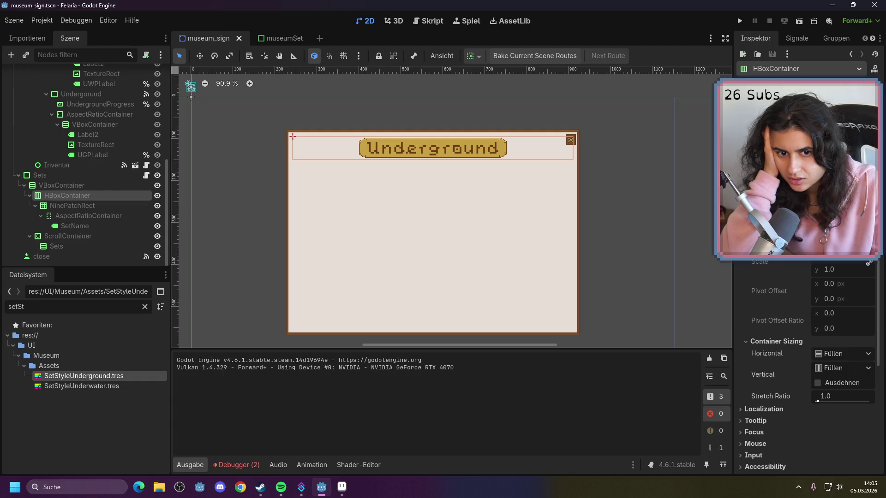
In museumSet, show the blue panel beside Common Gemstones, then save and run the game
click(277, 38)
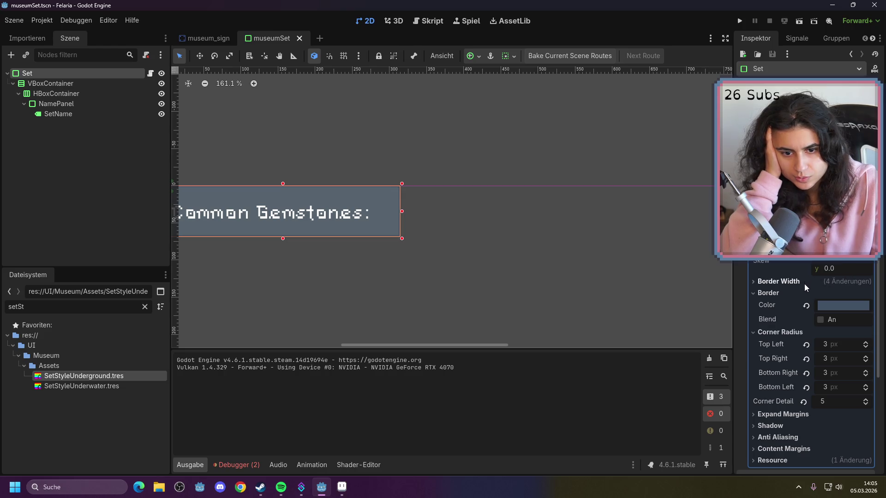
scroll(803, 283, up, 3)
scroll(804, 283, up, 4)
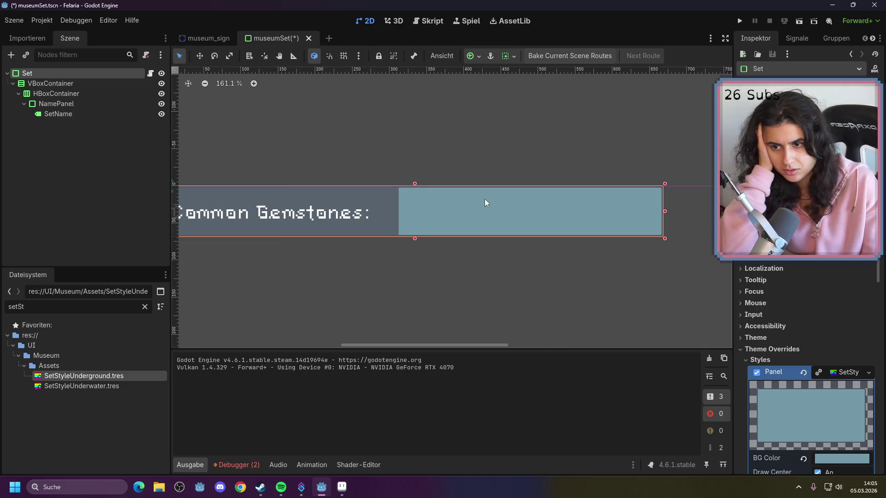
scroll(475, 228, down, 4)
click(485, 272)
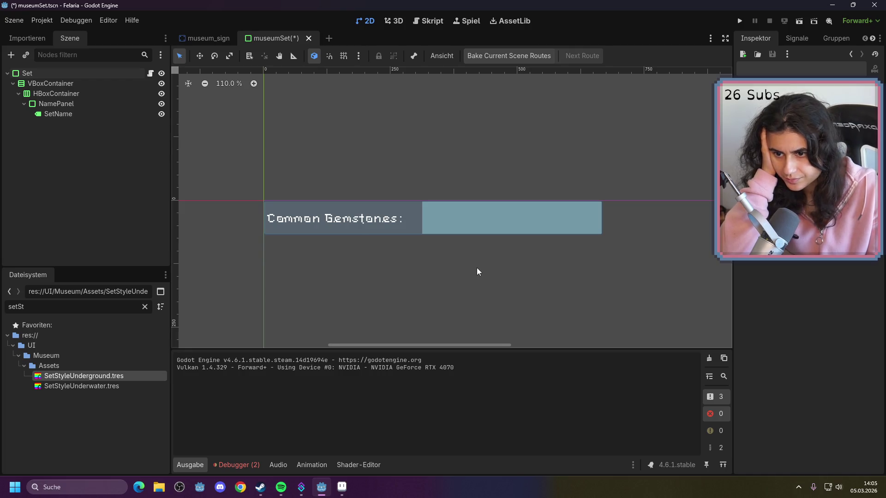
scroll(323, 251, up, 5)
drag(356, 250, 247, 272)
click(739, 21)
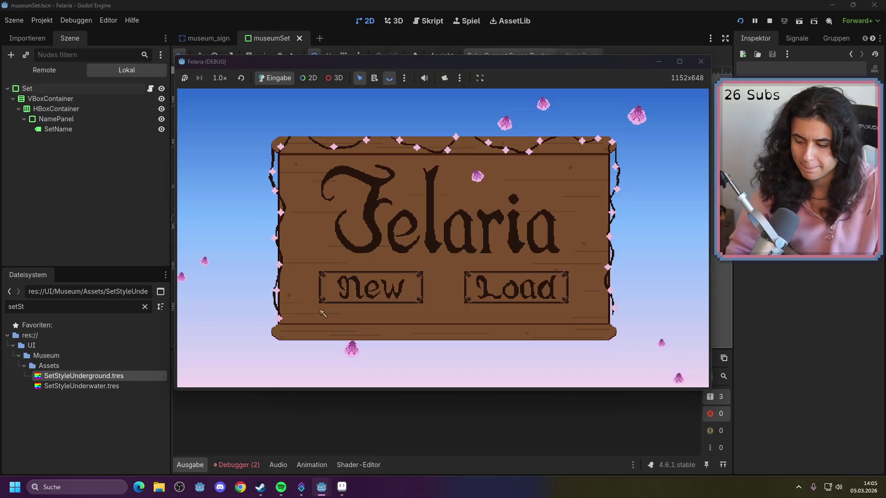
Start a new game and walk from the bedroom through town to the city hall museum counter
click(367, 280)
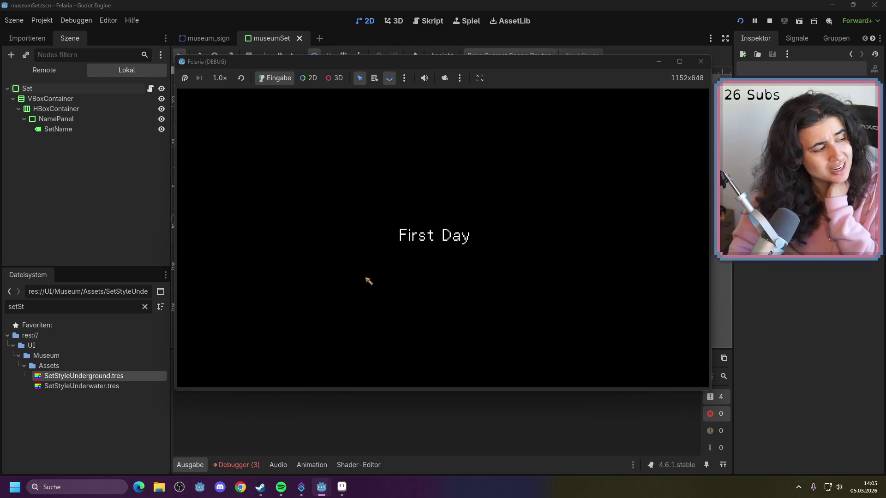
key(a)
key(s)
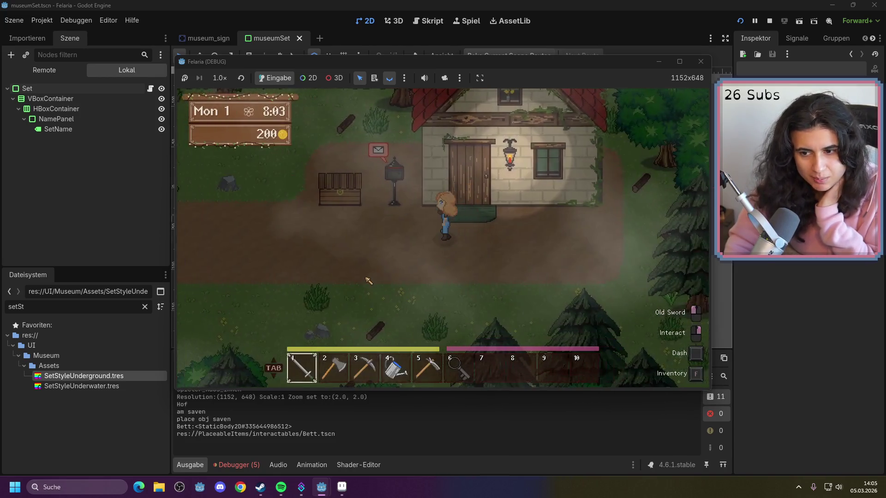
key(a)
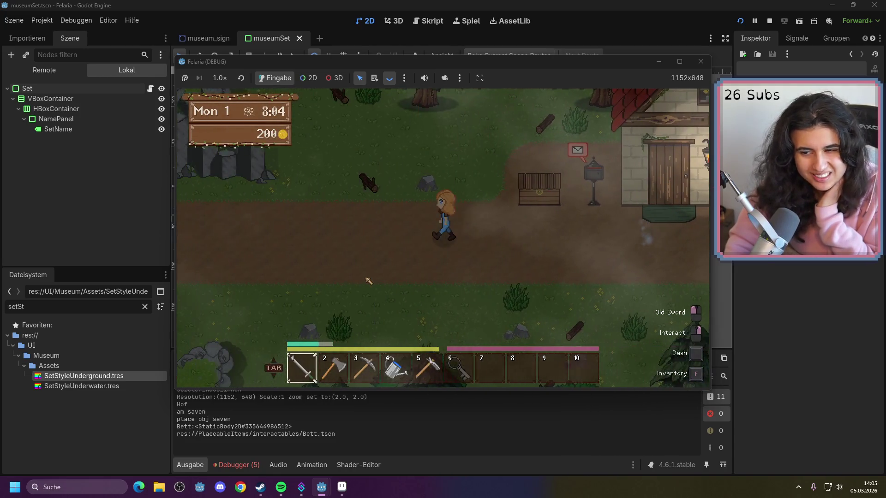
key(a)
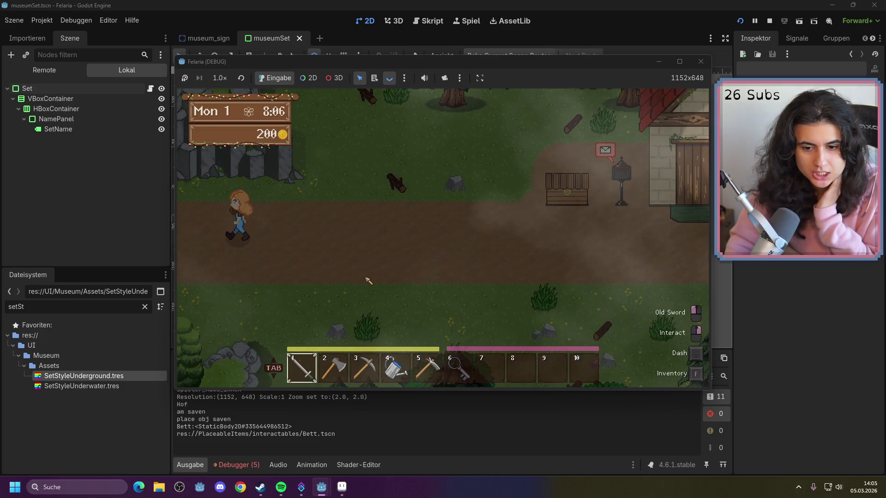
key(a)
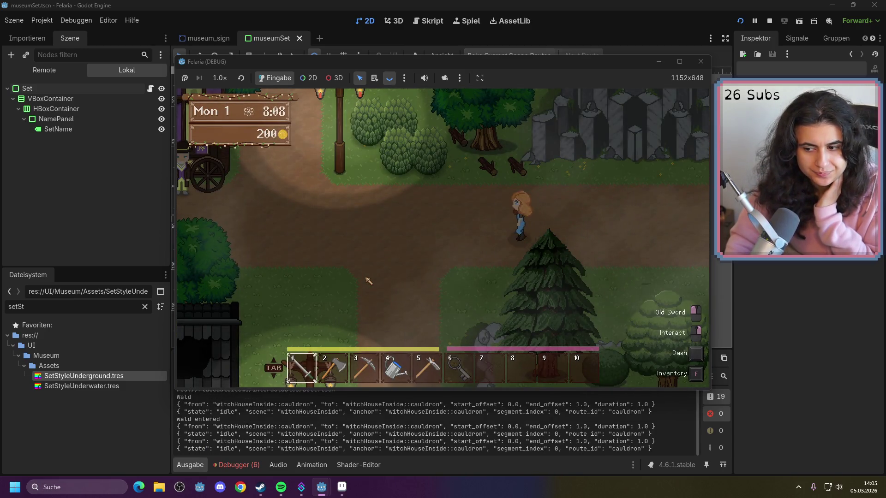
key(a)
key(s)
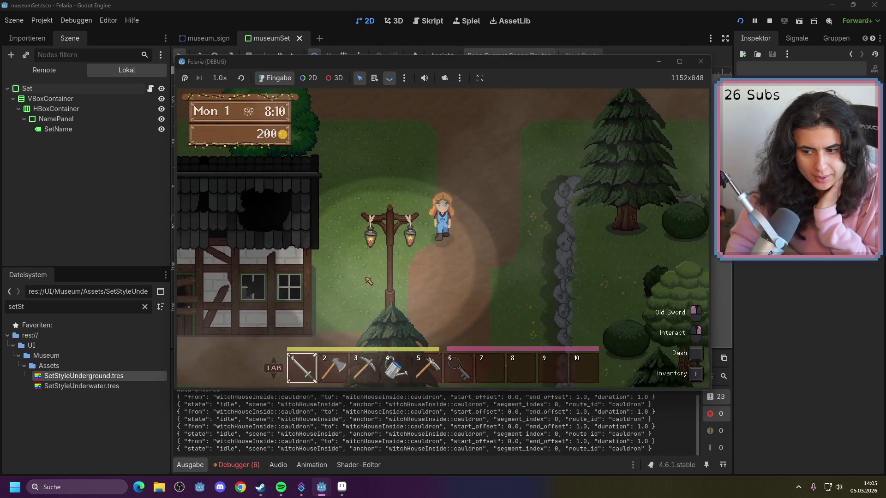
key(s)
key(a)
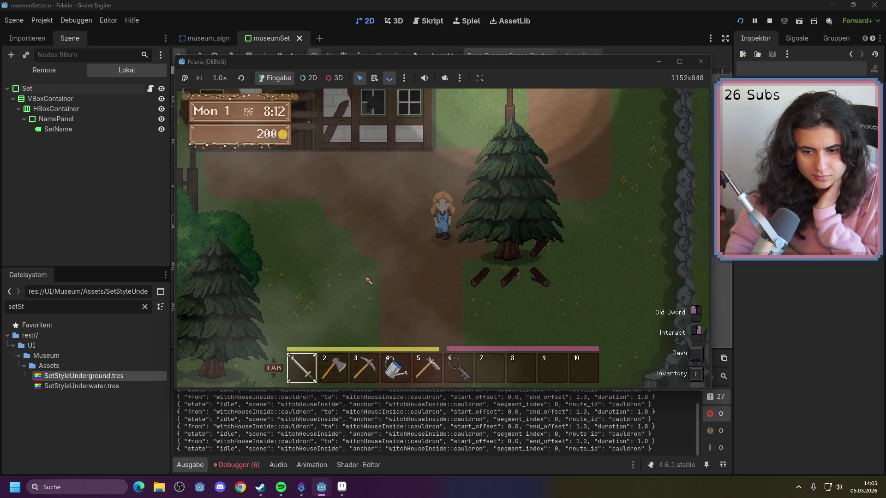
key(s)
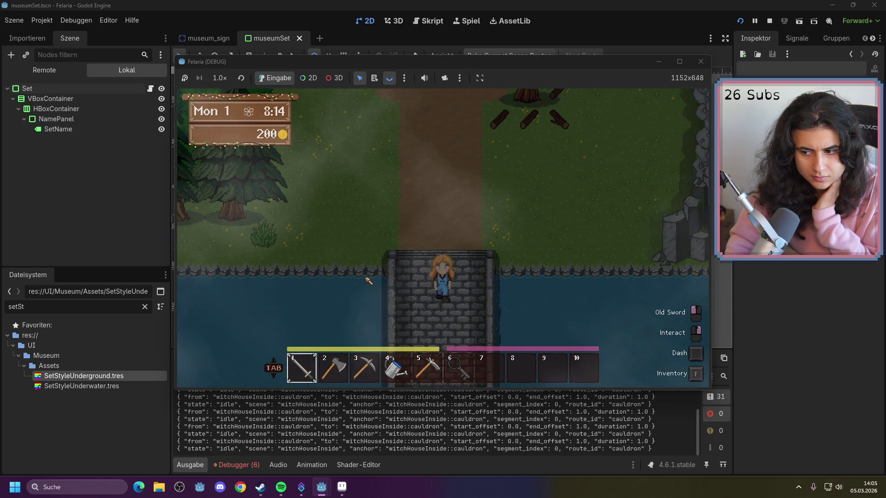
key(s)
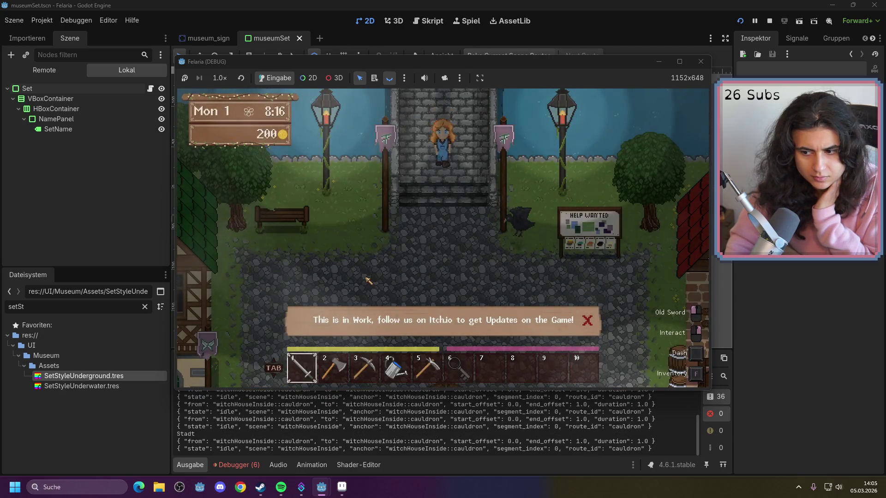
key(s)
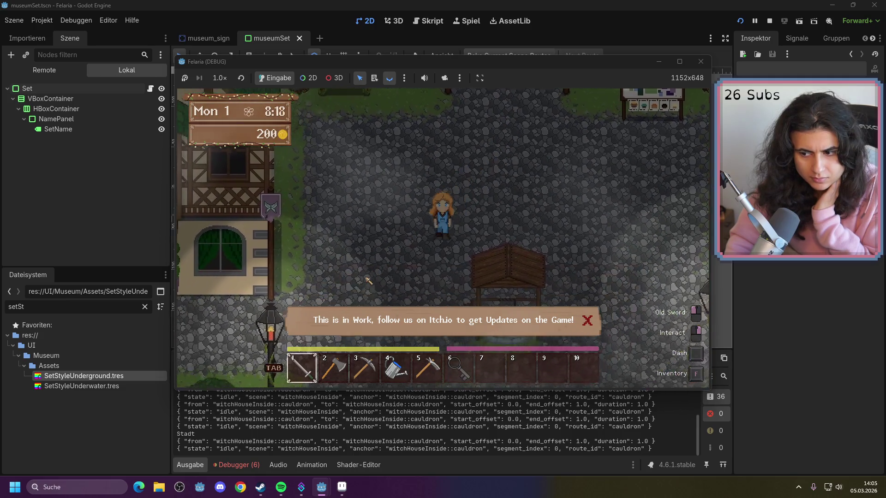
key(a)
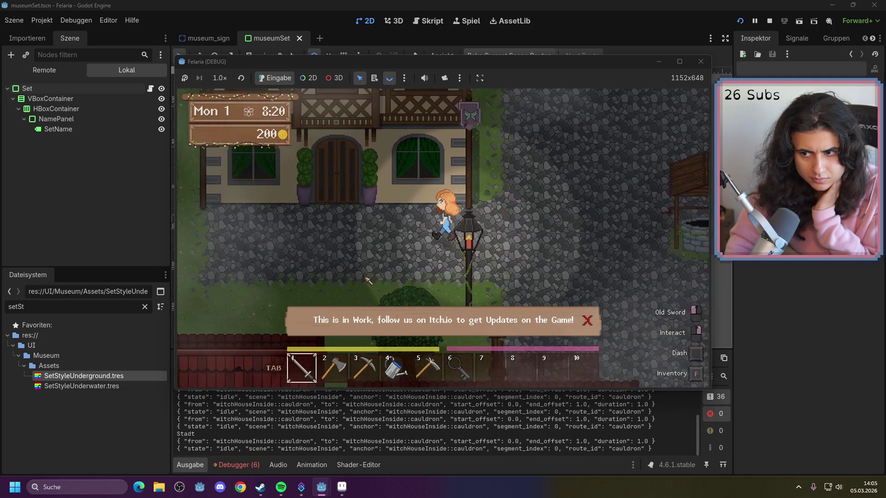
key(w)
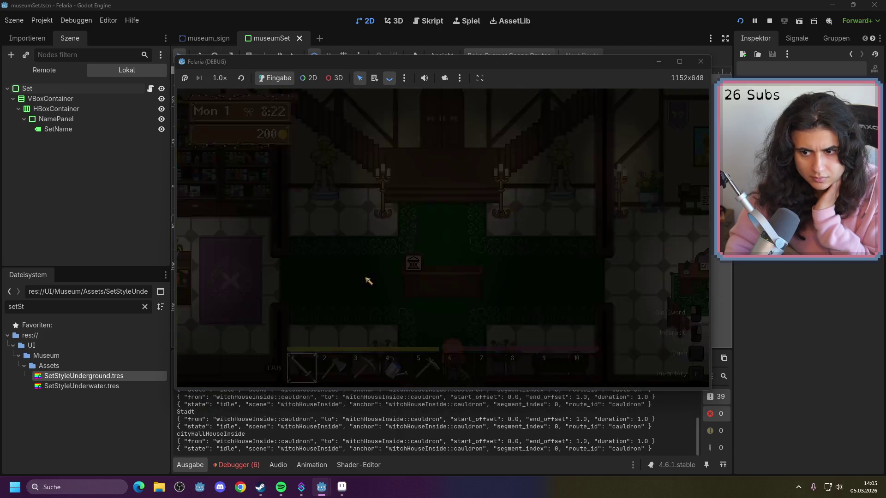
key(w)
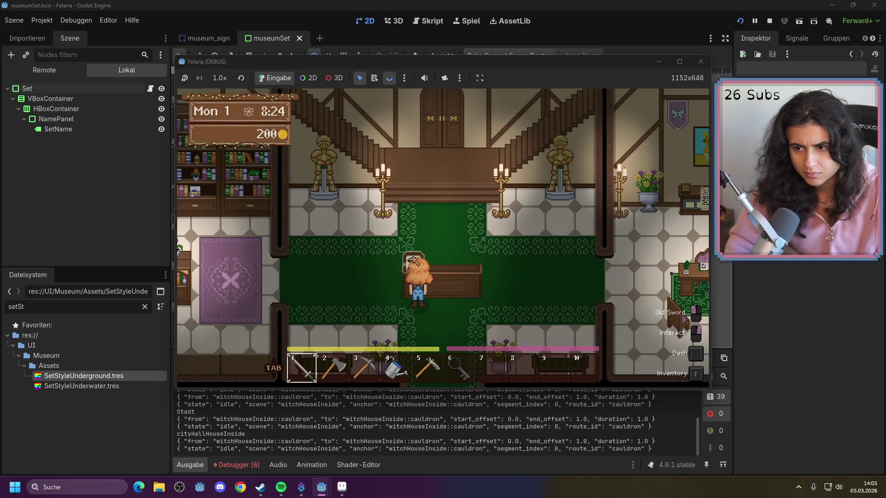
Open and close the Underground and Underwater set panels, then stop the game
right_click(415, 262)
click(504, 206)
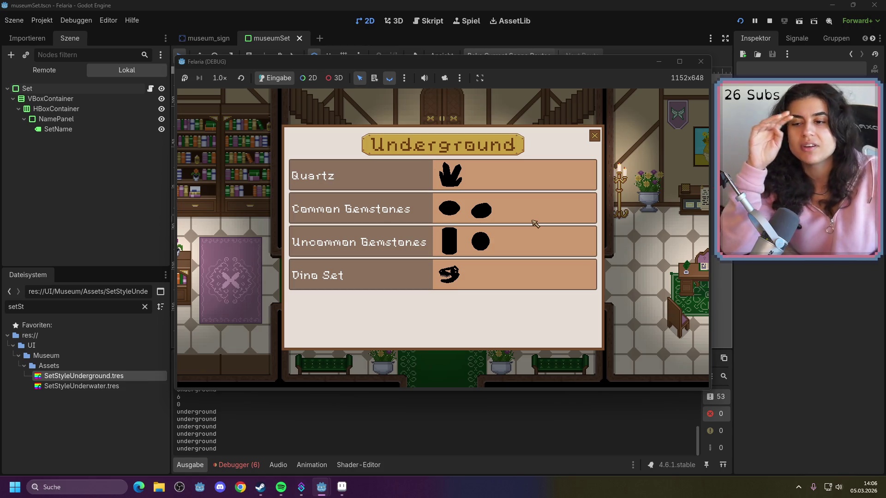
click(594, 136)
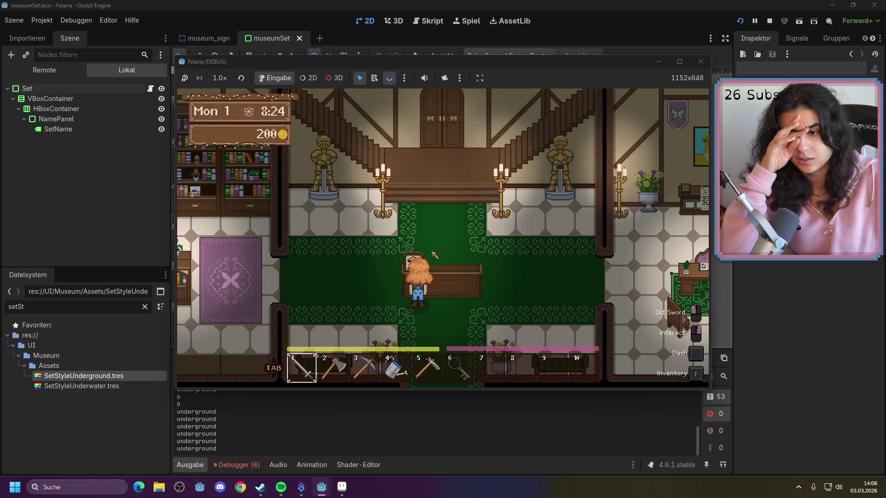
right_click(437, 253)
click(416, 214)
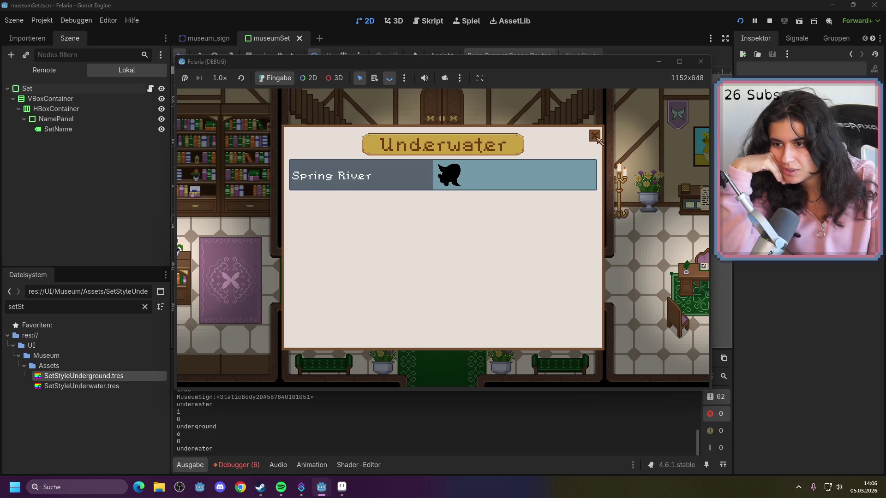
click(595, 137)
click(701, 62)
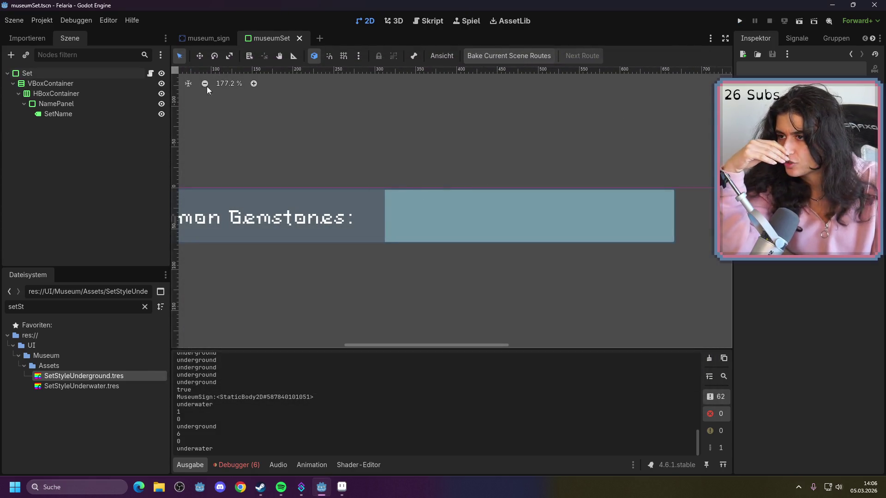
Switch to the museum_sign scene, then start a Windows search
click(205, 38)
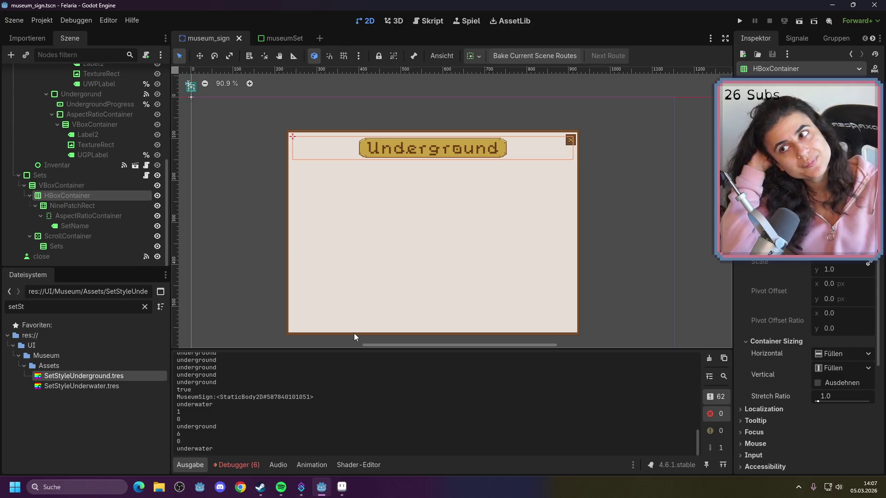
click(106, 489)
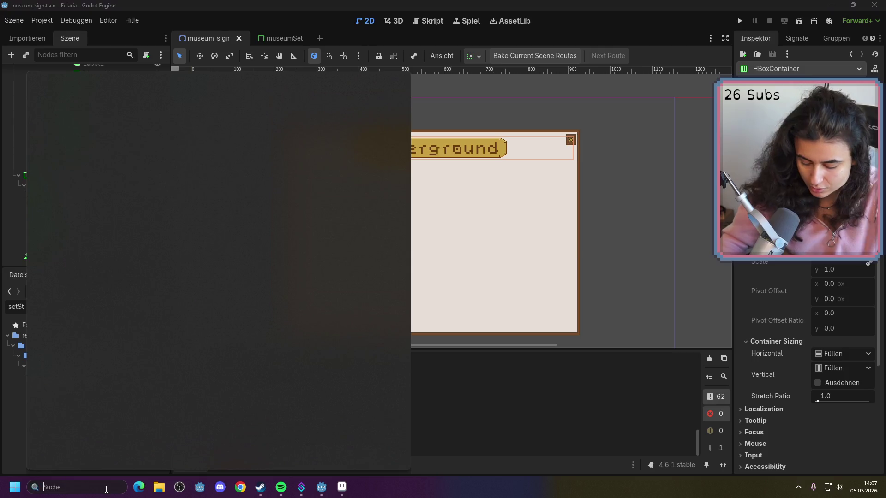
Launch GitHub Desktop and write the commit summary 'museum done'
text(gitHub Desktop)
key(Return)
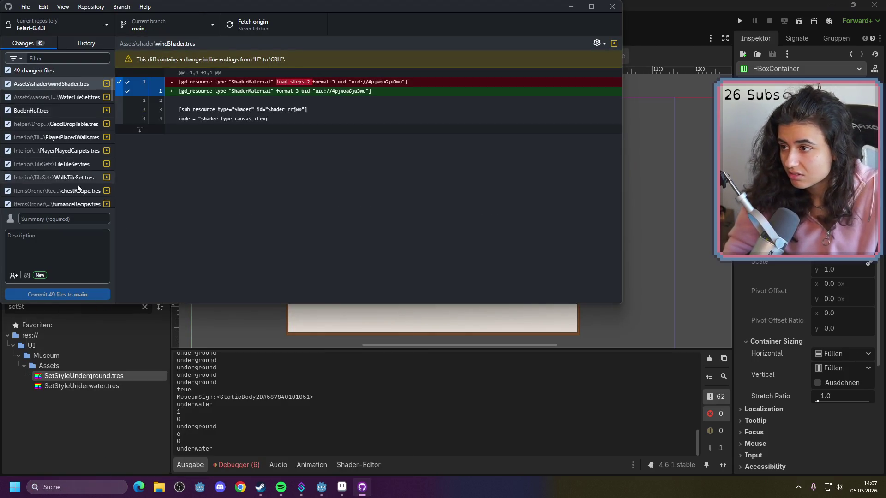
click(58, 220)
text(muawu)
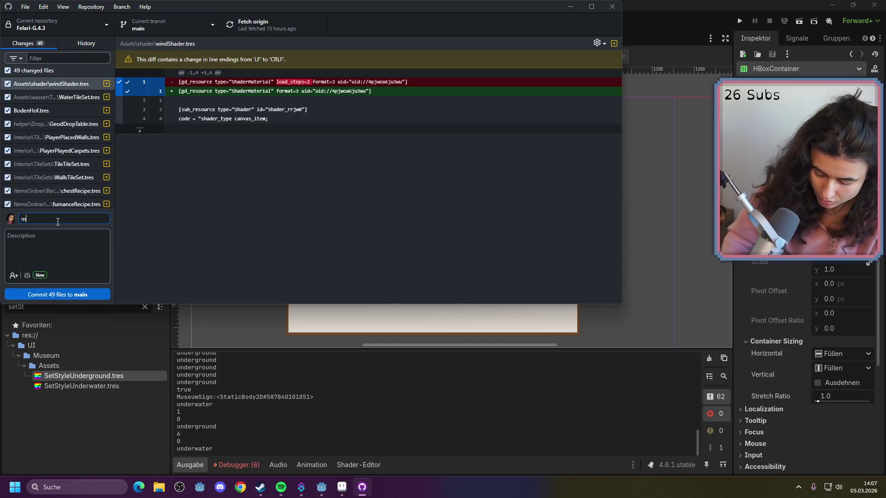
key(BackSpace)
key(BackSpace)
key(BackSpace)
text(awum sur)
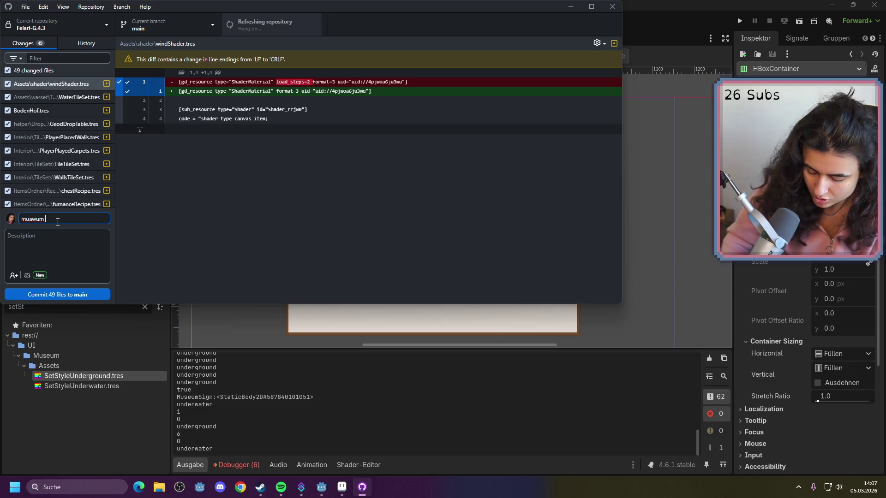
key(BackSpace)
key(BackSpace)
key(BackSpace)
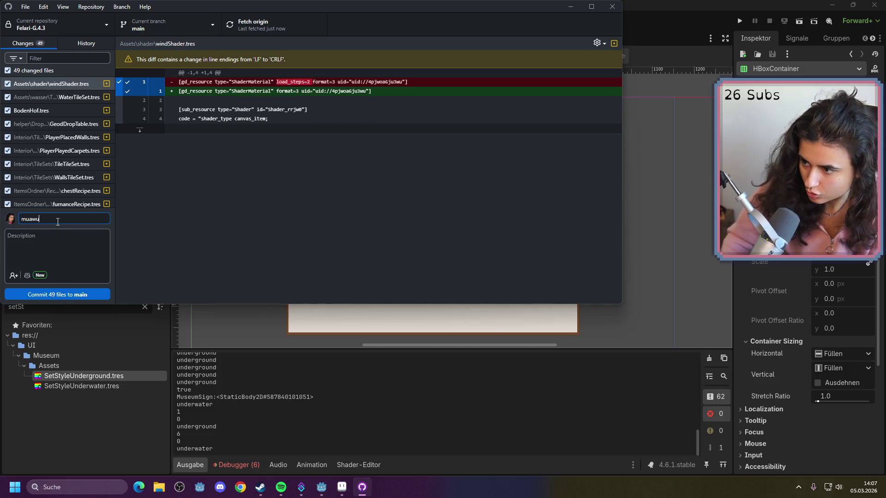
key(BackSpace)
key(BackSpace)
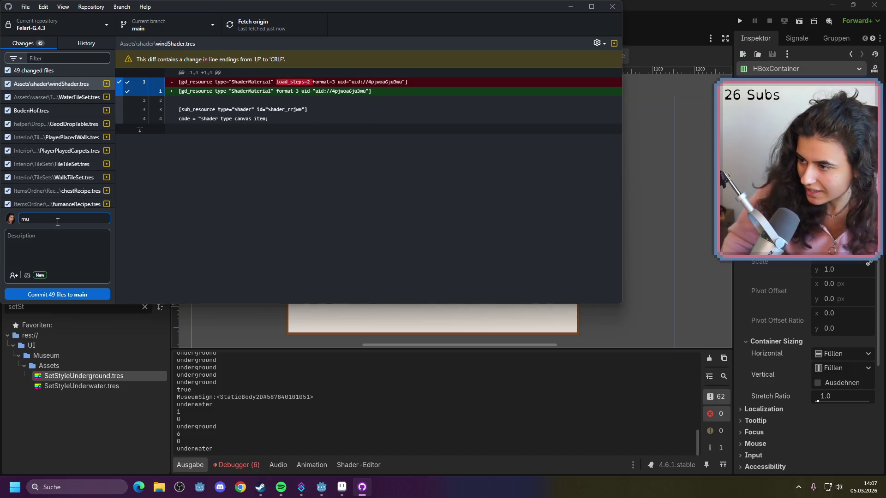
text(eum done)
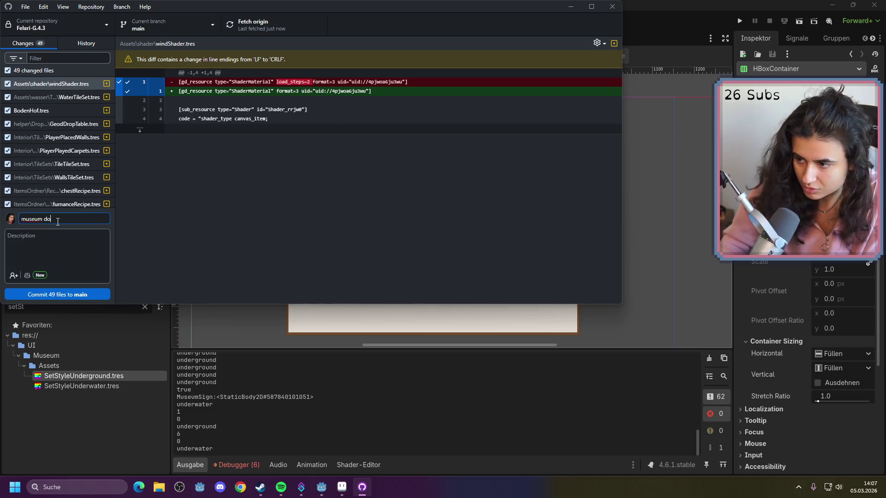
Commit the 49 files to main, push to origin, and close GitHub Desktop
click(95, 295)
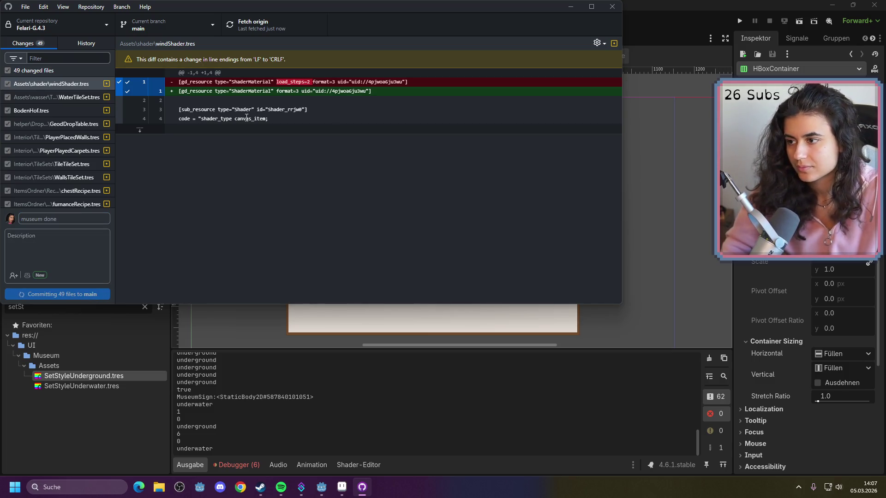
click(278, 24)
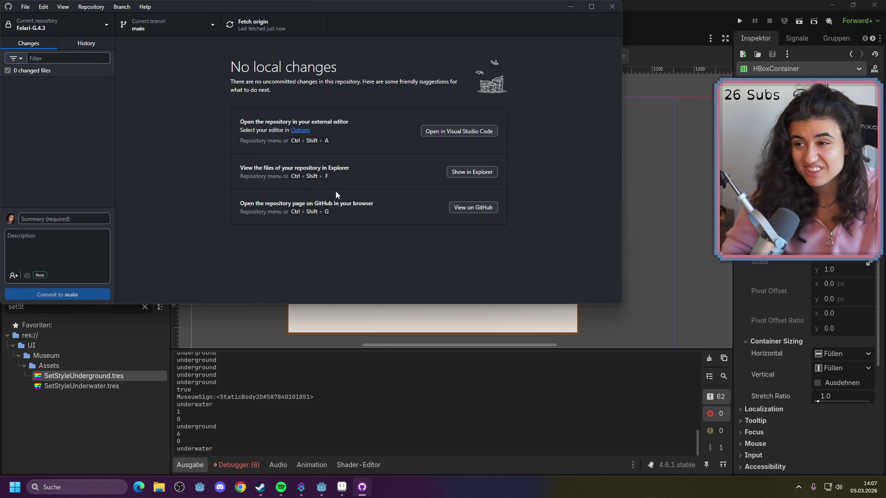
click(613, 7)
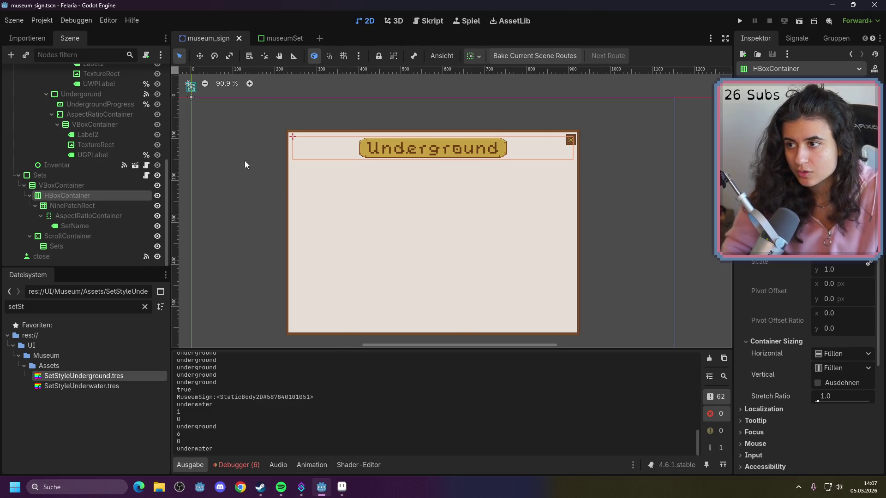
Filter the FileSystem for 'city' and open the cityHallHouse and cityHallHouseInside scenes
double_click(17, 306)
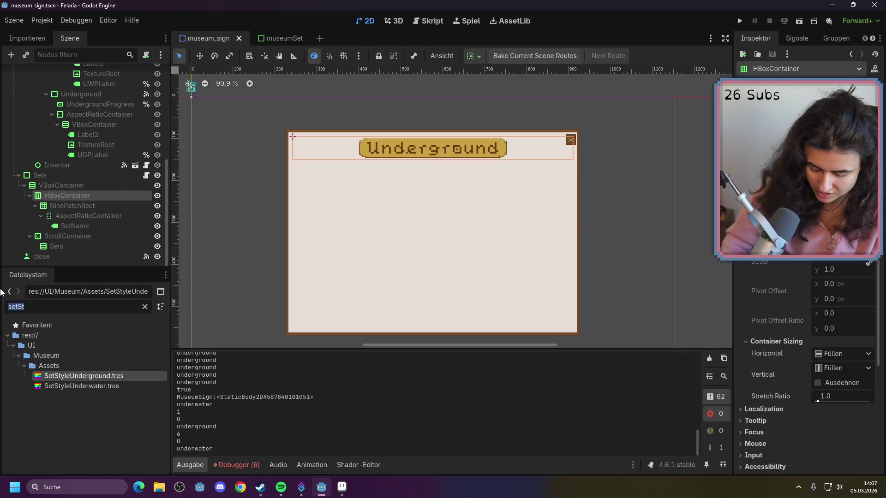
text(city)
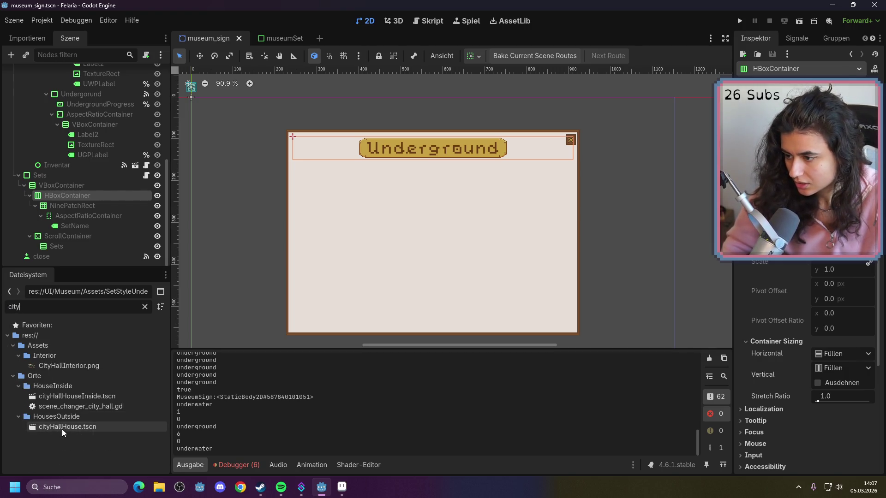
double_click(63, 428)
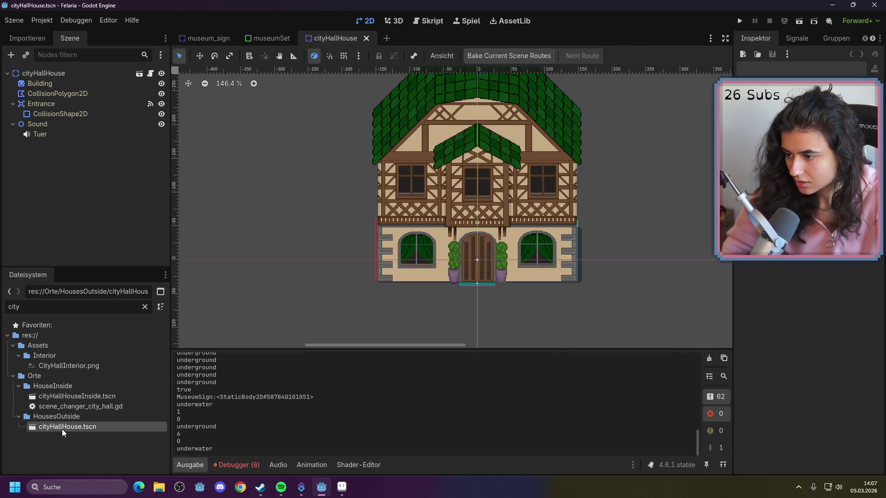
double_click(112, 396)
scroll(251, 174, down, 3)
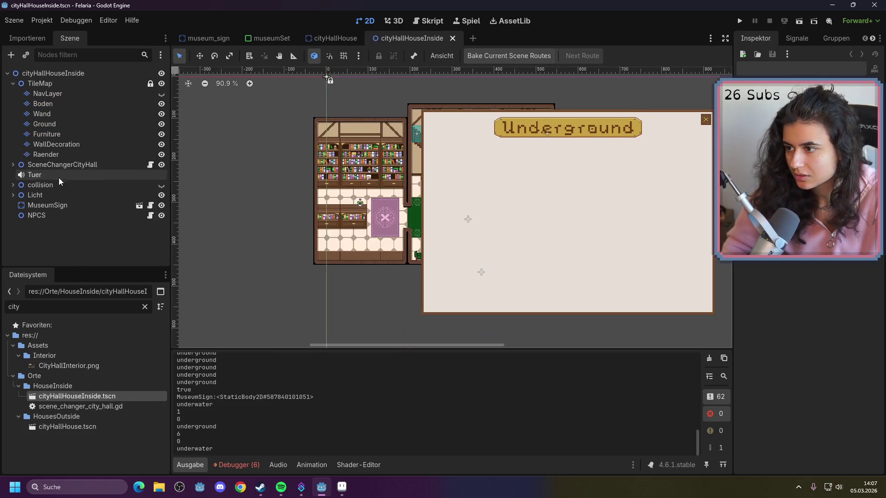
Hide the Sets and MuseumsUI nodes in museum_sign and save the scene
click(209, 39)
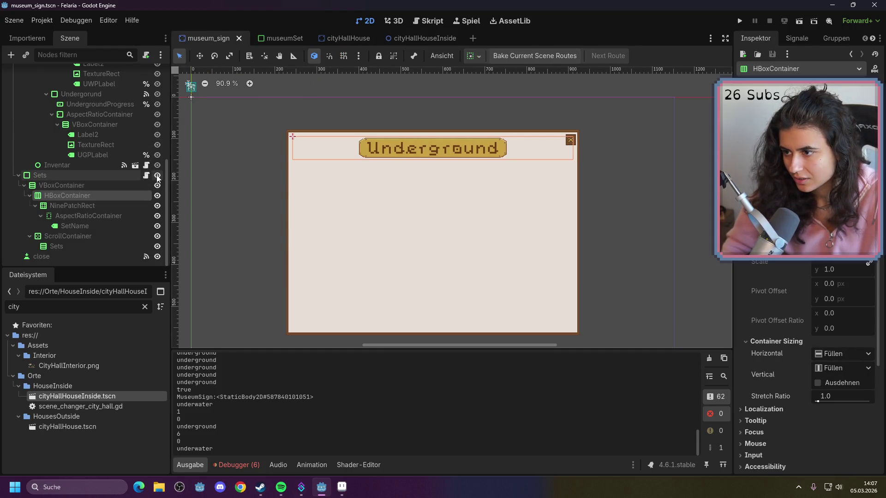
click(158, 176)
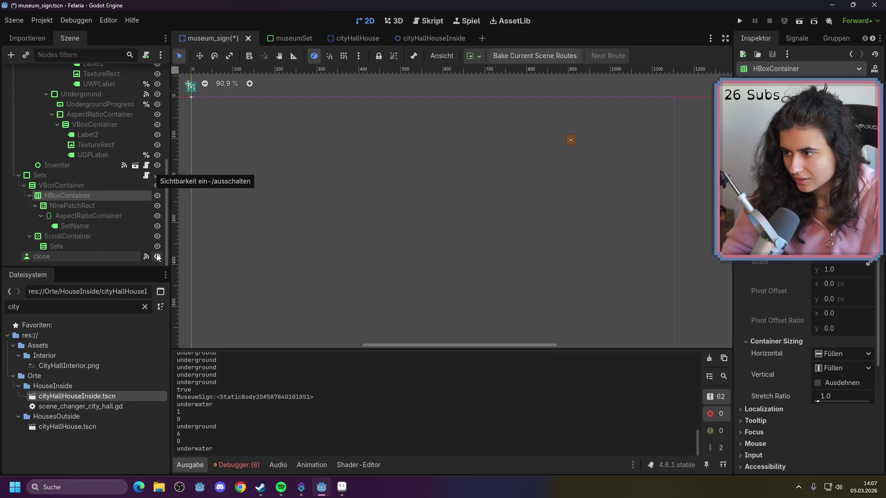
scroll(158, 208, up, 5)
scroll(158, 208, up, 4)
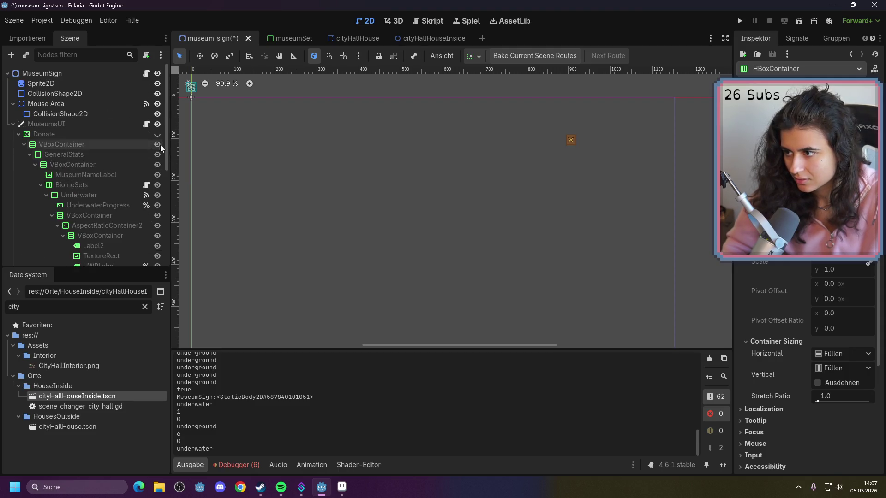
click(157, 124)
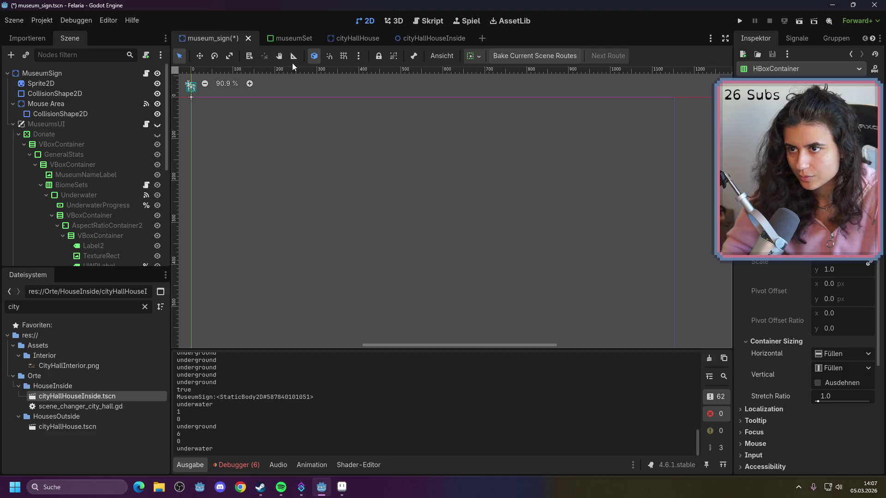
key(ctrl+s)
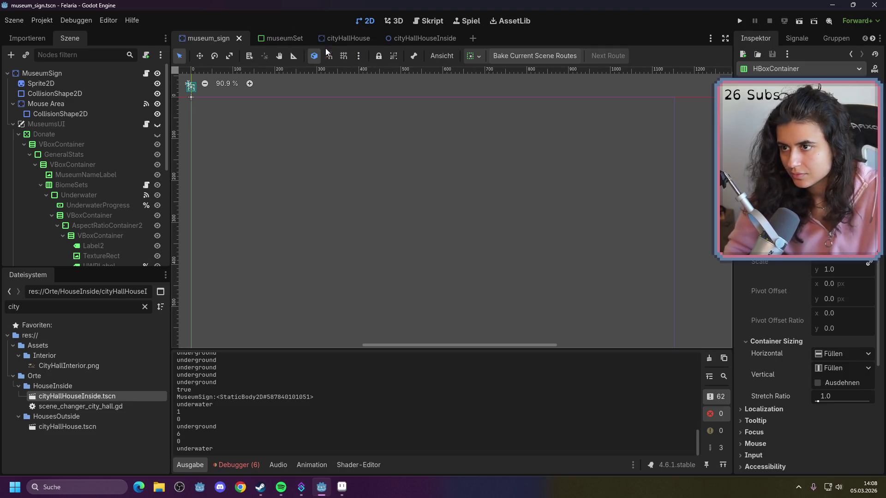
Close the cityHallHouse tab and frame the cityHallHouseInside central hall and counter
click(416, 38)
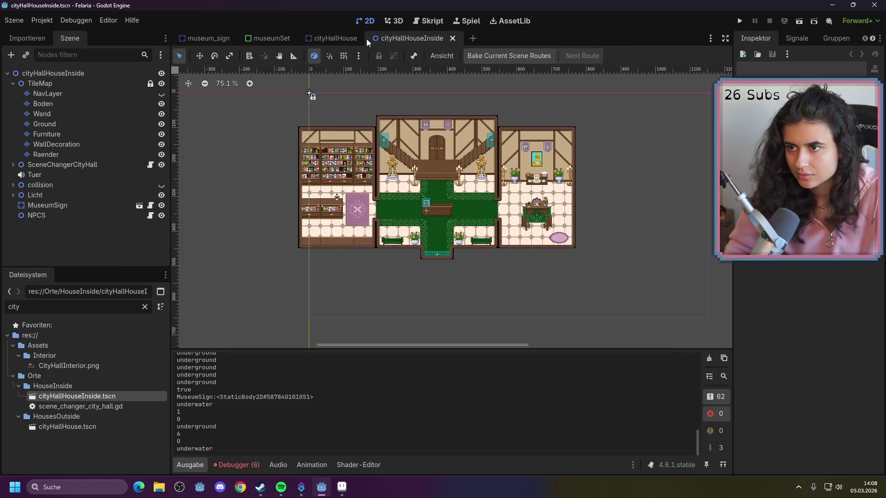
click(345, 38)
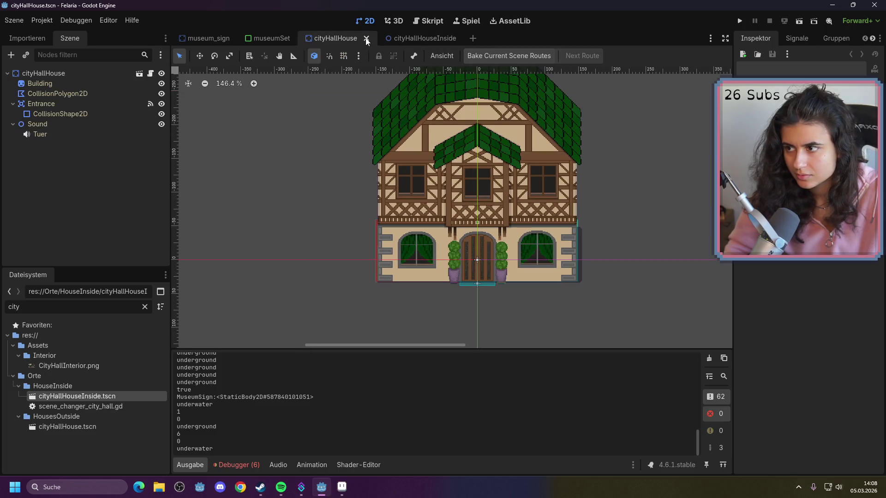
click(366, 38)
click(367, 40)
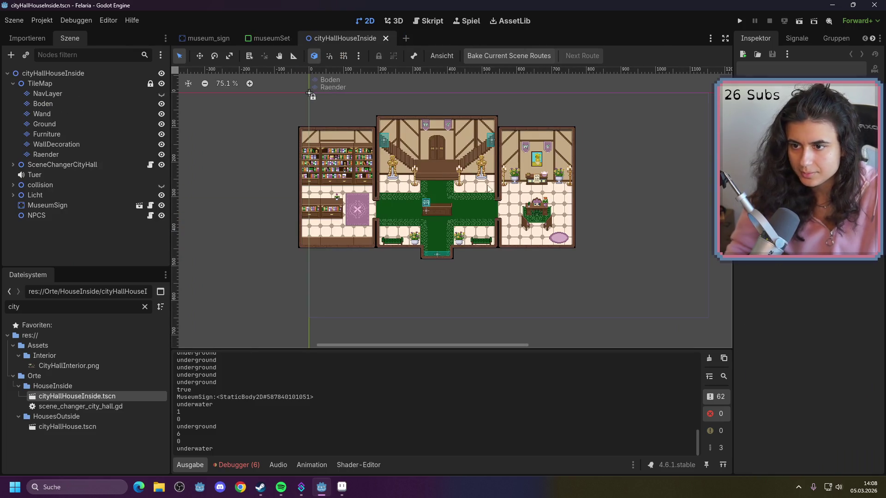
scroll(441, 158, up, 2)
scroll(413, 186, up, 2)
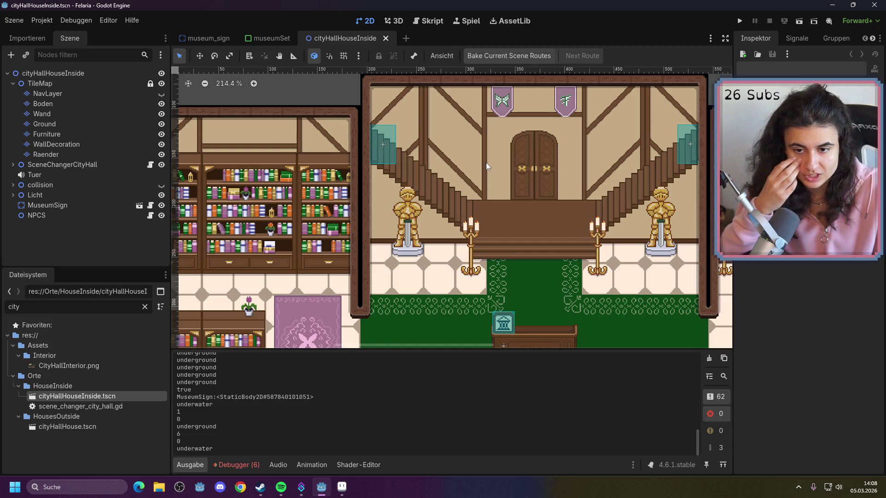
scroll(485, 162, down, 2)
drag(551, 232, 482, 173)
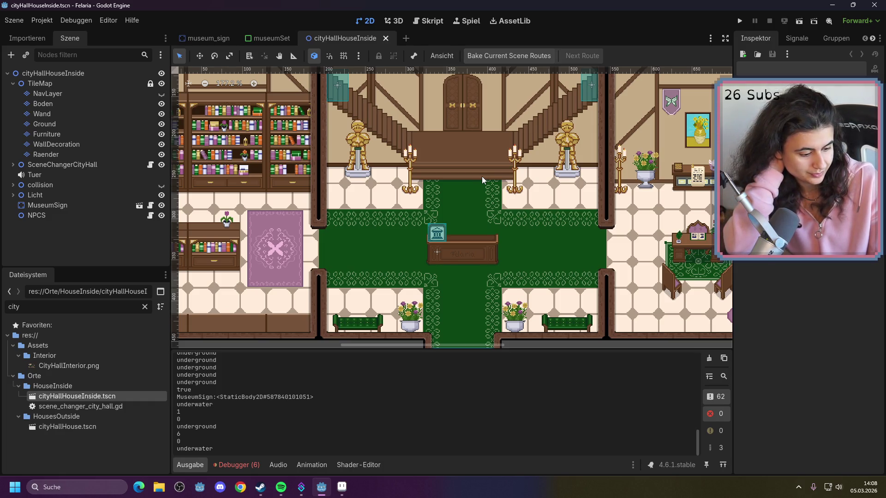
Make the MuseumsUI node visible again in museum_sign and centre its panel in view
click(257, 37)
click(207, 38)
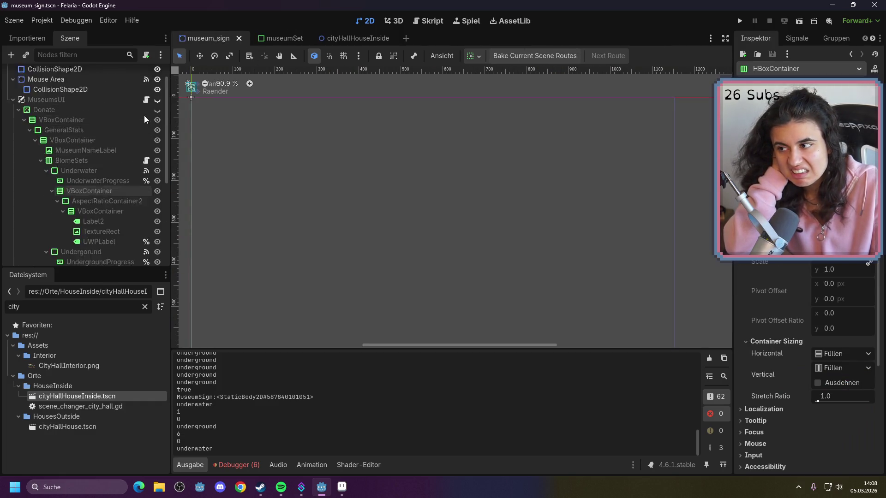
scroll(144, 115, up, 1)
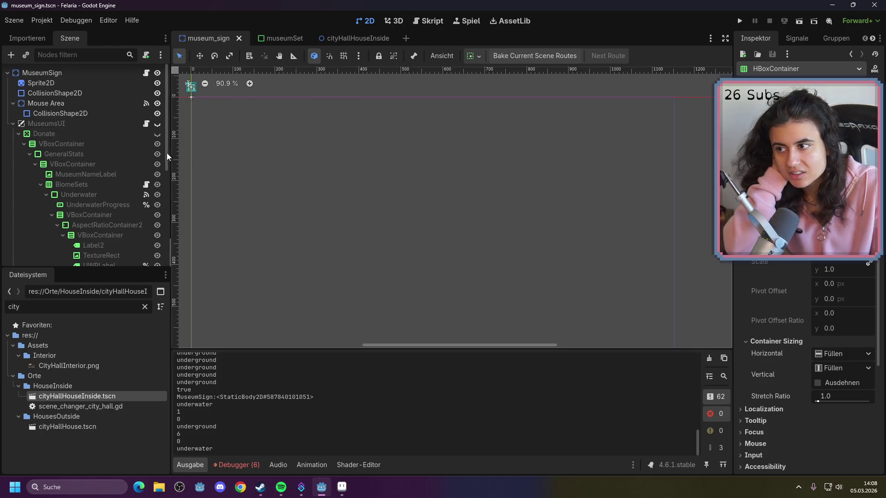
click(158, 123)
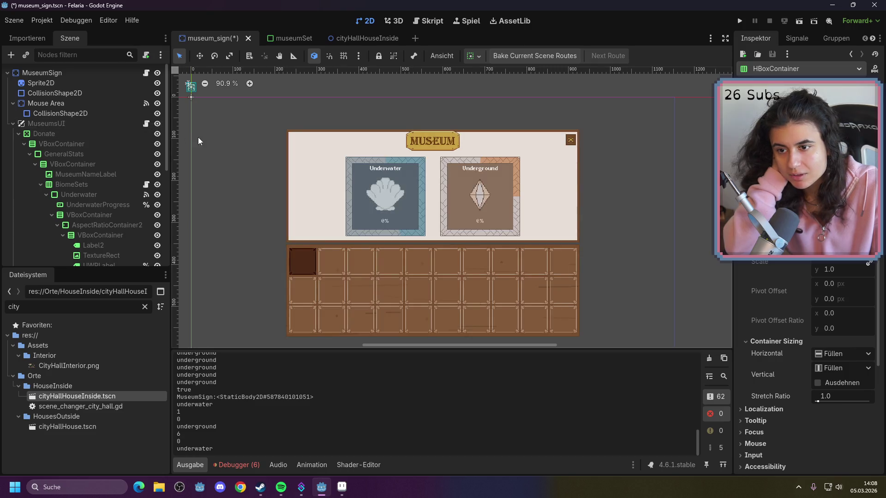
drag(214, 168, 230, 149)
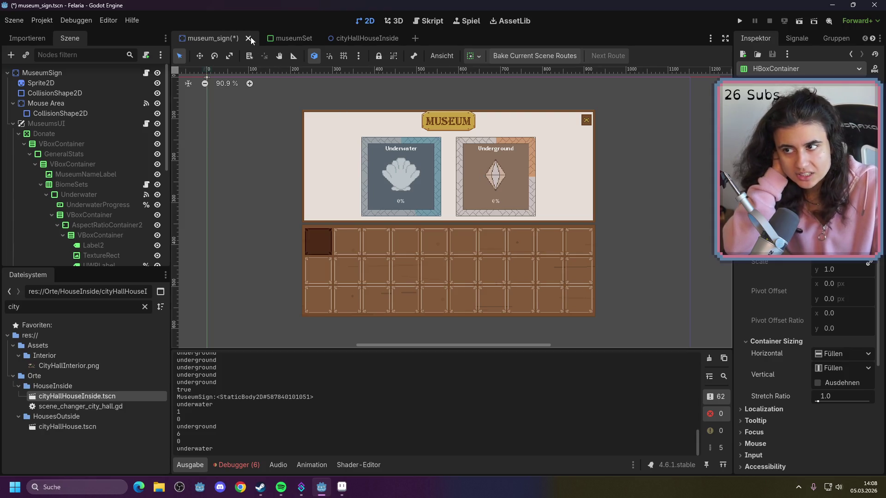
Save the museum_sign scene and switch to the Miro board
key(ctrl+s)
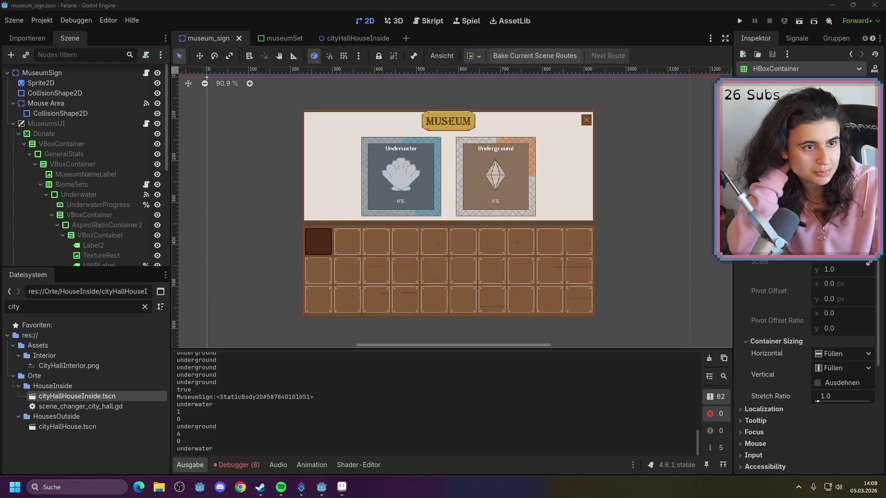
key(alt+Tab)
scroll(572, 259, down, 3)
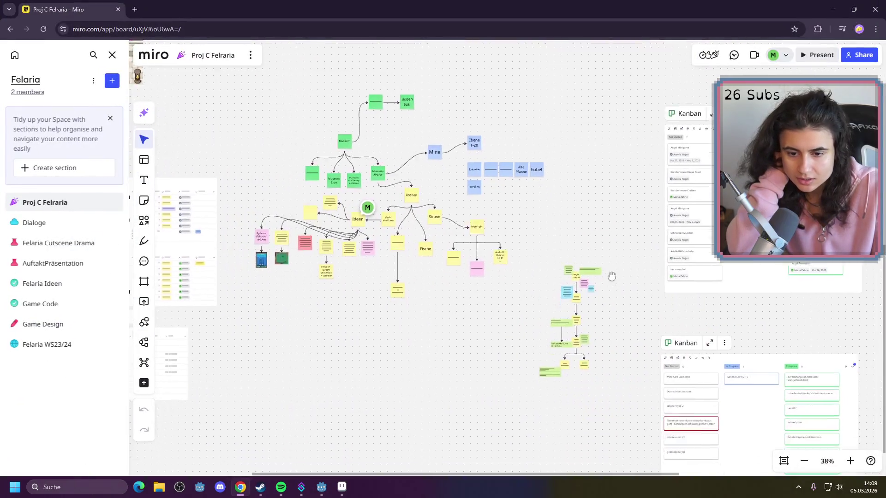
Add a 'Museum Sets done' card under In Progress and drag it into Complete
scroll(573, 318, up, 10)
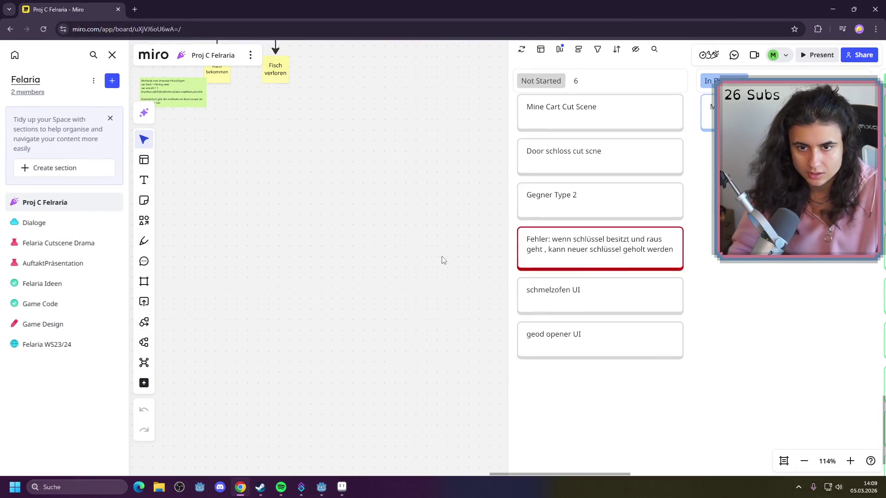
scroll(417, 242, down, 2)
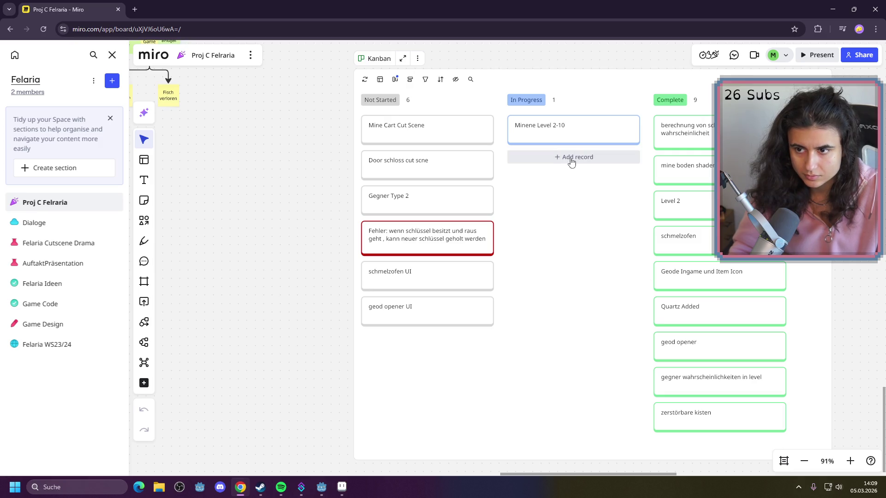
click(572, 159)
click(572, 161)
text(Mine)
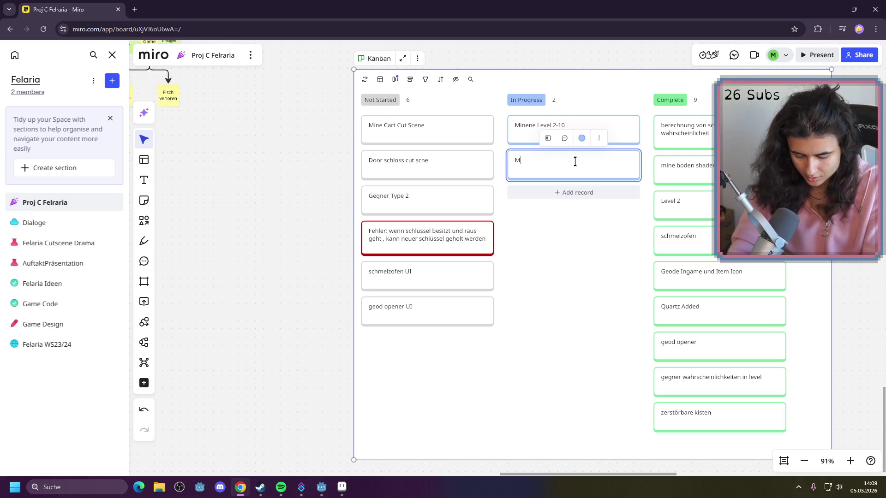
text( sets geh)
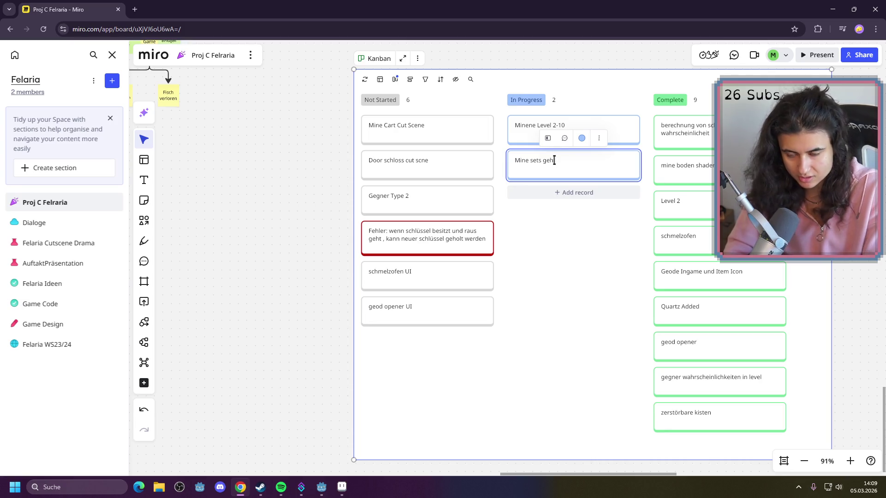
key(BackSpace)
key(BackSpace)
key(BackSpace)
text(Museu)
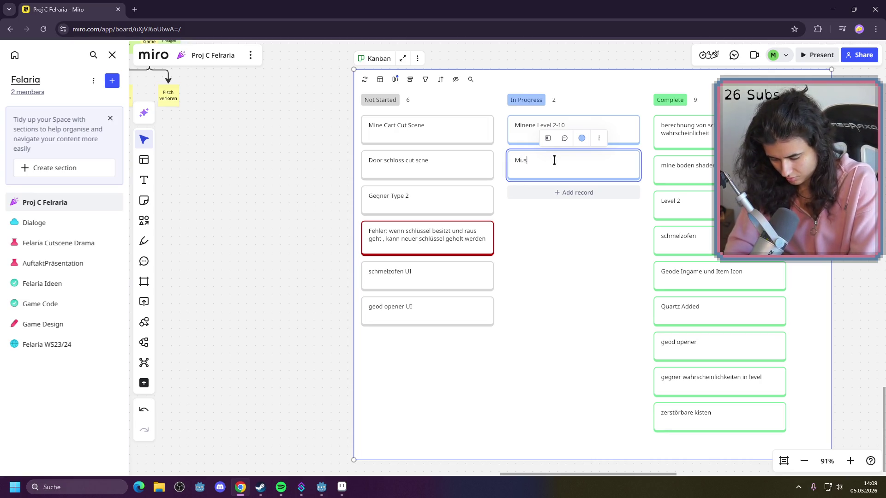
text(m Sets done)
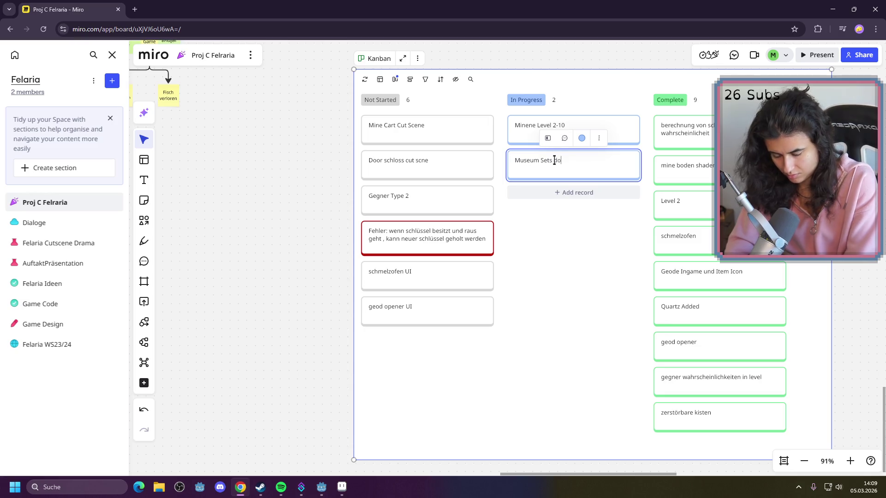
click(263, 191)
drag(549, 172, 681, 125)
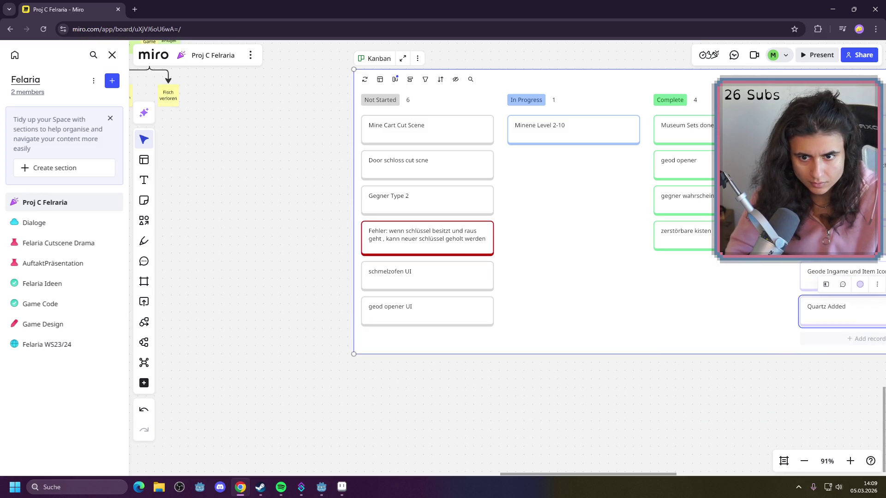
Move the older finished cards, including gegner wahrscheinlichkeiten, right of Complete, then return to Godot
mouse_move(710, 203)
mouse_down()
mouse_move(844, 349)
mouse_move(844, 369)
mouse_up()
mouse_move(682, 198)
mouse_down()
mouse_move(810, 355)
mouse_move(839, 415)
mouse_up()
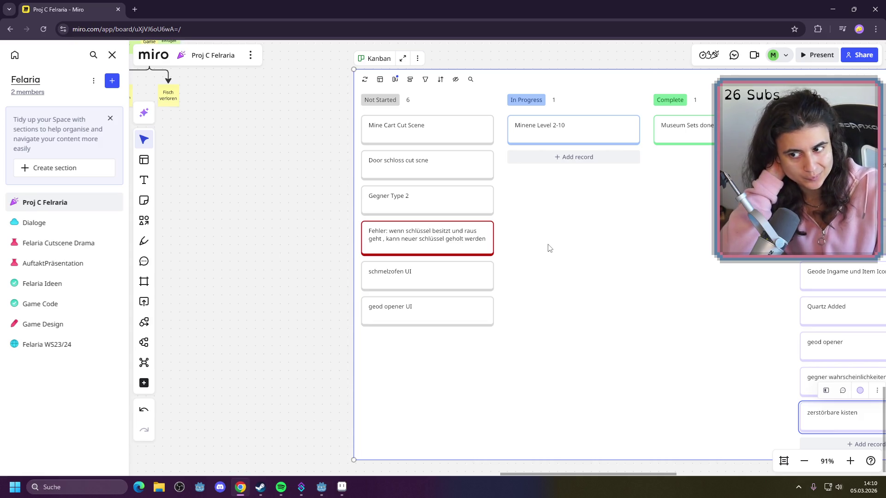
mouse_move(321, 486)
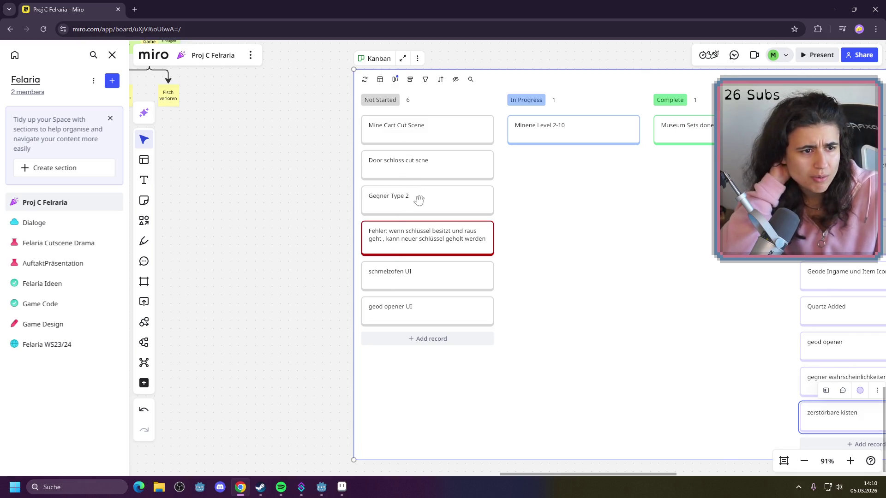
click(320, 493)
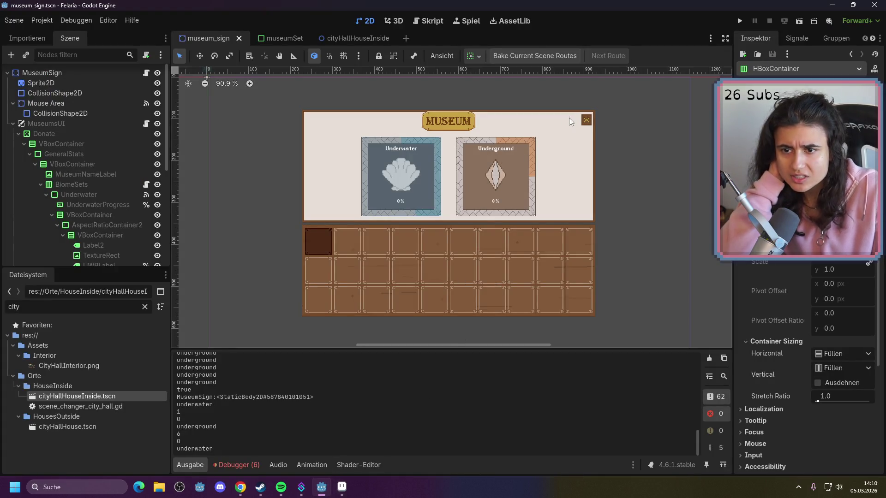
Filter the FileSystem for 'smelt', open smelter.tscn, and make the Smelter UI visible
drag(20, 306, 2, 307)
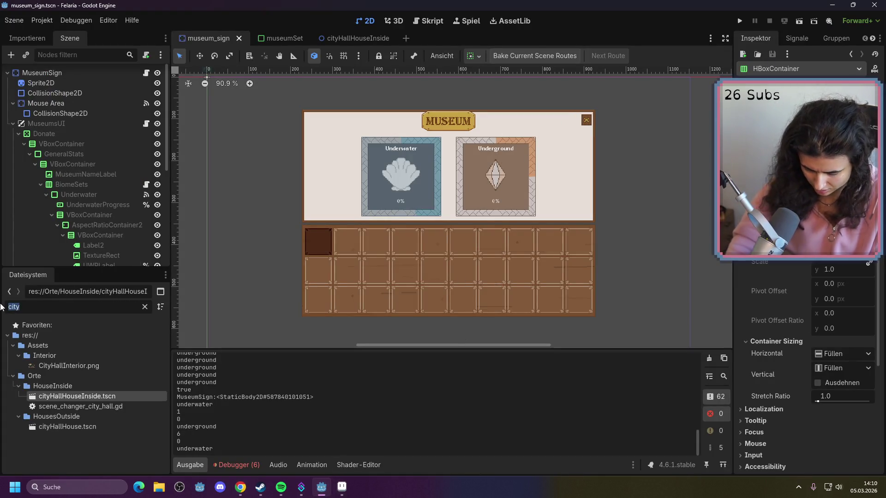
text(schm)
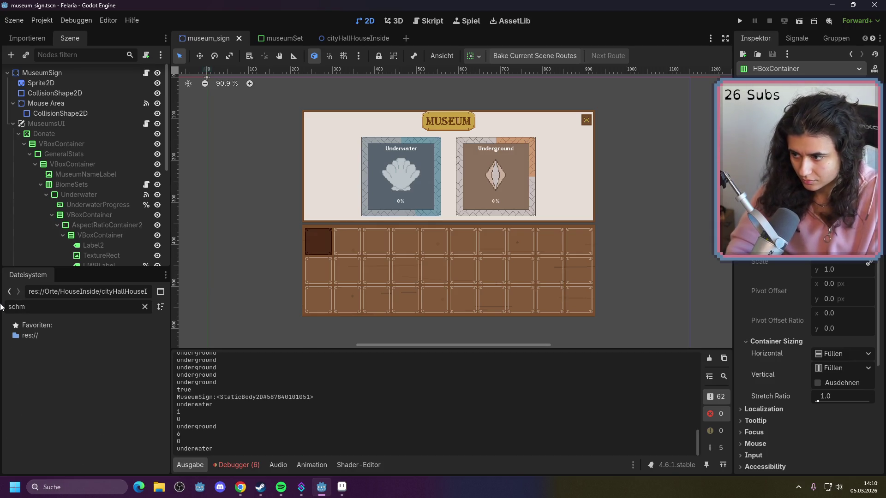
key(BackSpace)
text(melt)
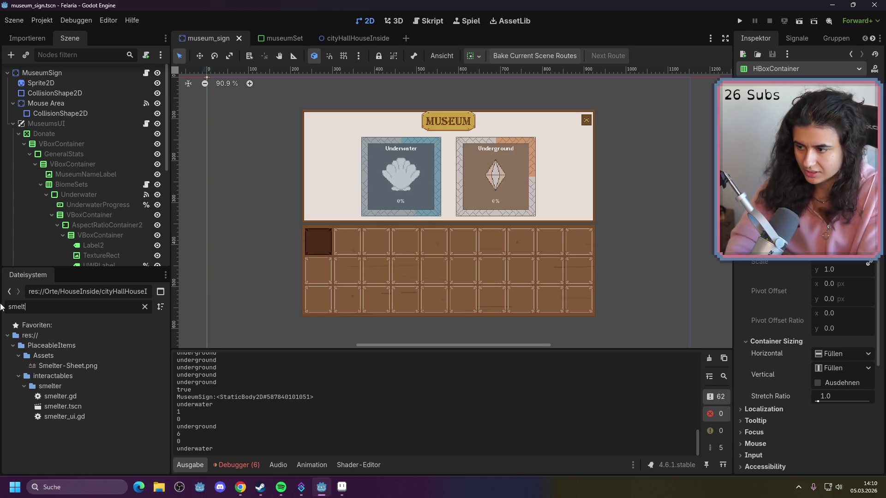
double_click(87, 407)
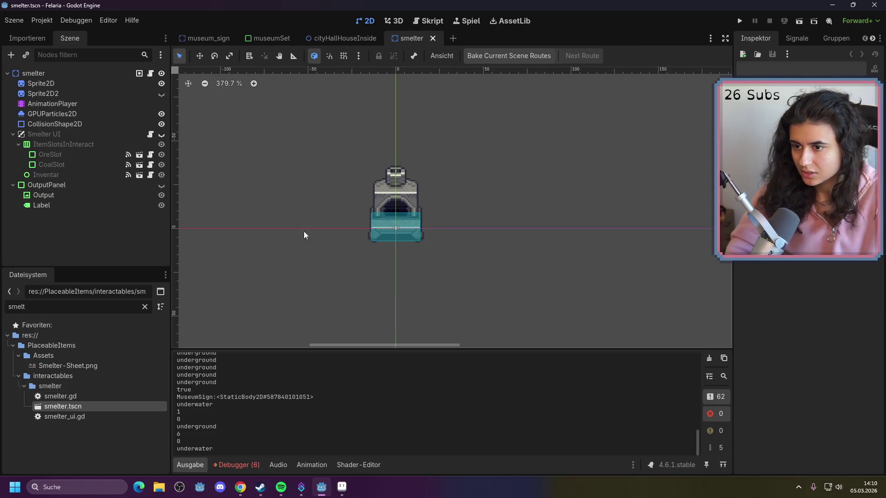
scroll(458, 231, up, 3)
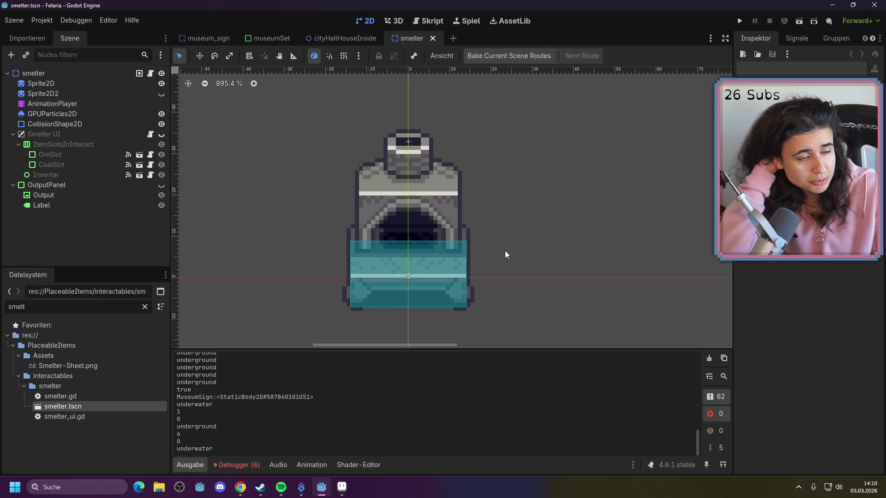
click(162, 136)
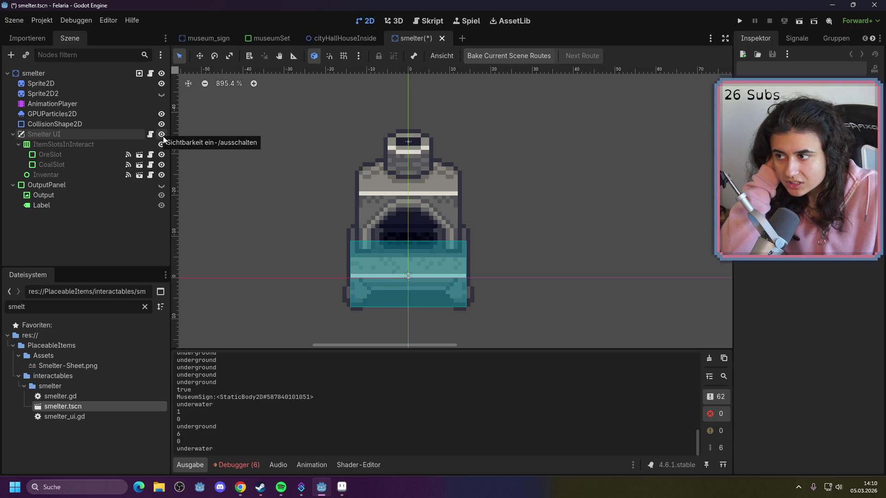
Select the OreSlot node and frame the ore slots and inventory in the viewport
scroll(355, 264, down, 12)
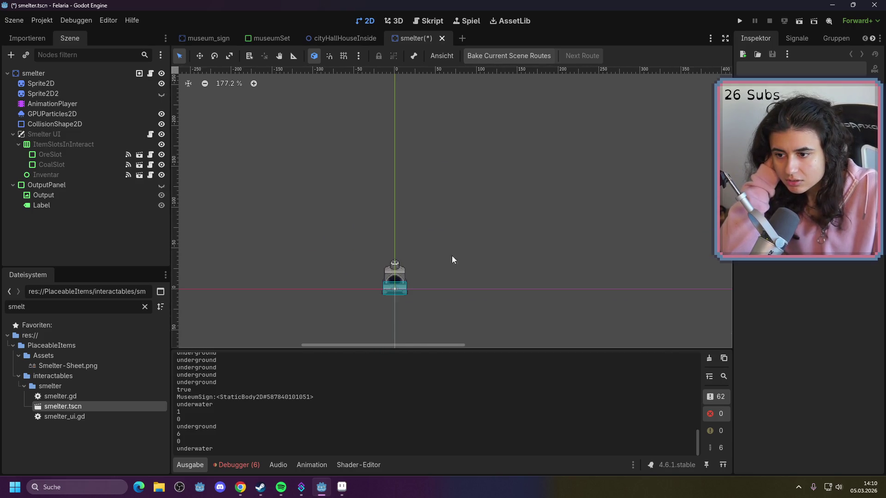
scroll(513, 288, down, 5)
scroll(601, 196, up, 2)
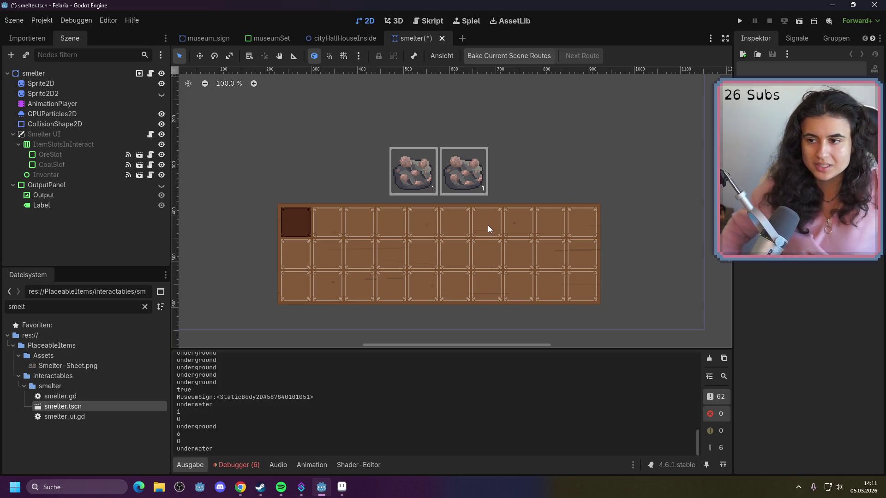
click(55, 144)
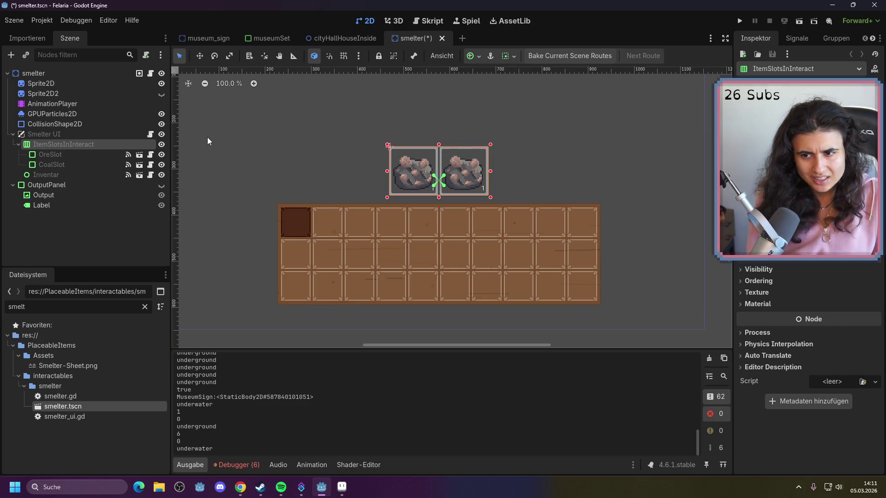
click(55, 154)
scroll(335, 161, up, 3)
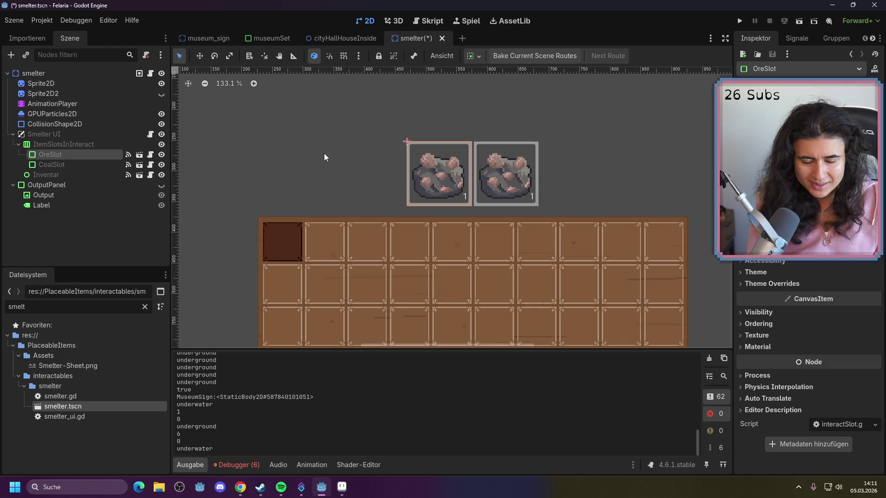
scroll(320, 154, down, 4)
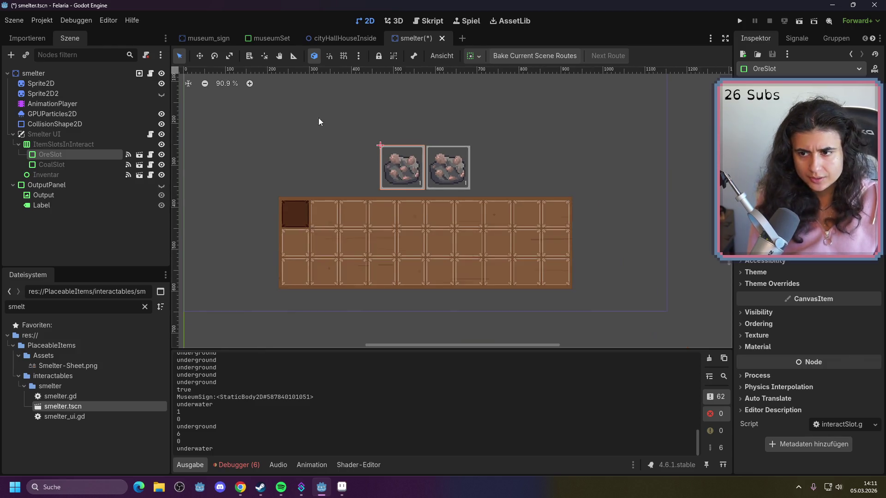
drag(318, 118, 443, 299)
scroll(298, 230, up, 13)
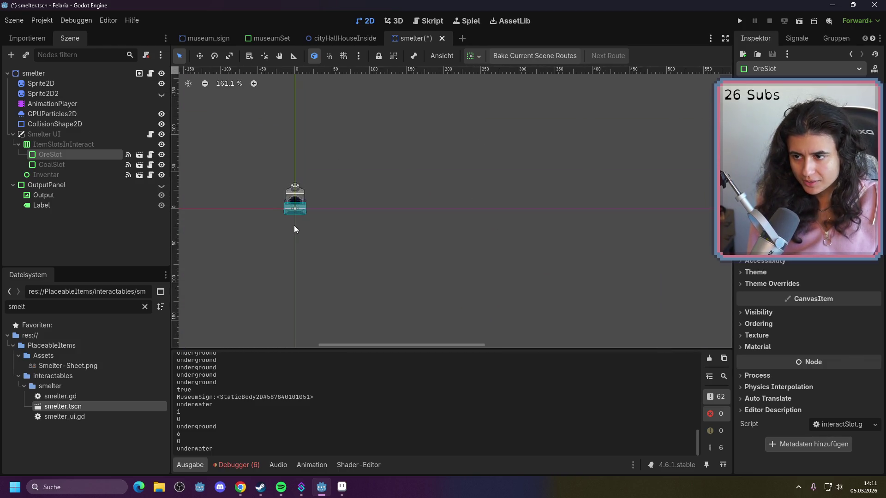
scroll(360, 211, down, 6)
mouse_move(311, 180)
mouse_down()
mouse_move(425, 271)
mouse_move(295, 124)
mouse_move(152, 111)
mouse_up()
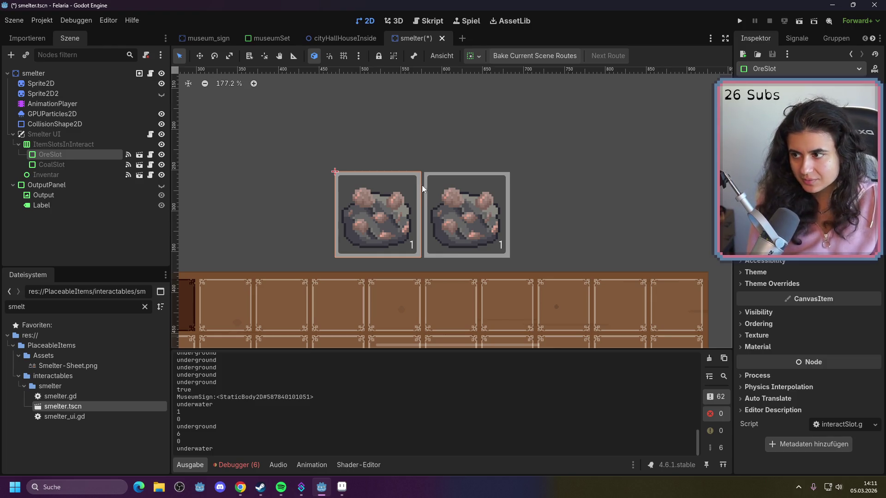
Filter the FileSystem for 'geode' and open the geode_opener scene
double_click(63, 308)
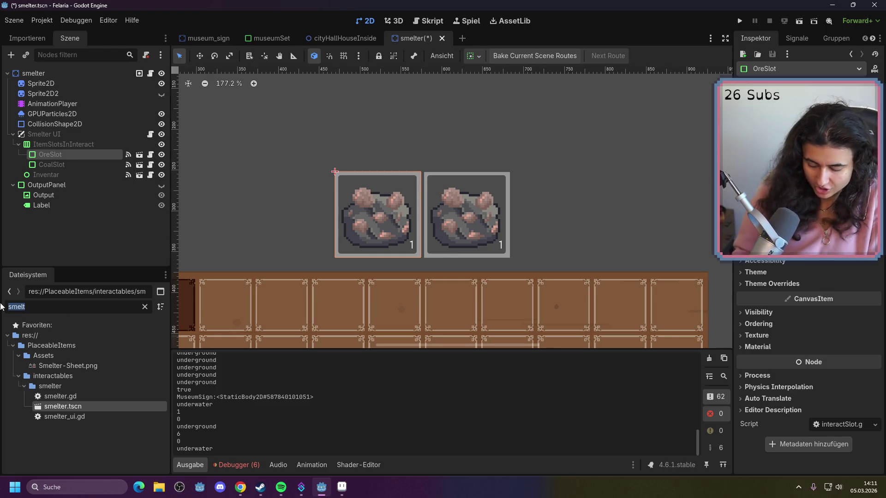
text(geod)
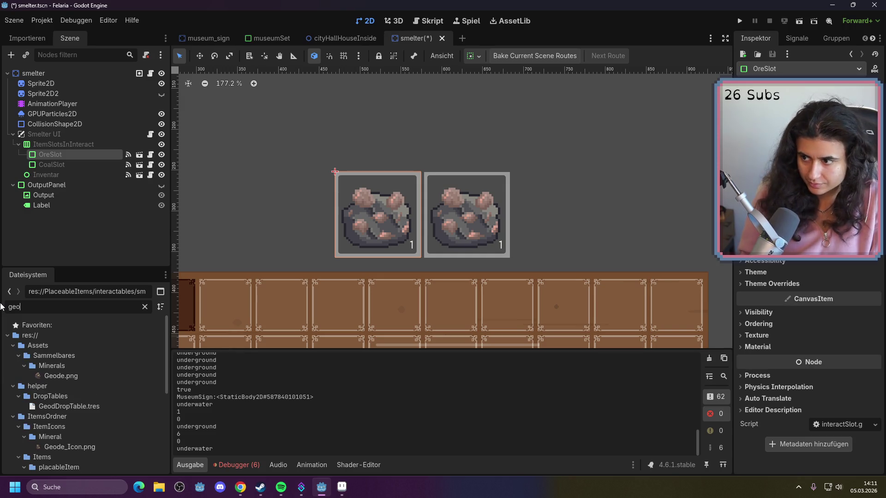
text(e)
scroll(79, 373, down, 5)
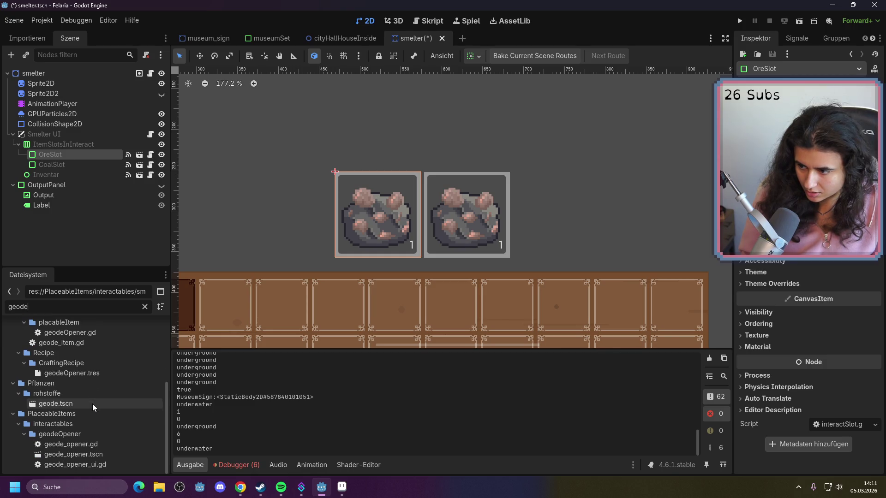
double_click(94, 455)
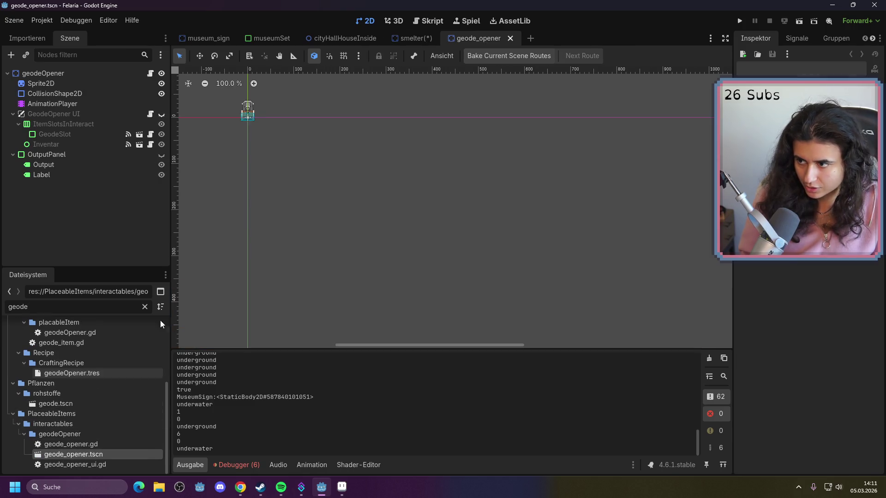
Make the GeodeOpener UI visible and compare it with the smelter scene's slots
click(161, 114)
mouse_move(522, 261)
mouse_down()
mouse_move(433, 111)
mouse_move(430, 154)
mouse_up()
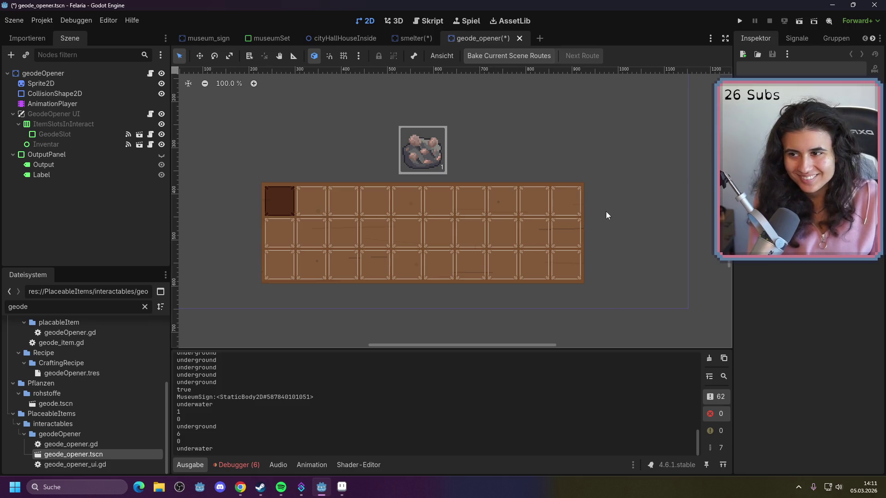
click(414, 38)
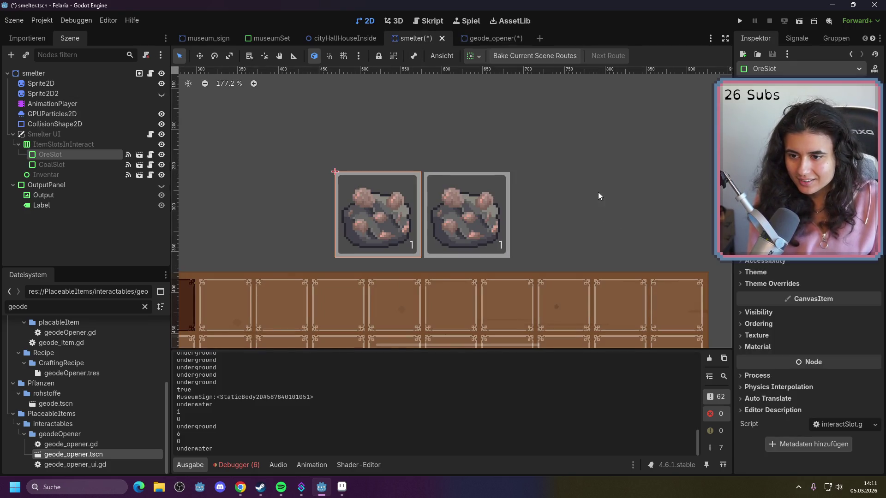
scroll(591, 190, down, 5)
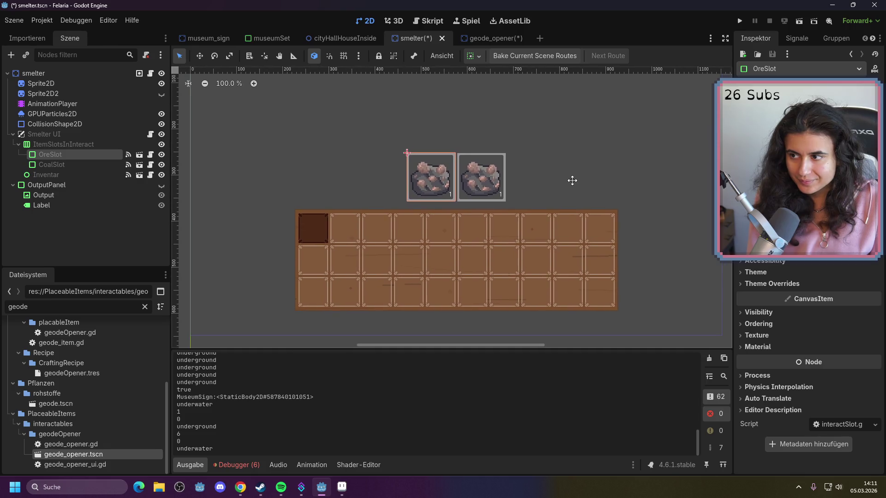
mouse_move(574, 179)
mouse_down()
mouse_move(575, 206)
mouse_move(600, 240)
mouse_up()
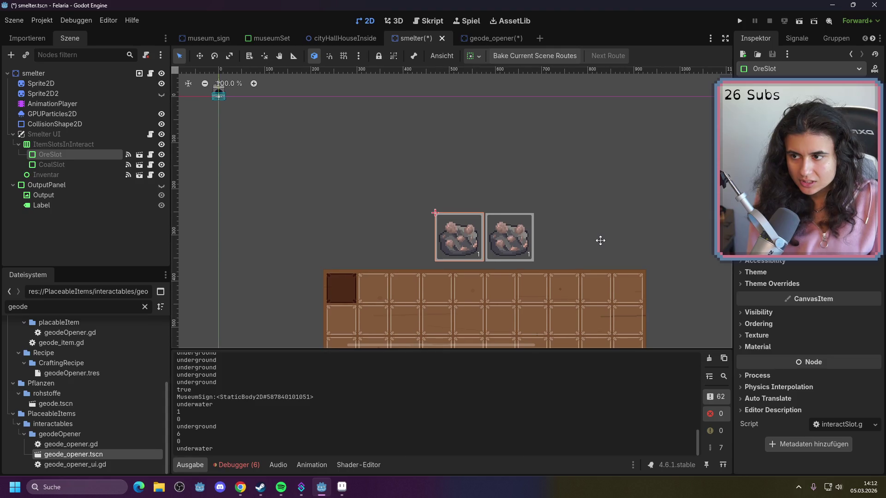
Recheck the geode slot, then open mashine_slot.tscn from the smelter's OreSlot node
click(494, 35)
mouse_move(391, 117)
mouse_down()
mouse_move(455, 275)
mouse_move(408, 84)
mouse_move(304, 88)
mouse_up()
scroll(367, 205, up, 5)
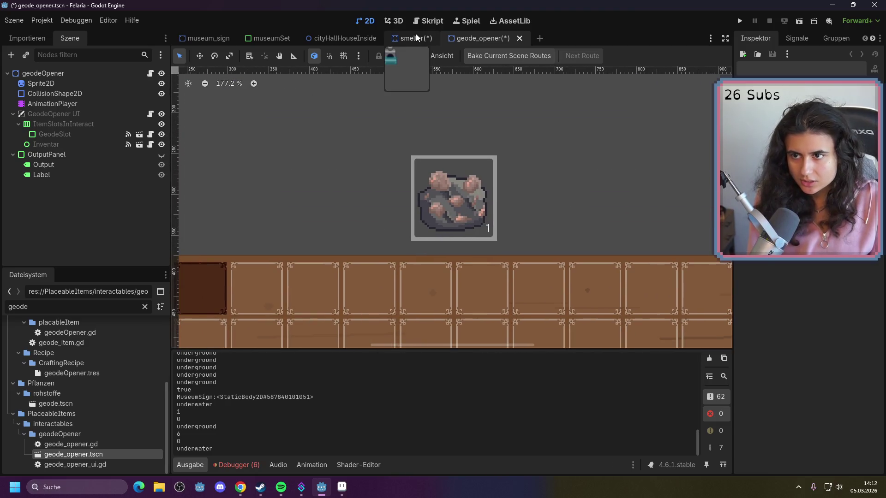
click(416, 38)
click(138, 155)
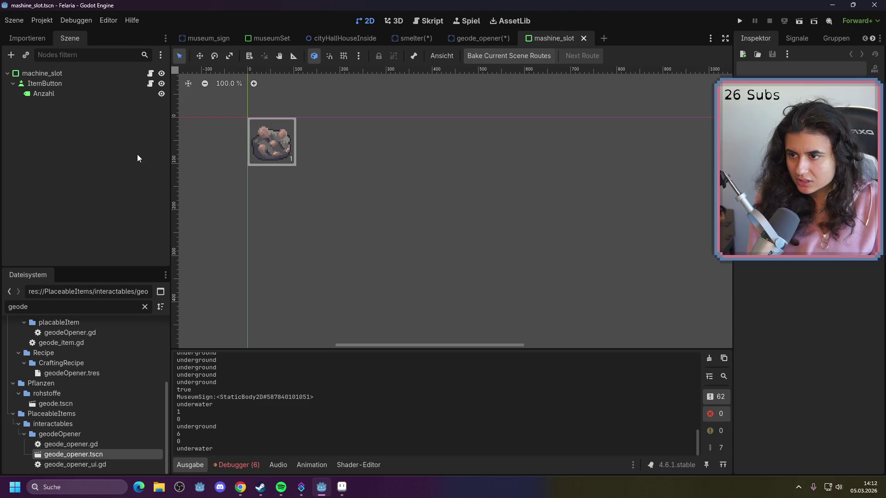
Select the ItemButton and clear its geode Icon image
click(88, 85)
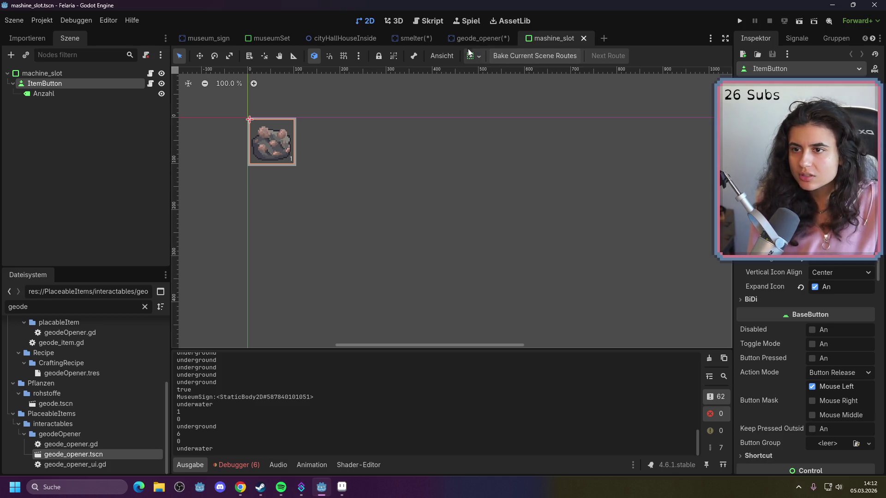
mouse_move(411, 38)
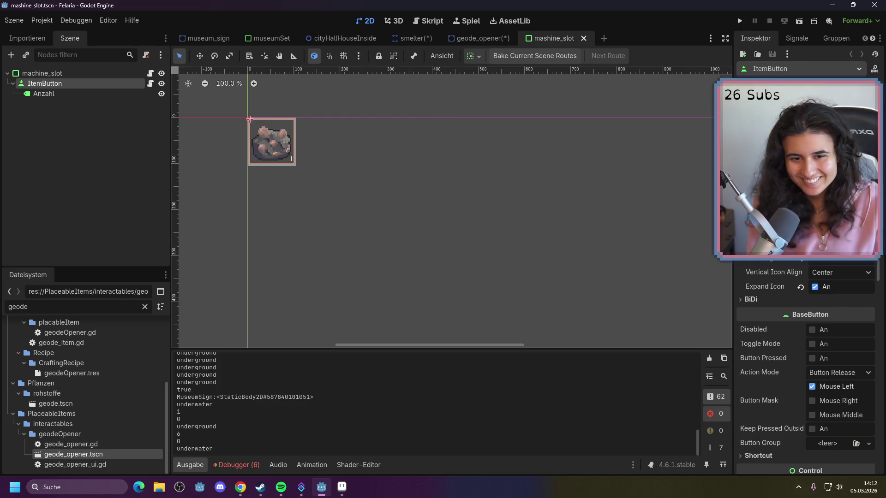
click(801, 245)
click(839, 254)
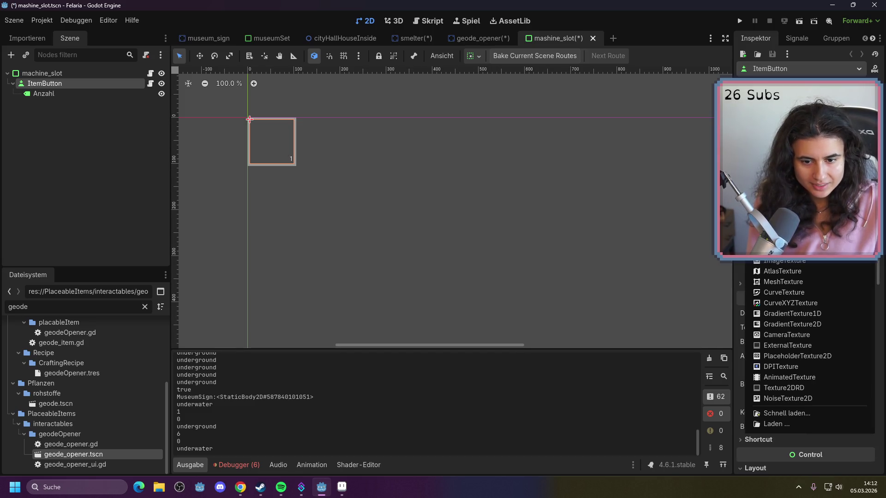
click(651, 286)
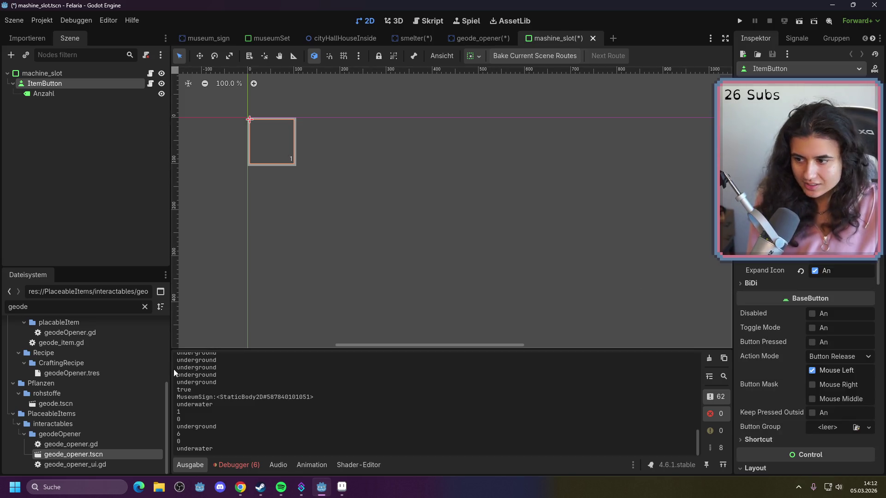
Filter the FileSystem for 'koh' and drag KohleIcon.png onto the ItemButton
double_click(18, 307)
text(coal)
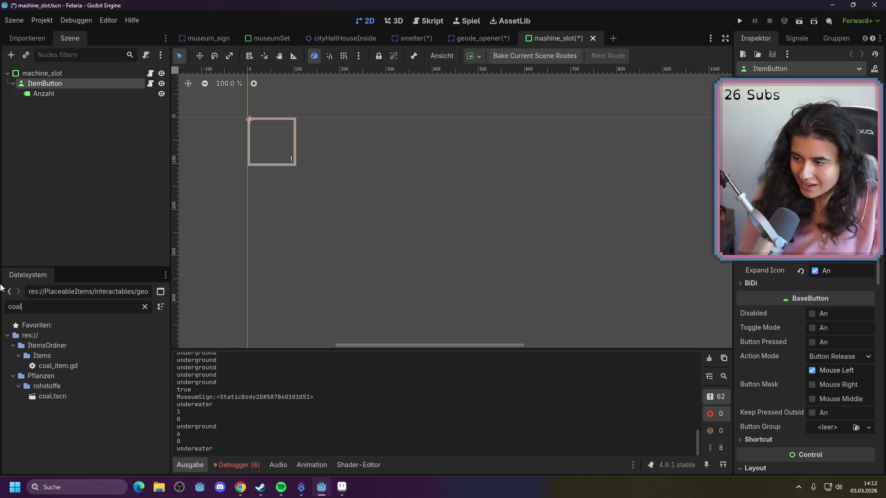
key(BackSpace)
key(BackSpace)
key(BackSpace)
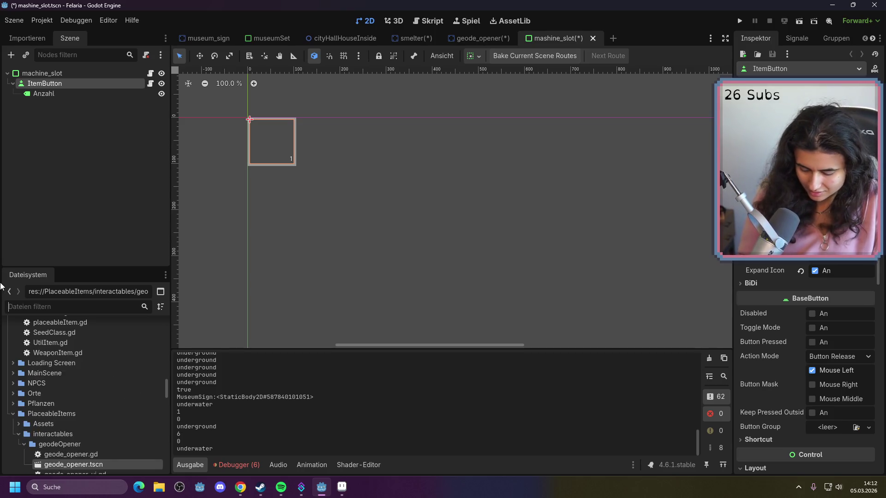
text(koh)
click(72, 384)
mouse_move(71, 381)
mouse_down()
mouse_move(738, 249)
mouse_move(408, 266)
mouse_move(784, 185)
mouse_move(699, 219)
mouse_move(793, 152)
mouse_up()
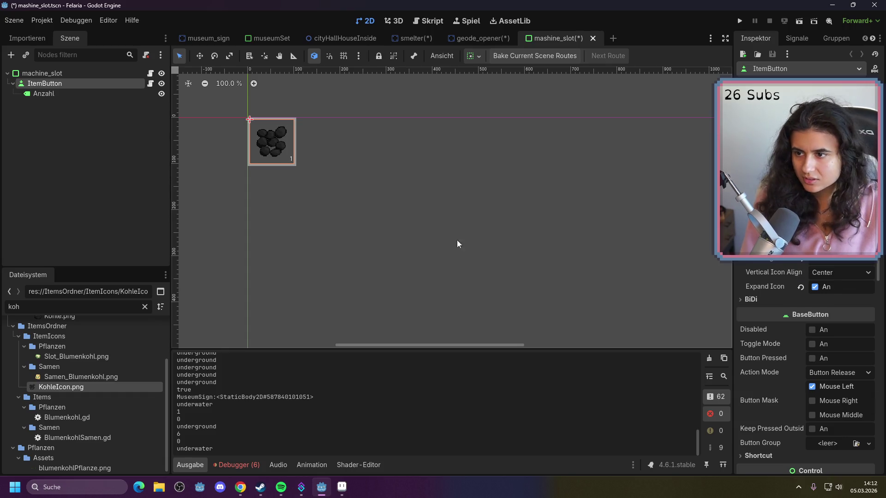
scroll(280, 148, up, 1)
drag(362, 215, 574, 303)
scroll(563, 280, up, 1)
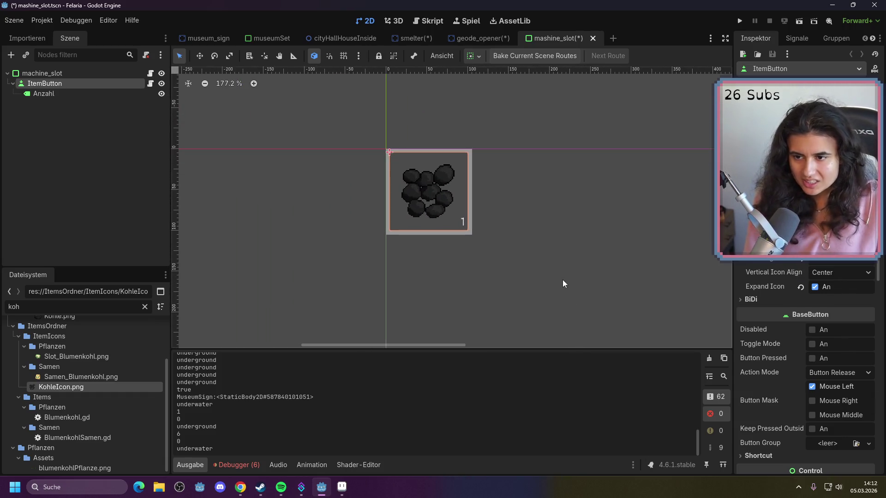
scroll(527, 255, up, 1)
drag(542, 265, 571, 265)
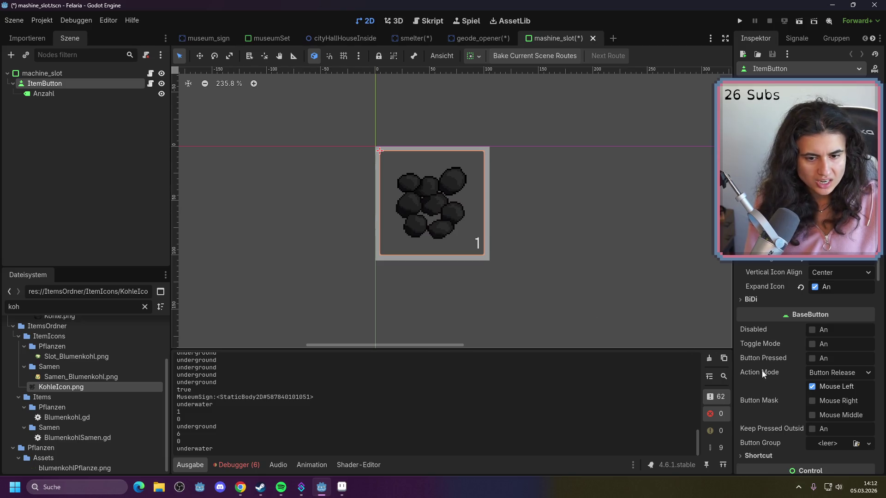
scroll(784, 373, down, 6)
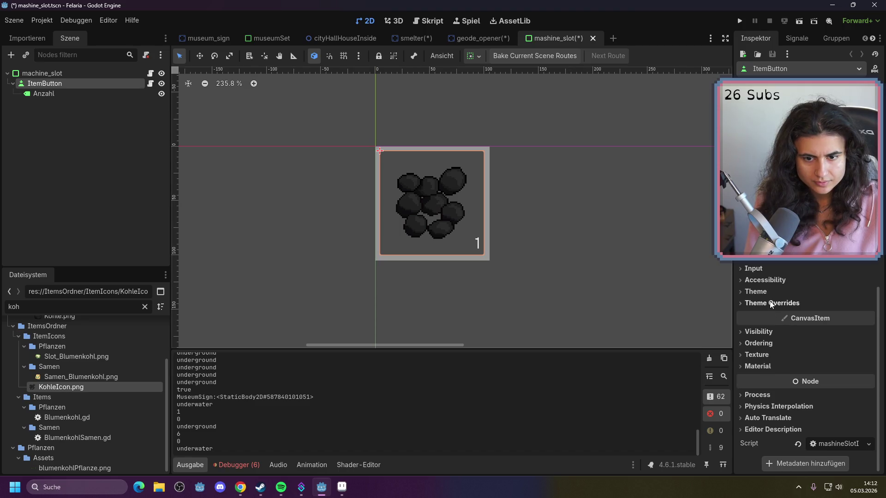
Set the ItemButton's Visibility > Modulate colour to black (000000)
click(771, 303)
click(768, 314)
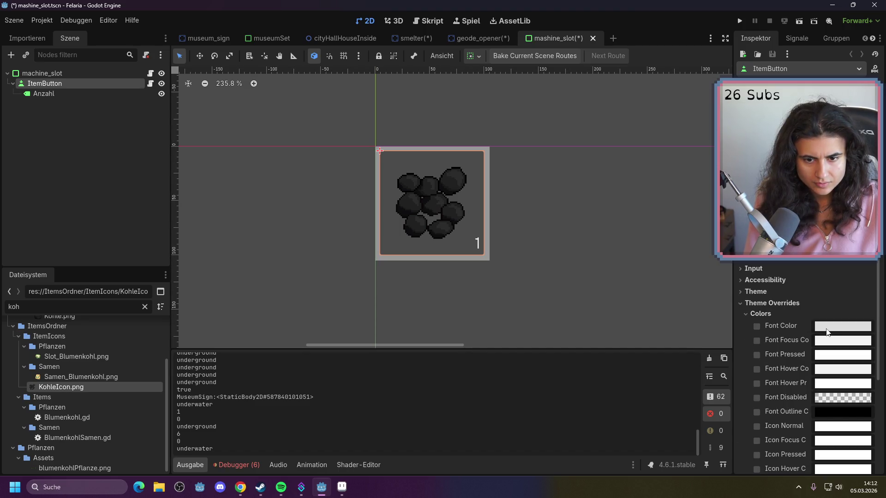
click(761, 314)
click(759, 400)
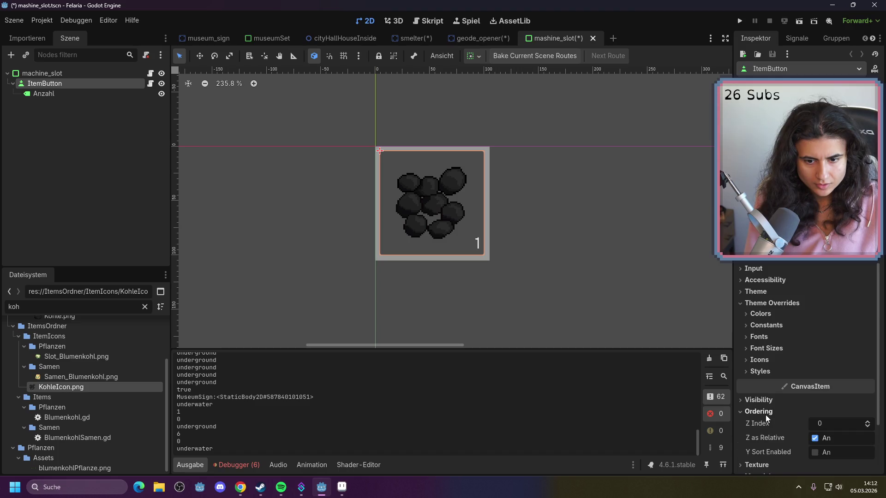
click(821, 426)
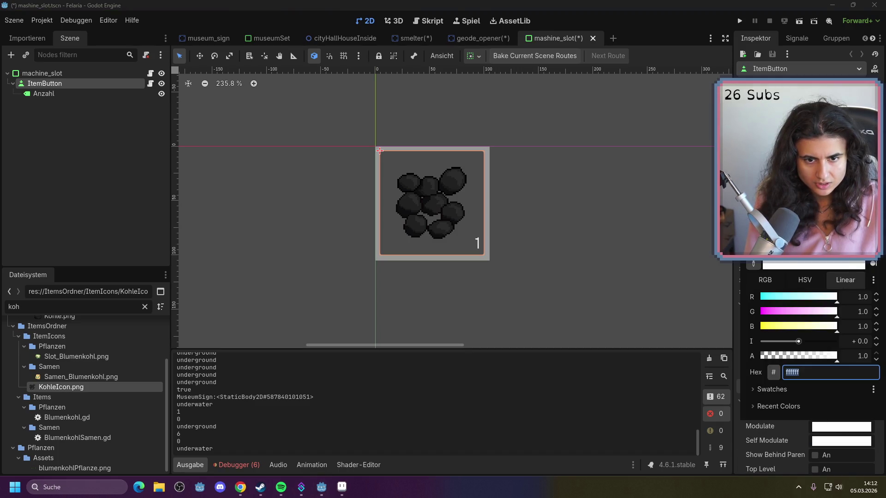
text(000000)
key(Return)
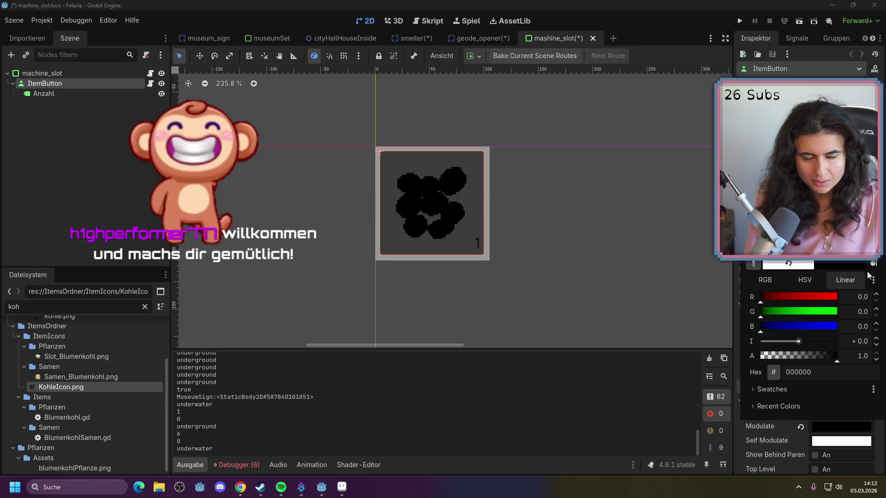
Reset the Modulate colour to white (ffffff) and reselect the ItemButton
click(788, 264)
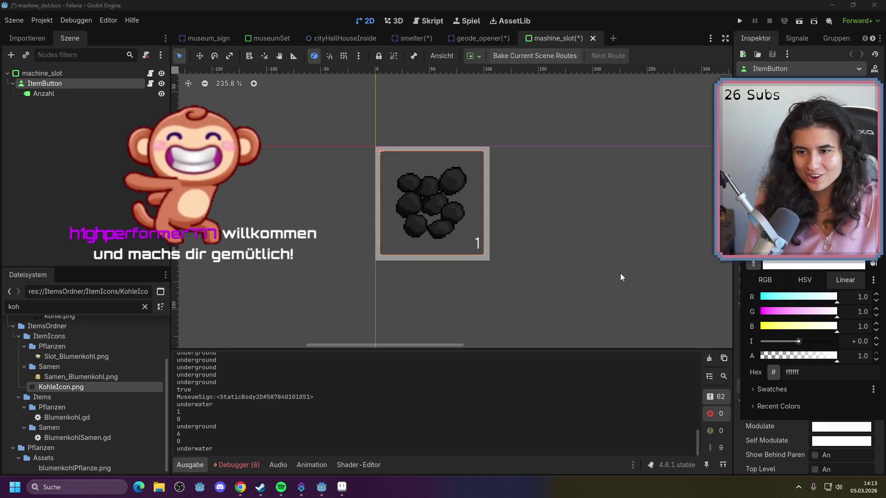
click(621, 276)
scroll(620, 277, down, 4)
drag(658, 263, 309, 213)
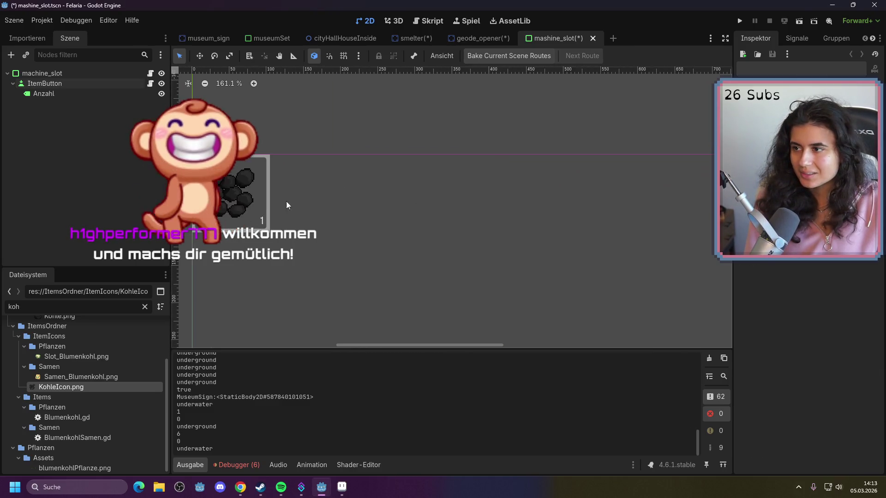
click(87, 83)
scroll(534, 211, down, 3)
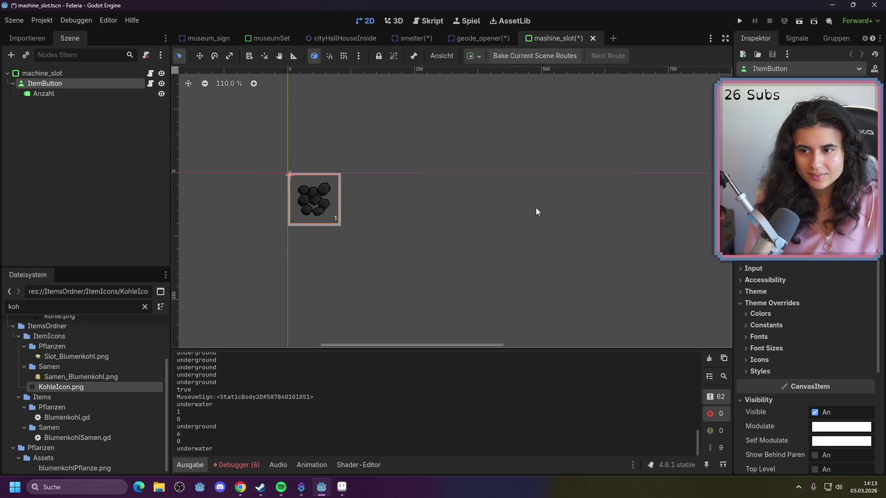
scroll(534, 209, down, 3)
scroll(805, 369, down, 10)
scroll(804, 369, down, 1)
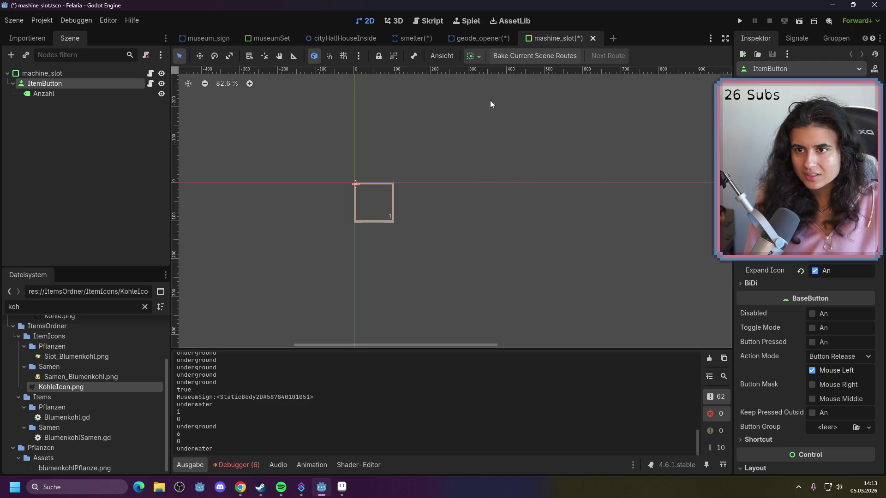
Close the mashine_slot tab choosing 'Nicht speichern', returning to the smelter scene
click(466, 39)
click(400, 37)
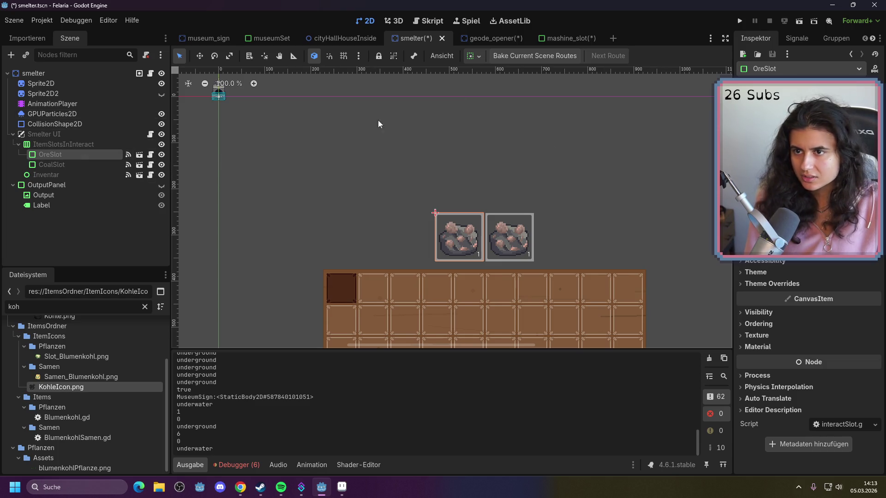
click(578, 40)
click(561, 100)
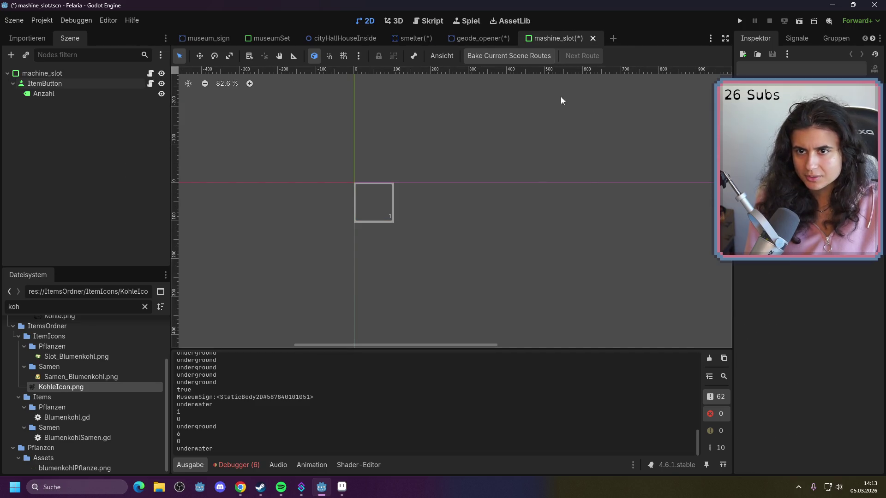
click(593, 38)
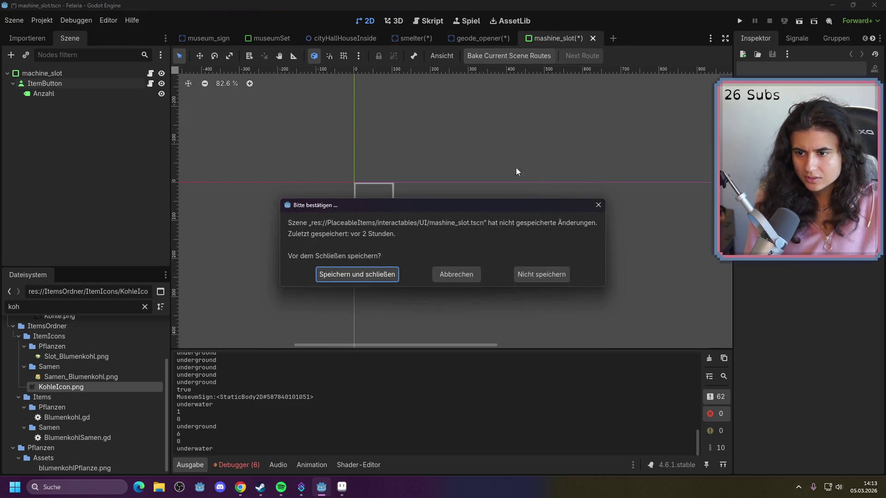
click(537, 272)
click(410, 40)
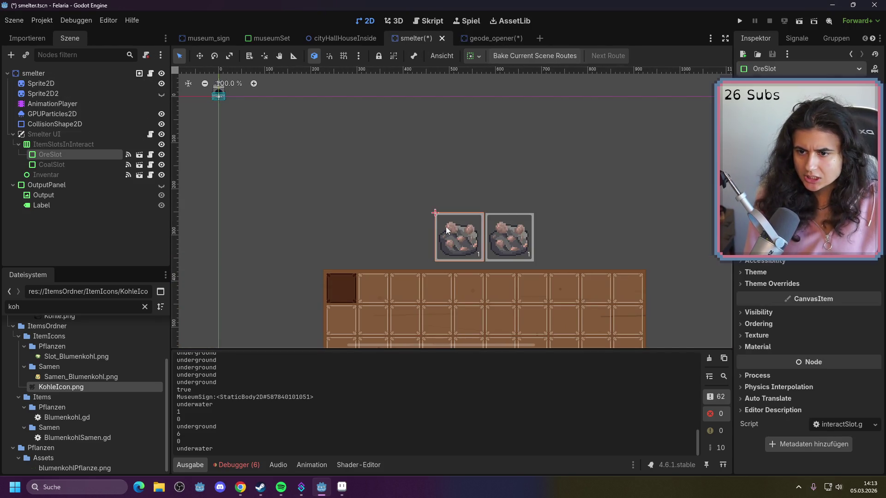
Inspect OreSlot's Panel StyleBoxFlat style override and open its interactSlot.gd script
click(783, 284)
click(775, 295)
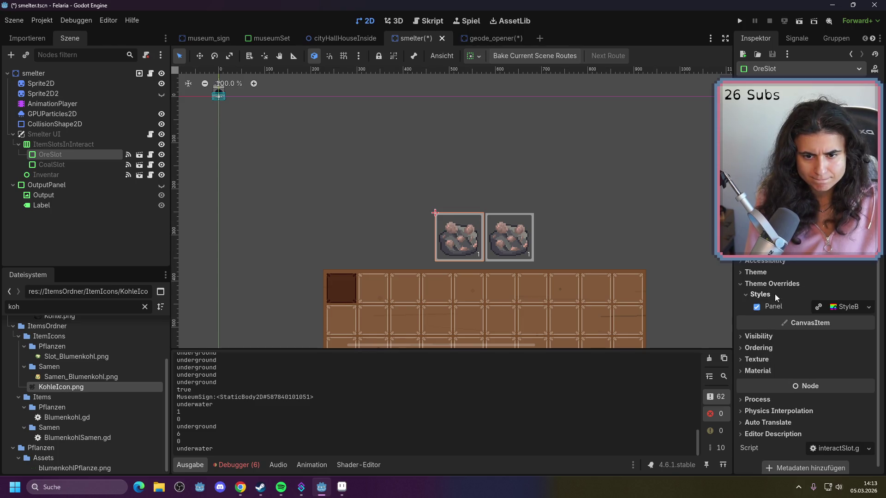
click(850, 308)
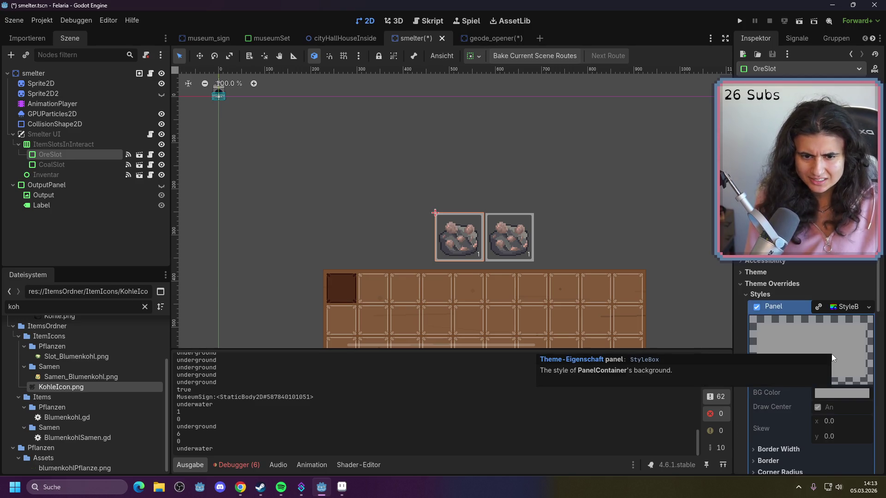
scroll(583, 250, up, 10)
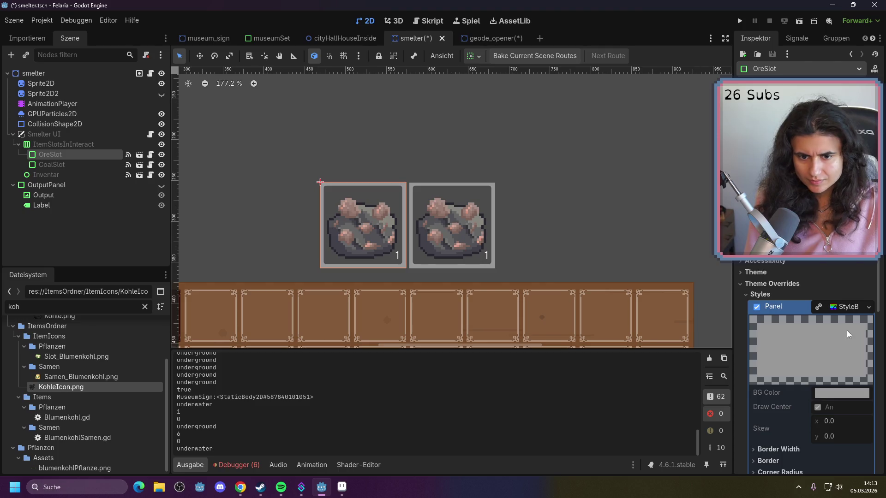
scroll(840, 327, down, 5)
scroll(832, 323, up, 5)
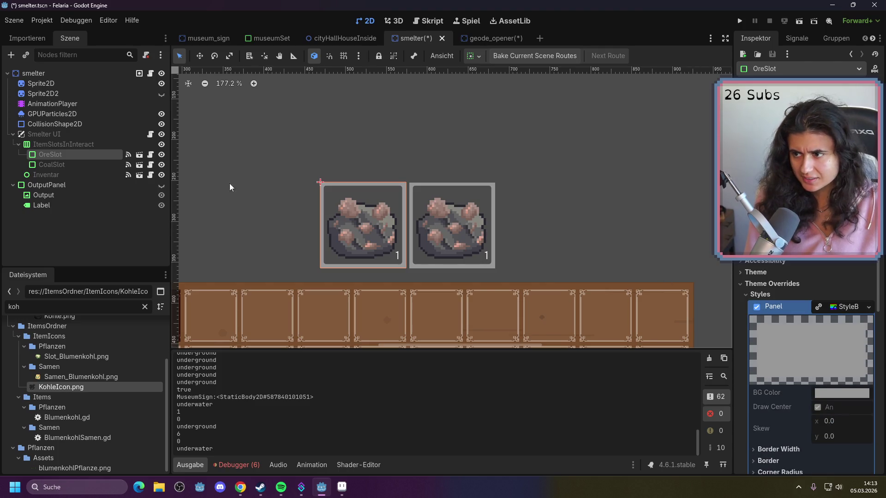
click(145, 155)
Open OreSlot's machine_slot scene in the 2D view and inspect its nodes
click(138, 154)
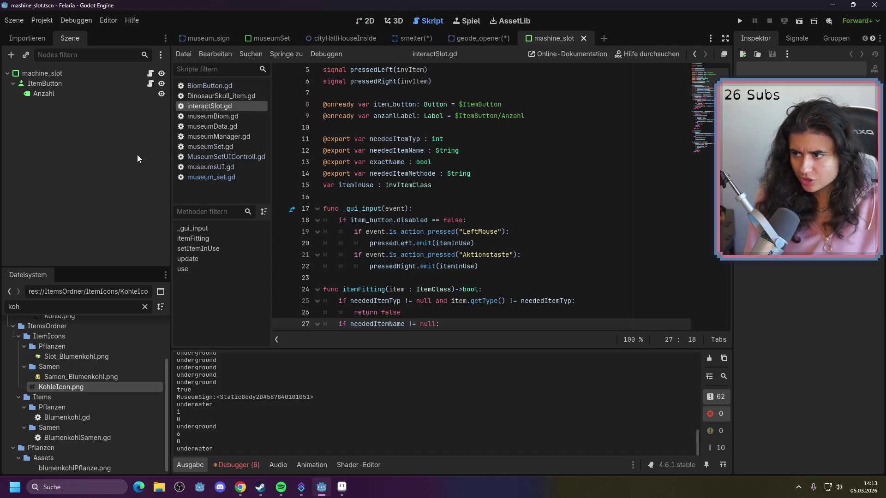
click(367, 21)
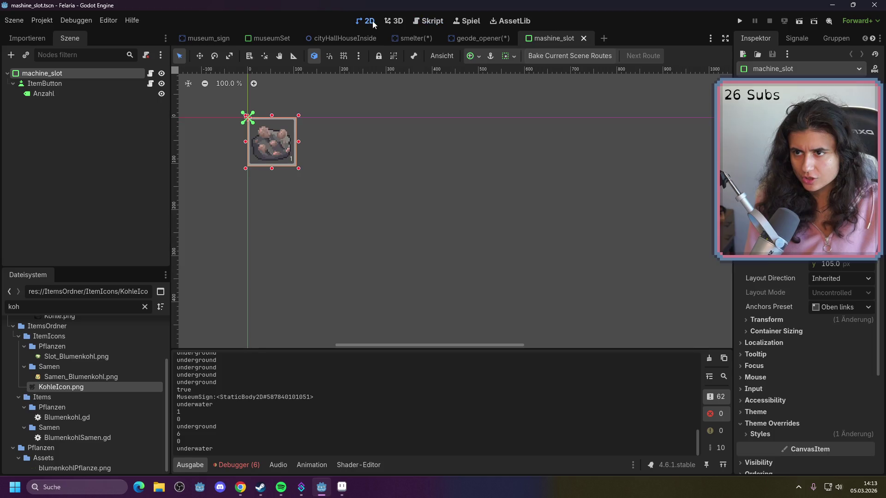
click(91, 82)
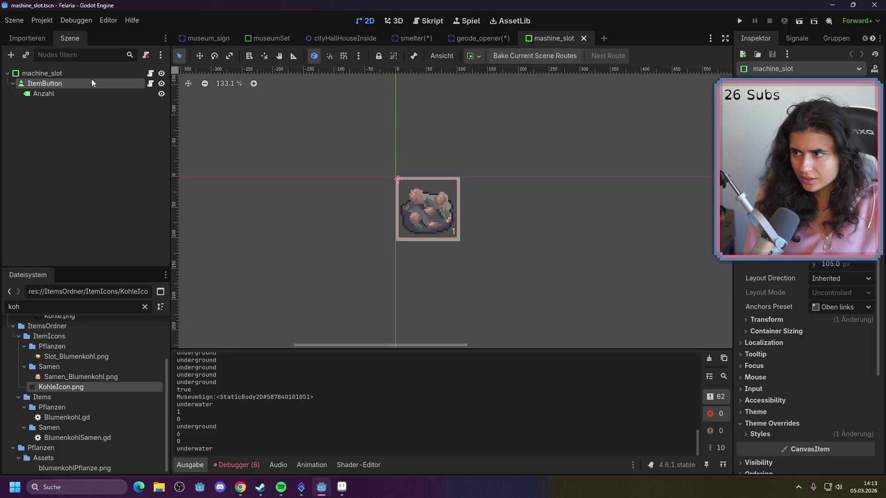
click(93, 114)
click(29, 70)
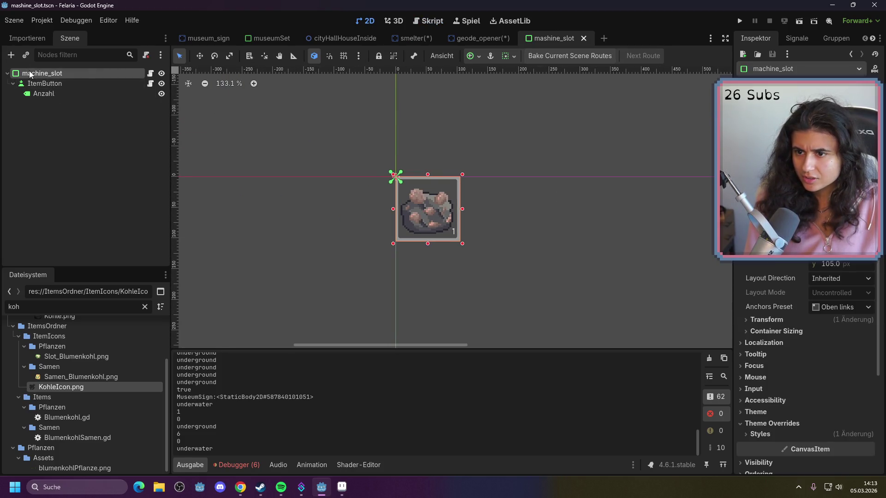
click(37, 101)
Add a TextureRect child under the machine_slot root and rename it bspBild
click(11, 54)
text(text)
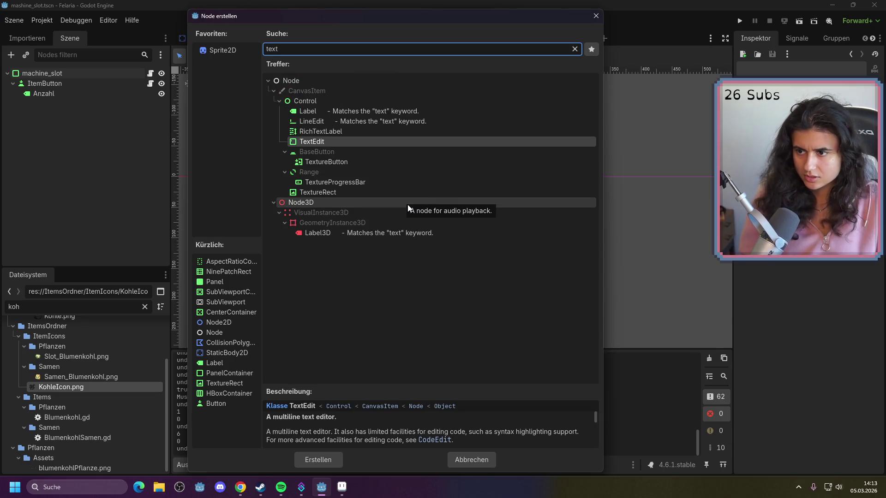
click(336, 193)
click(299, 459)
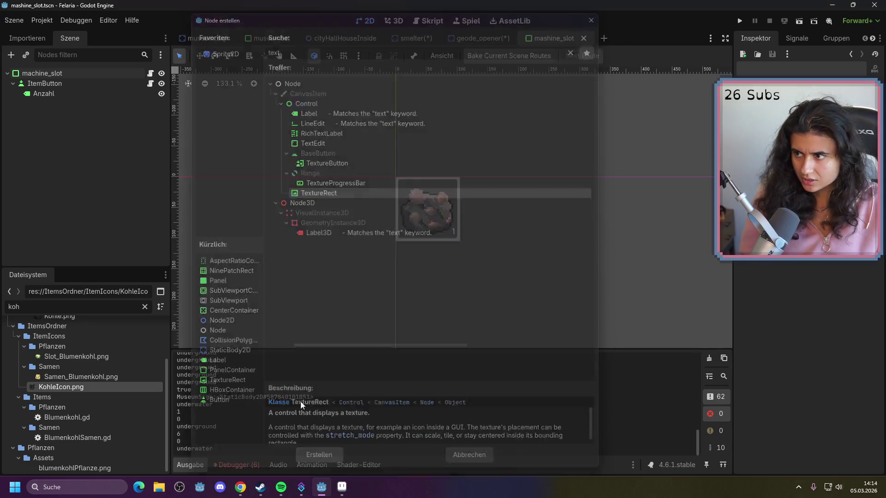
double_click(57, 104)
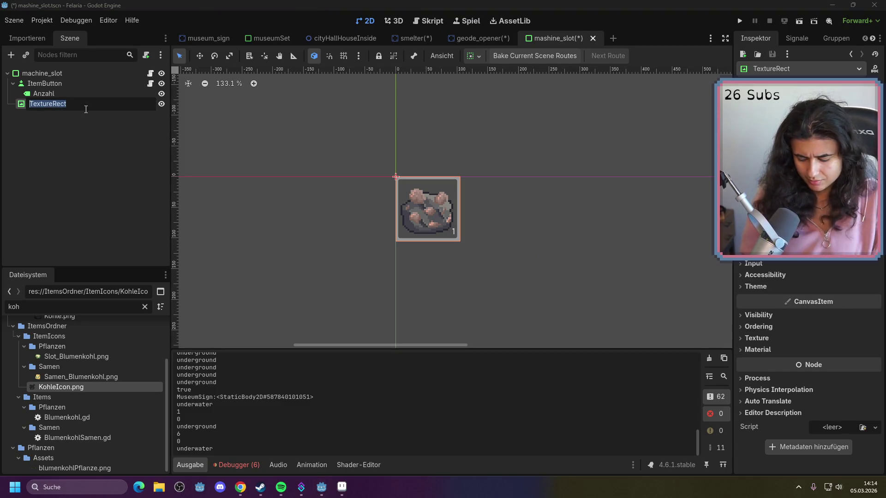
text(bspBild)
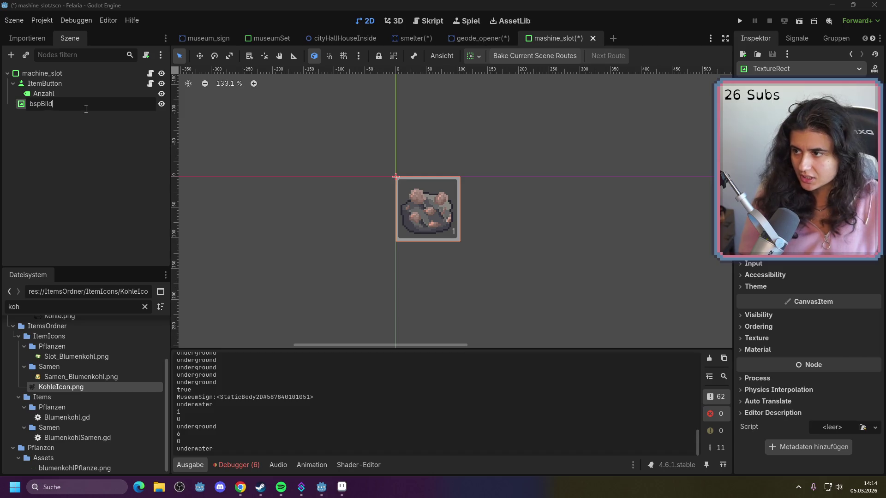
key(Return)
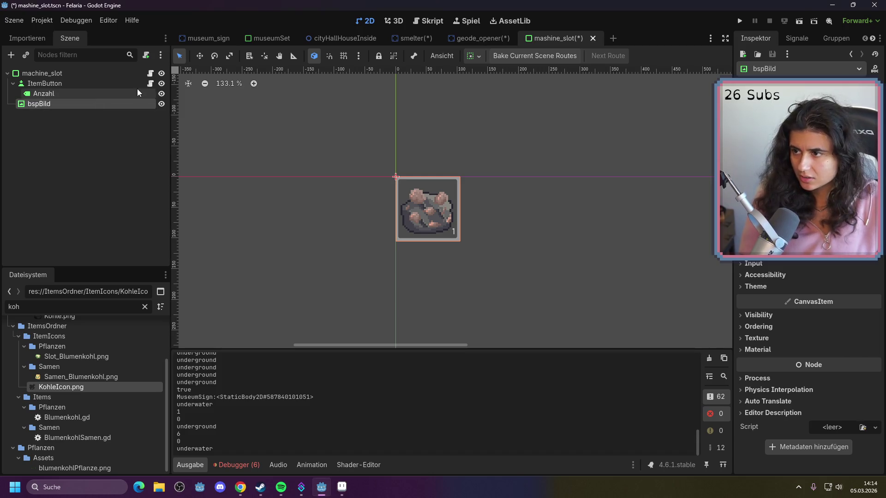
click(161, 84)
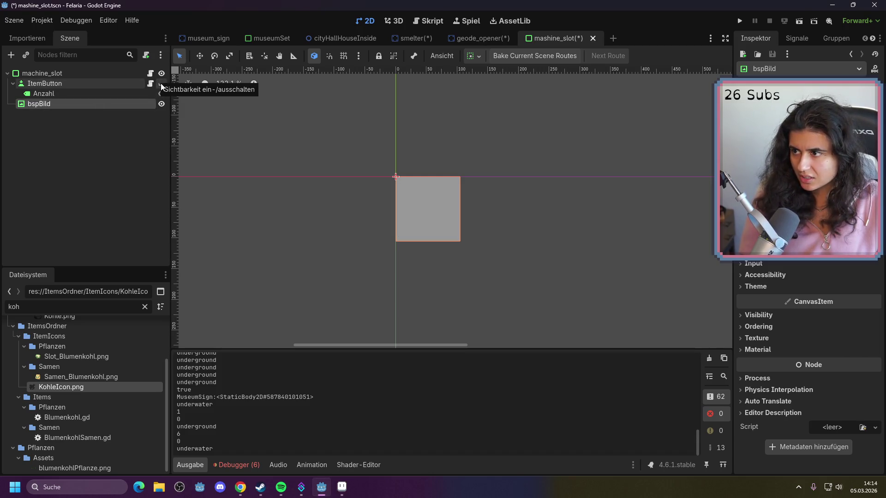
click(161, 84)
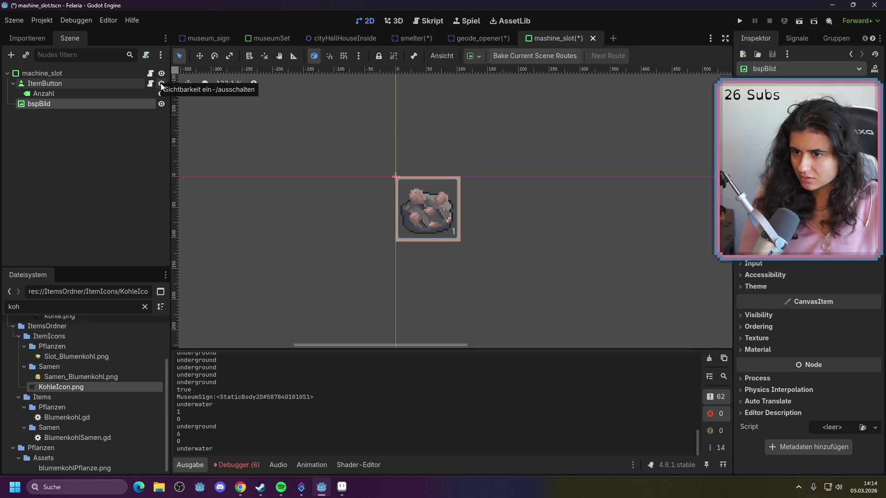
click(161, 84)
click(161, 84)
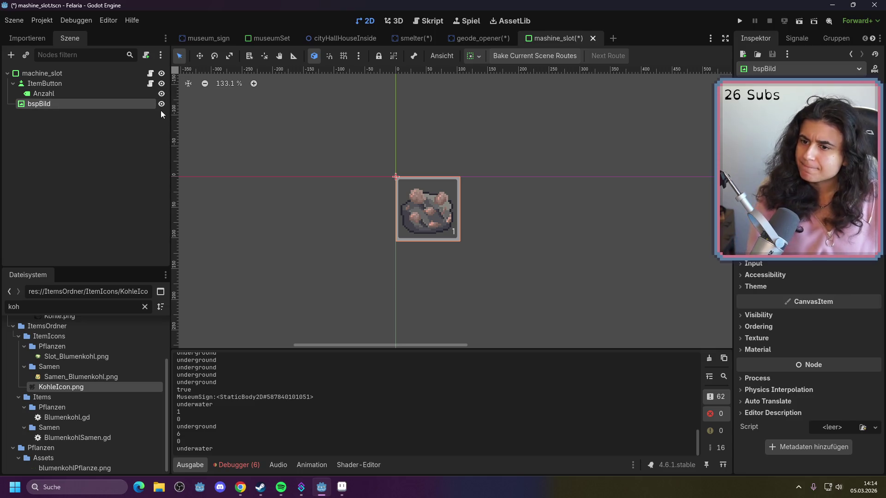
click(165, 83)
click(165, 82)
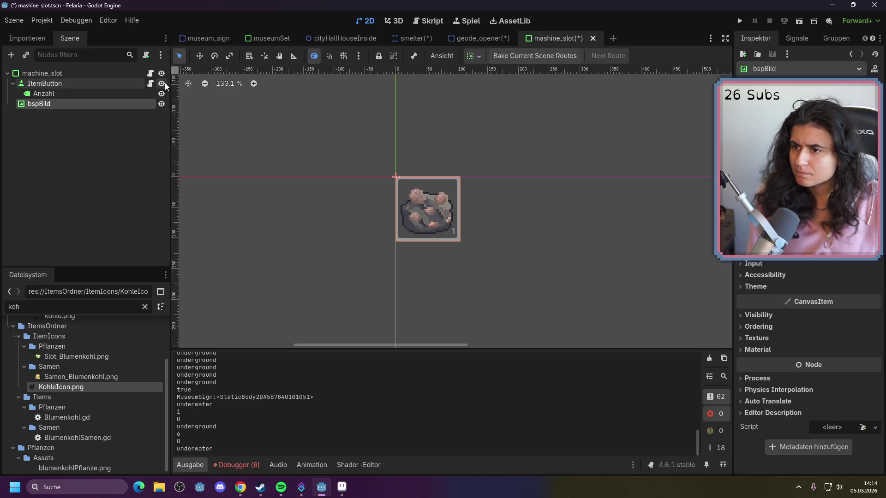
click(164, 83)
click(165, 83)
click(88, 82)
scroll(789, 314, down, 5)
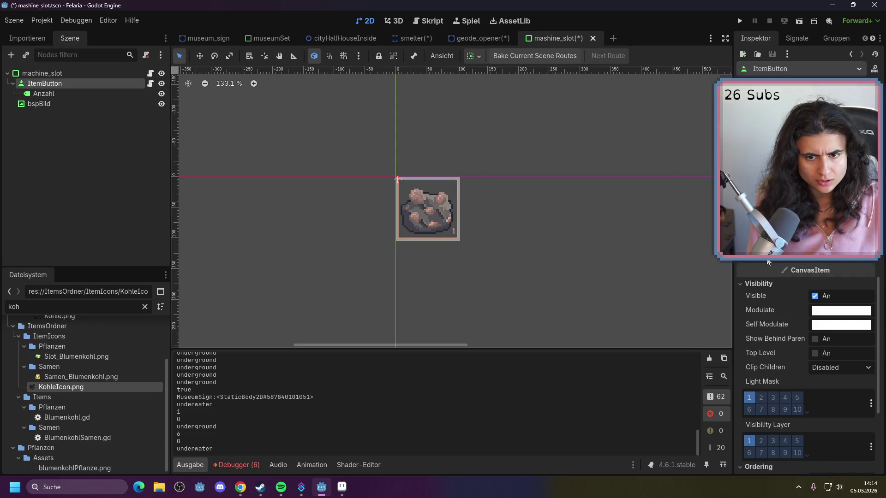
scroll(768, 262, up, 3)
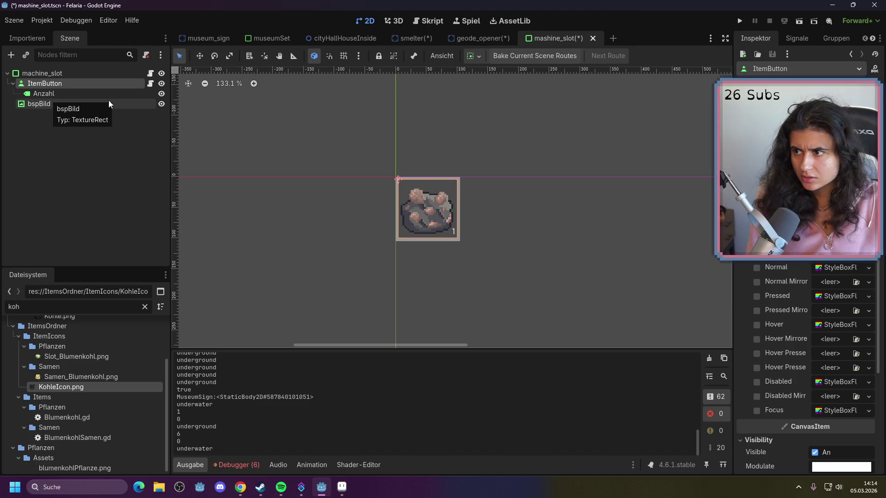
scroll(805, 369, up, 5)
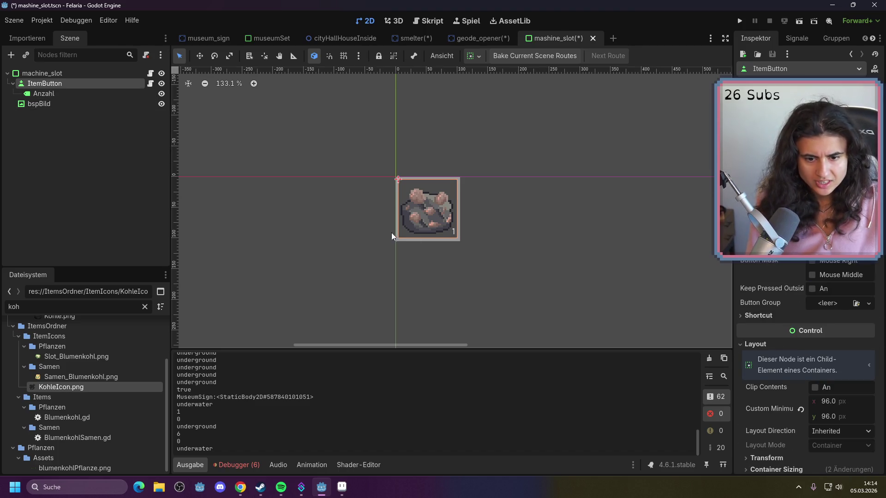
double_click(69, 104)
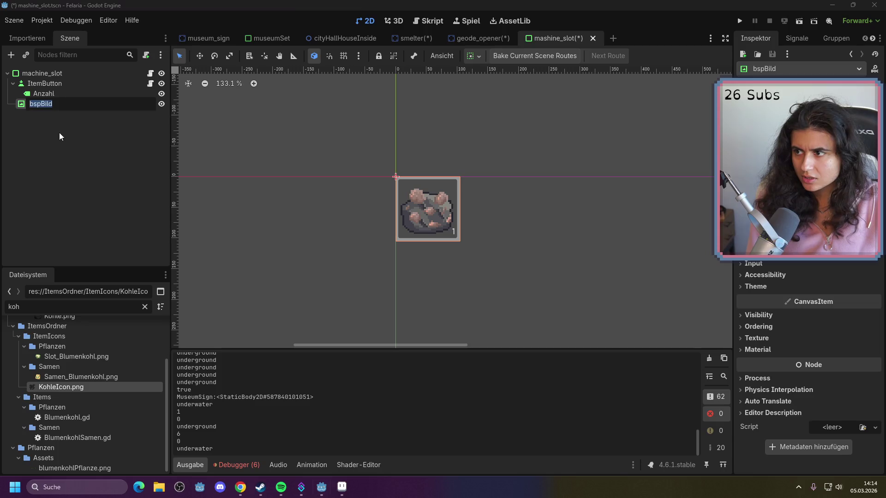
click(65, 85)
Set bspBild's Layout > Custom Minimum Size to 96 × 96 px
click(61, 102)
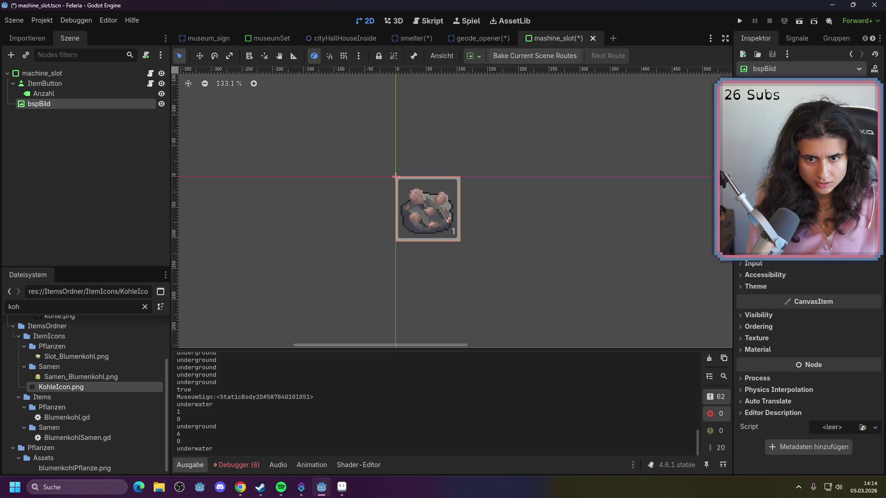
scroll(807, 323, up, 3)
click(838, 264)
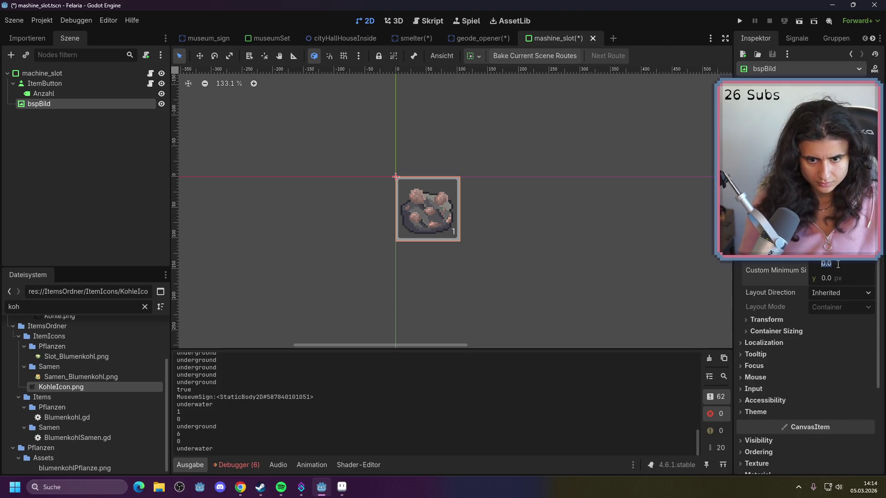
key(Return)
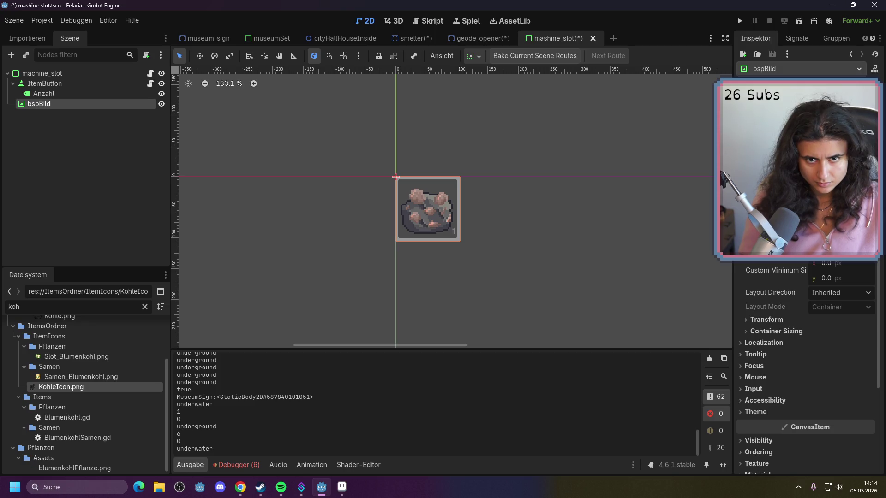
click(834, 264)
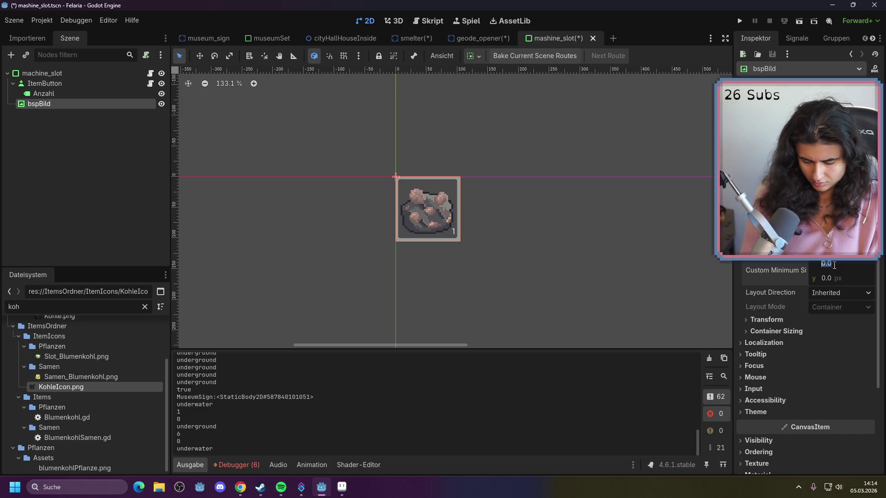
text(96)
key(Tab)
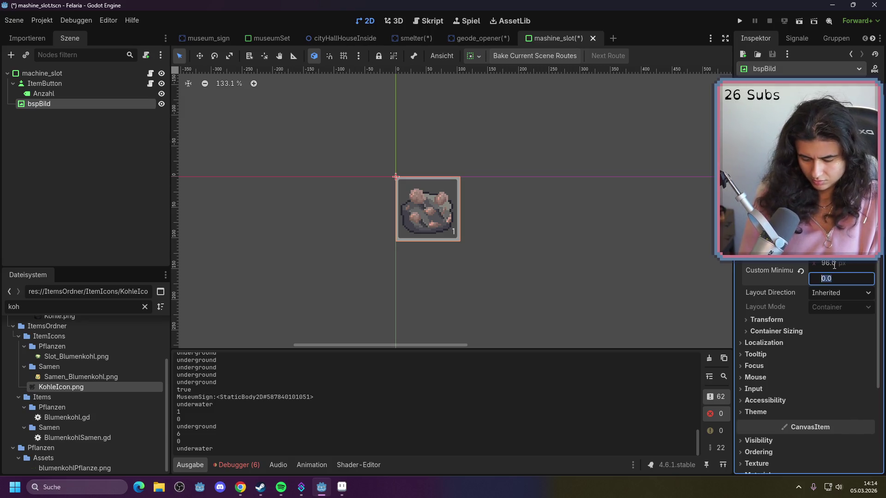
text(96)
key(Return)
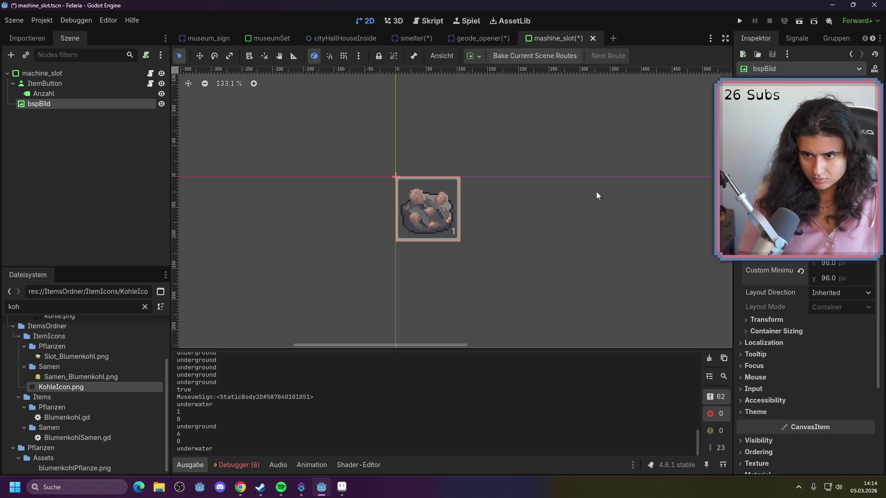
click(543, 244)
click(64, 104)
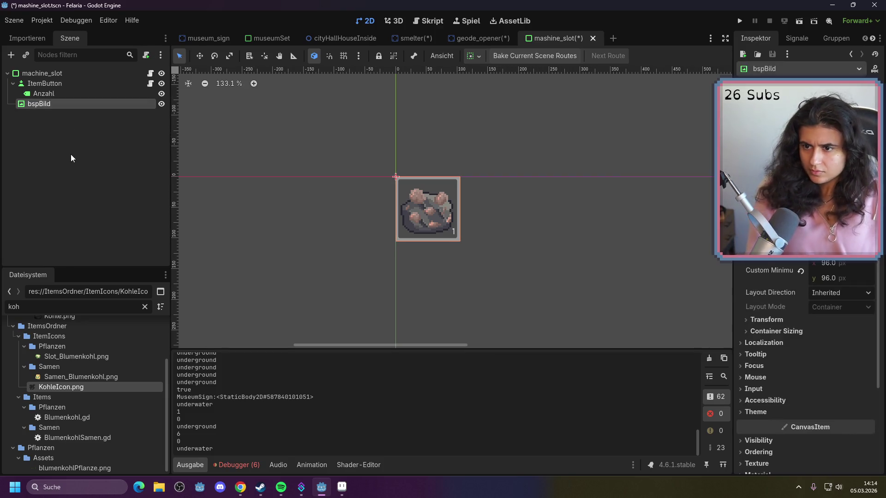
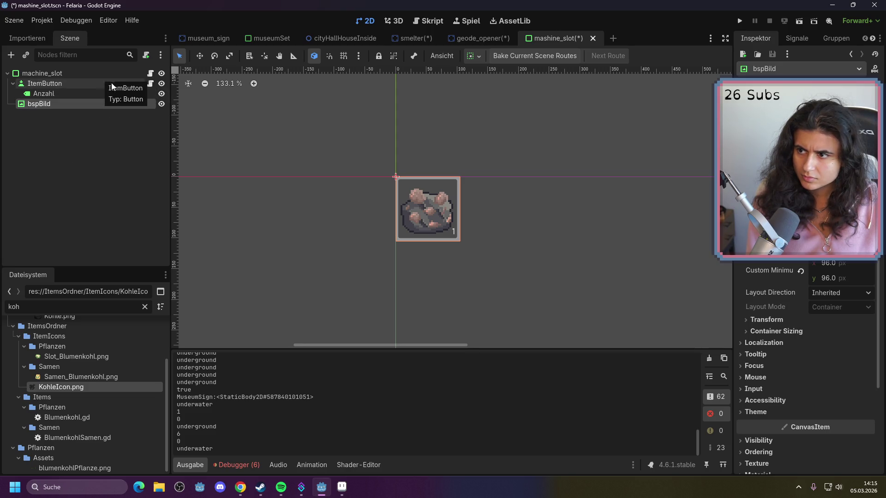
Hide ItemButton with its eye icon, select the machine_slot root node, then switch to Aseprite
click(162, 84)
click(129, 151)
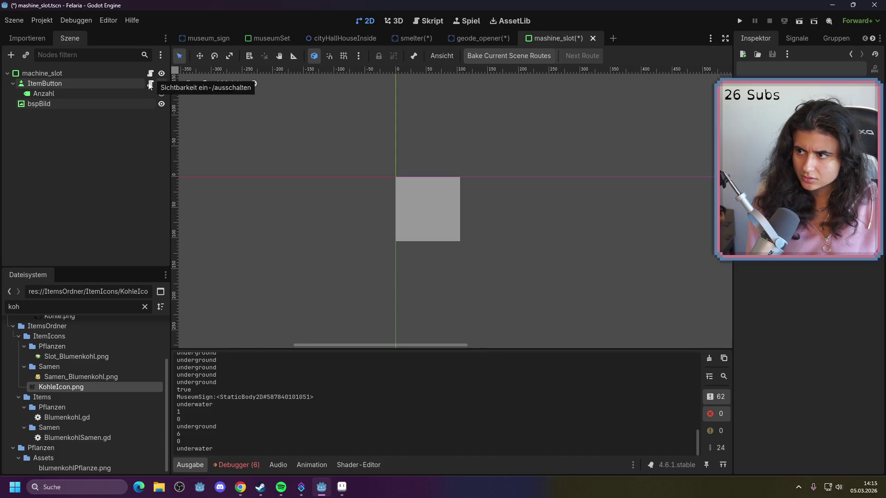
click(46, 74)
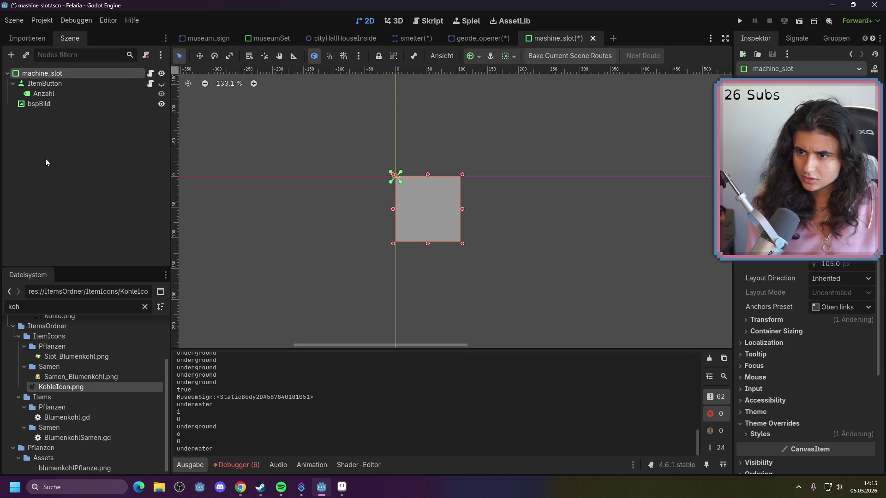
click(45, 159)
click(66, 75)
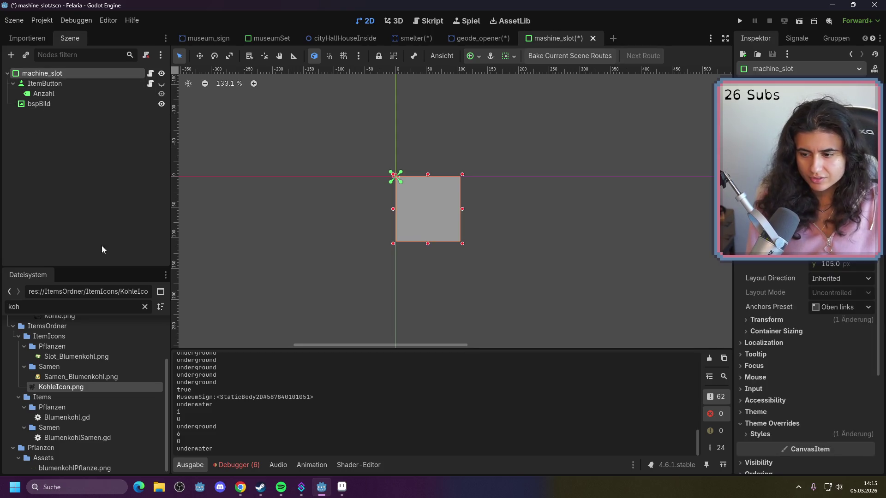
click(322, 487)
click(337, 492)
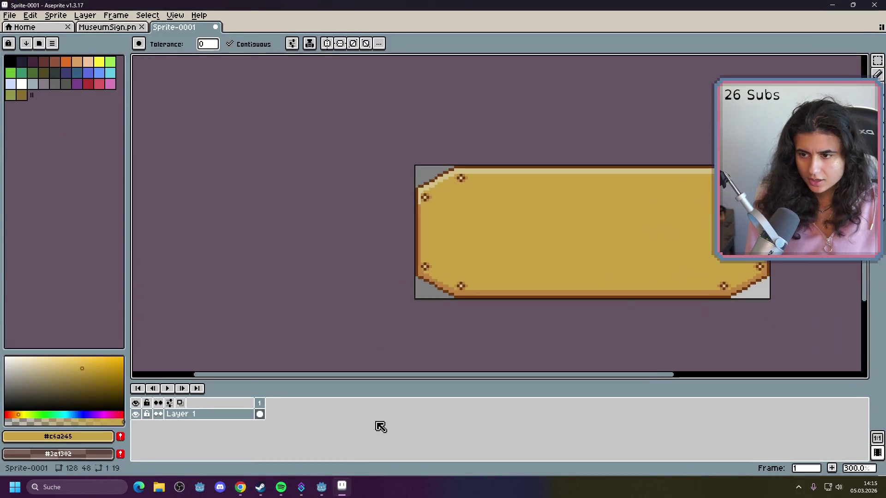
Start a new sprite via File > New, checking the slot size in Godot meanwhile
click(9, 15)
click(34, 33)
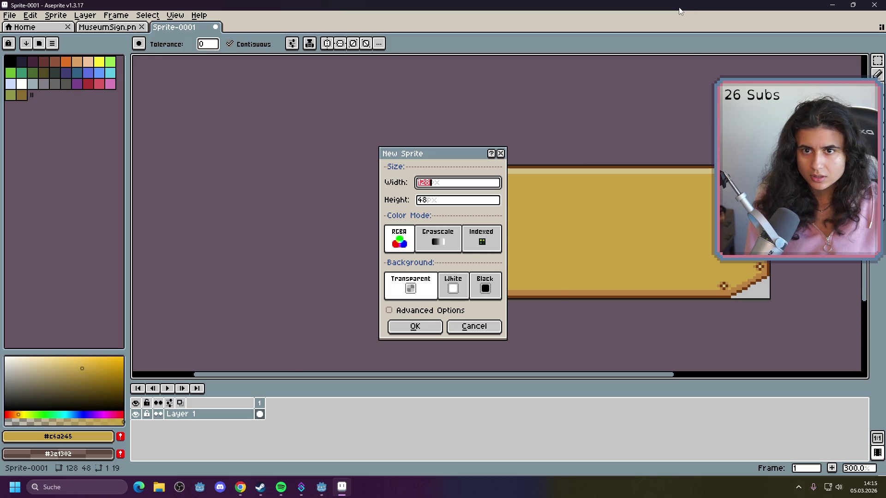
click(342, 487)
click(341, 487)
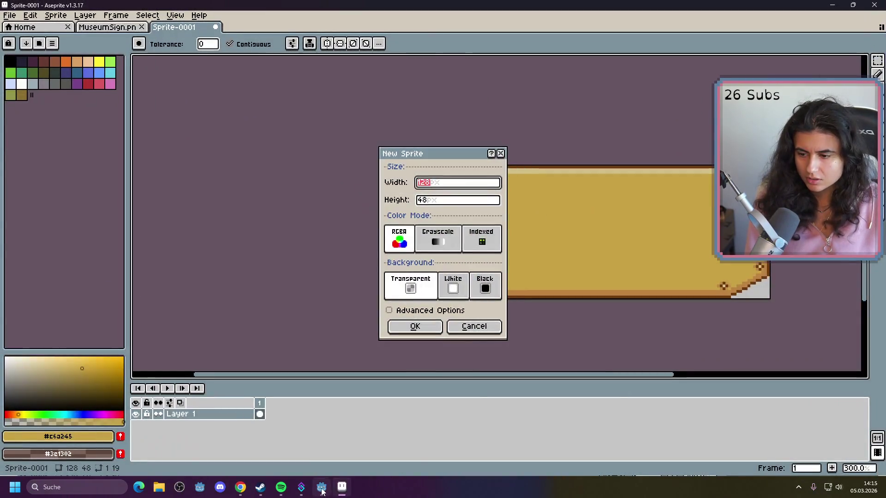
click(322, 489)
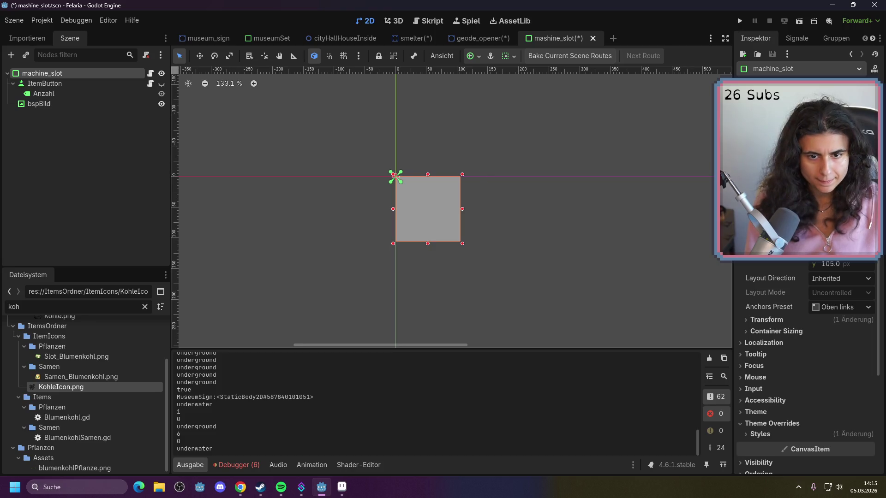
click(342, 487)
Create the 105×105 transparent RGBA sprite, then return to Godot
text(105)
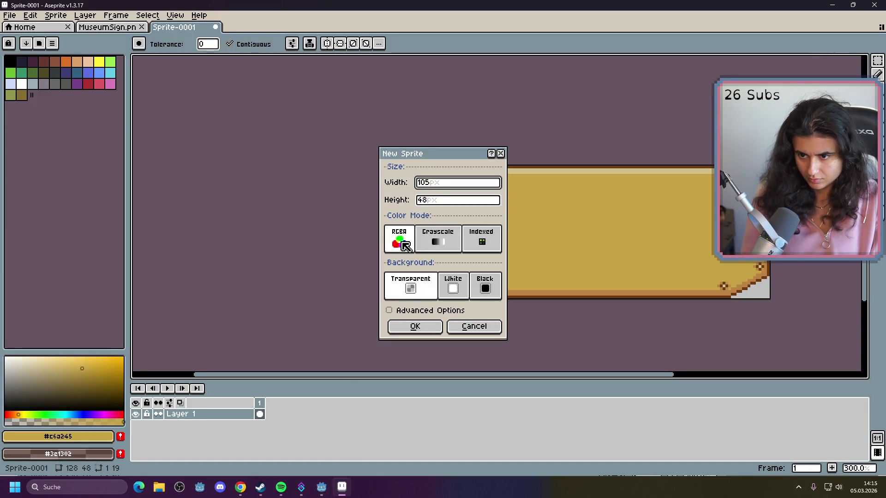
key(Tab)
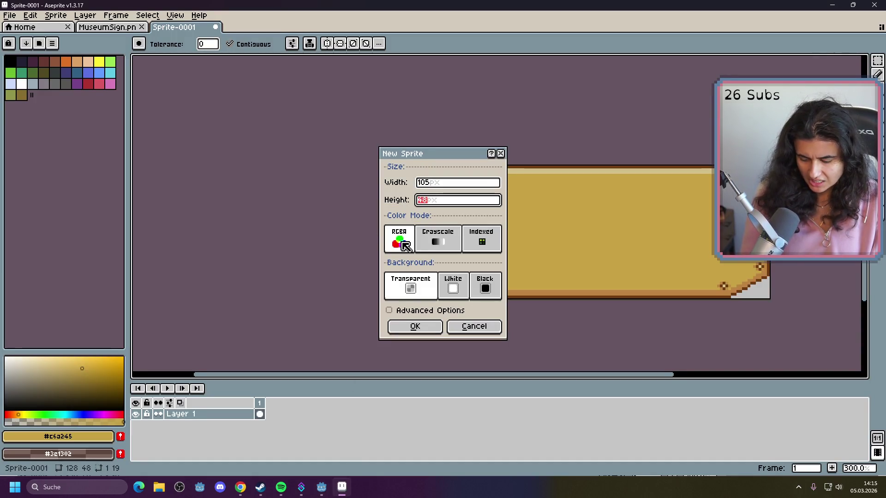
key(Return)
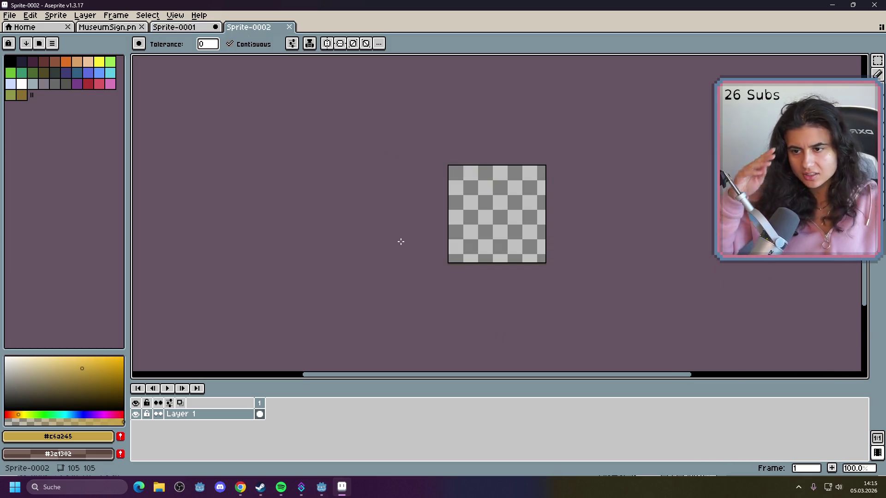
scroll(505, 200, up, 3)
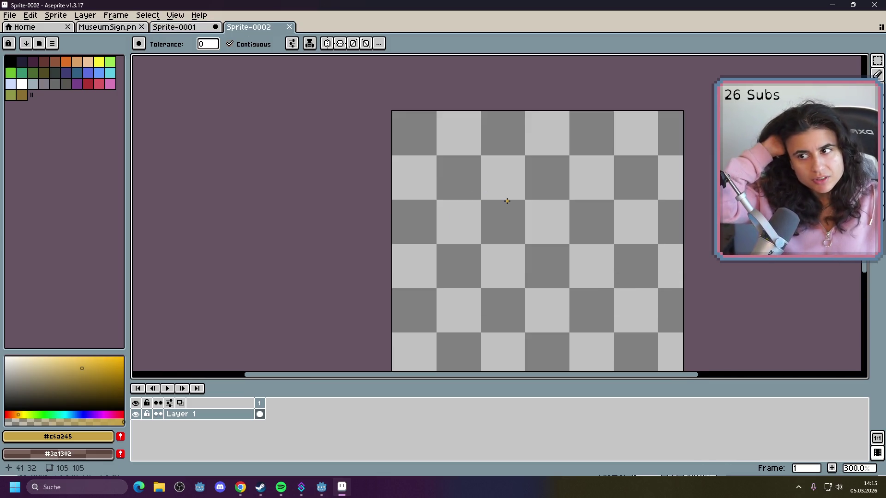
scroll(509, 199, down, 2)
click(14, 16)
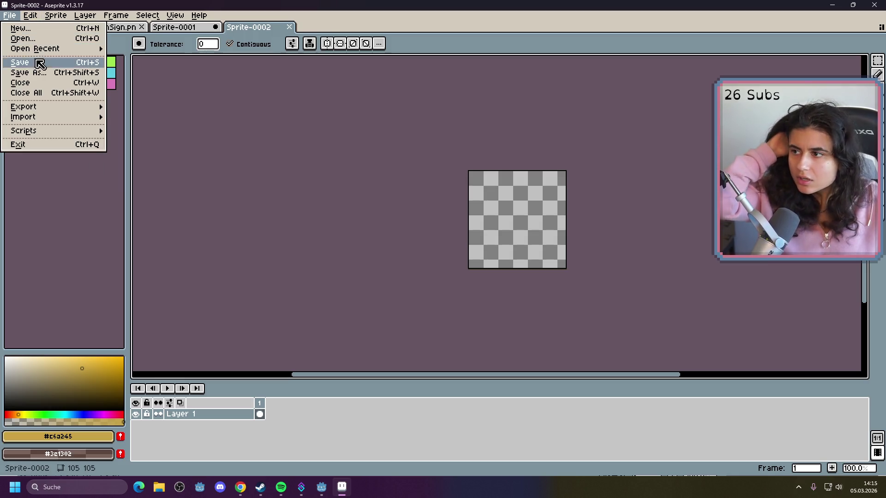
click(322, 486)
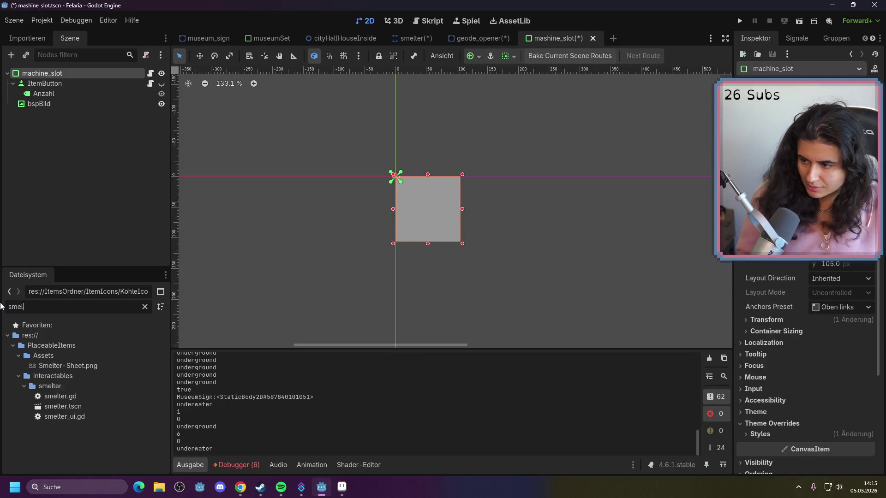
Open Smelter-Sheet.png in an external image viewer, then close the viewer
click(59, 365)
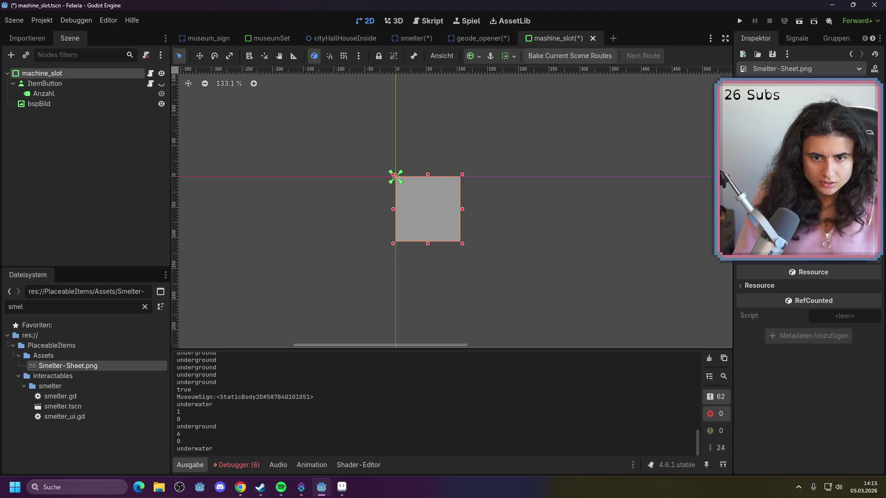
right_click(89, 366)
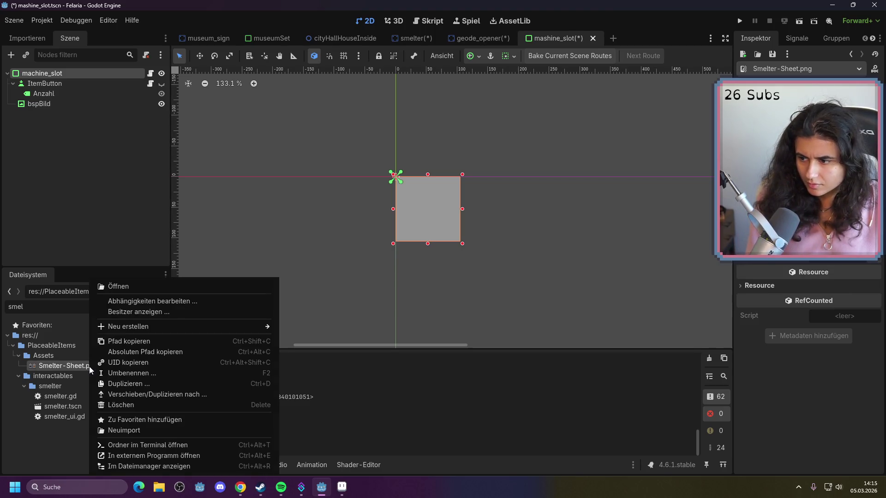
click(187, 457)
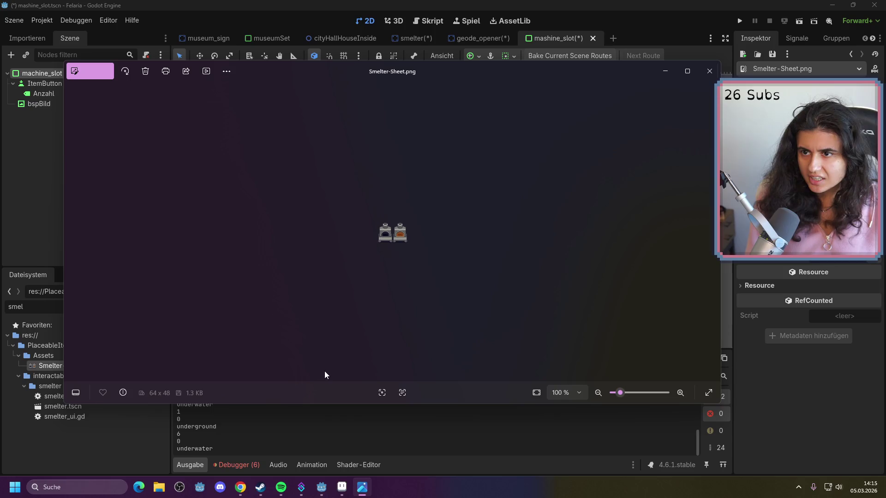
right_click(394, 239)
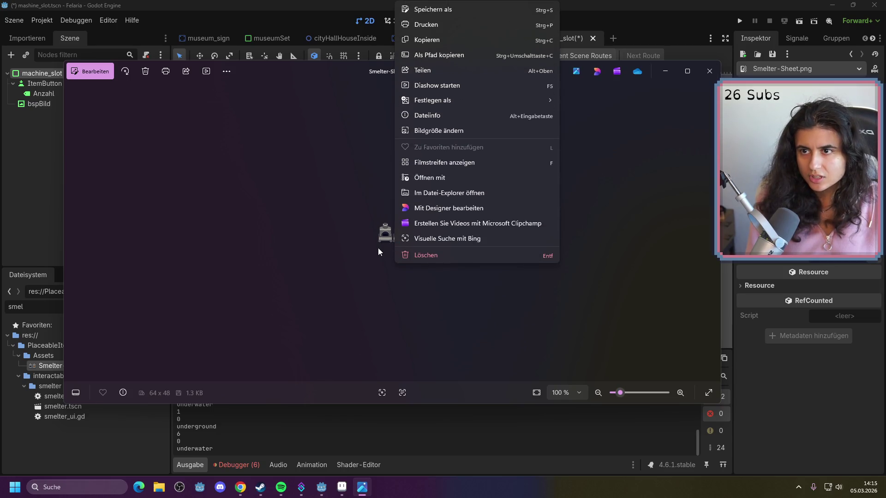
click(364, 156)
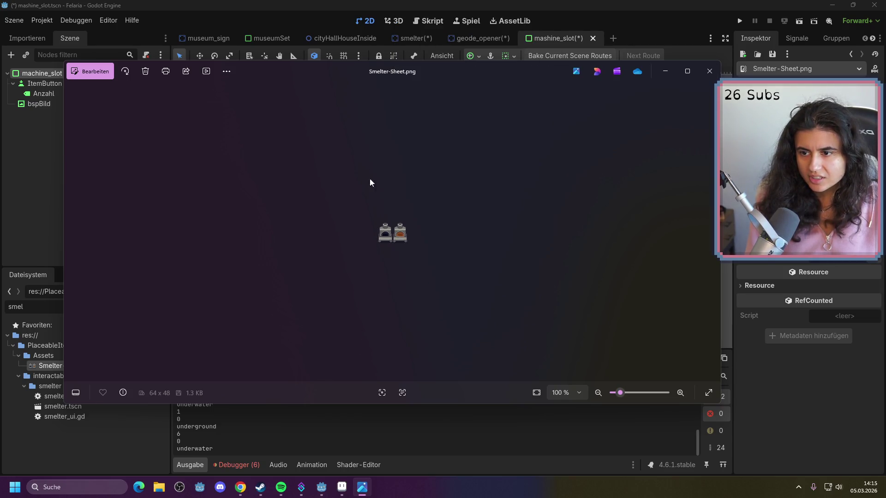
click(709, 71)
Reveal Smelter-Sheet.png in the file manager and return to Aseprite
right_click(78, 368)
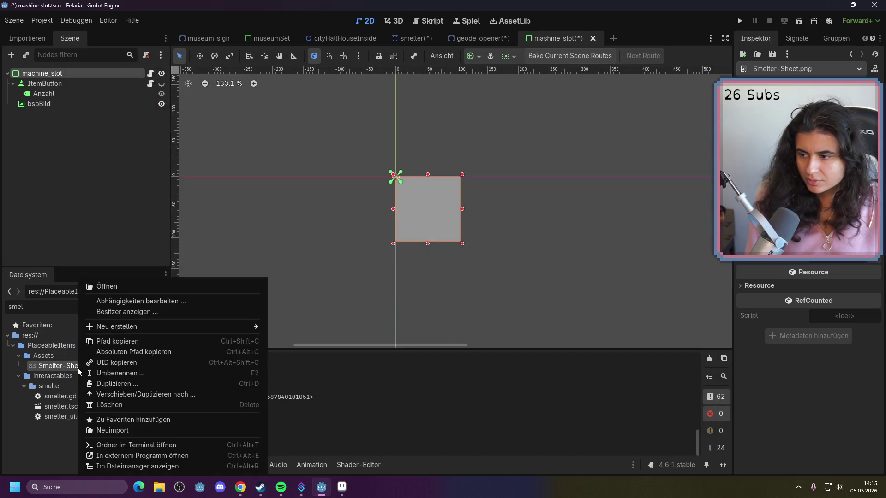
click(139, 466)
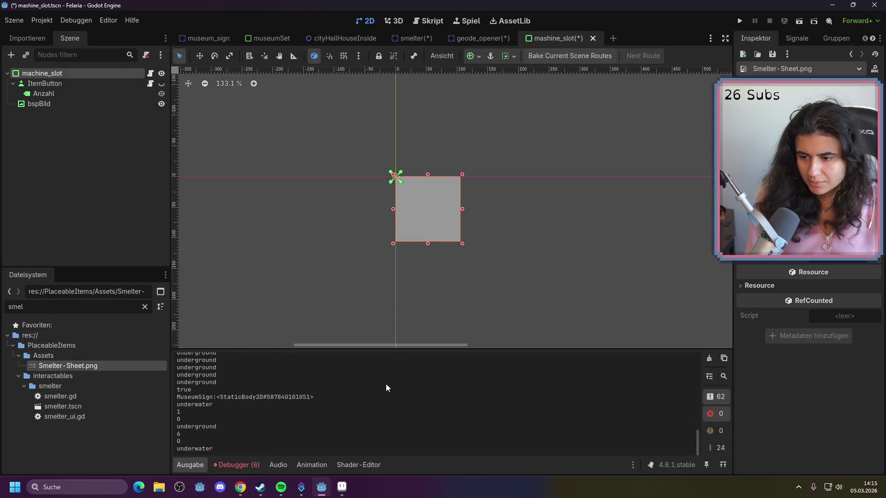
click(347, 484)
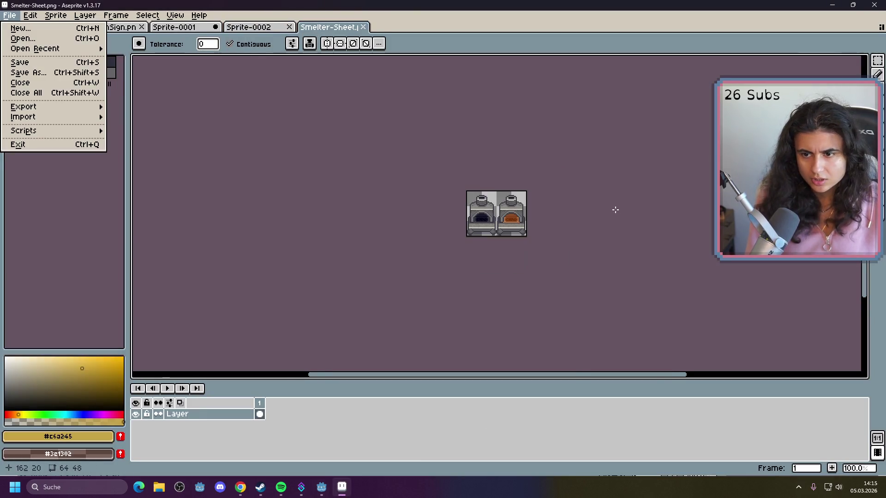
Marquee-select the speckled stone ledge of the right furnace on the smelter sheet
scroll(688, 153, down, 1)
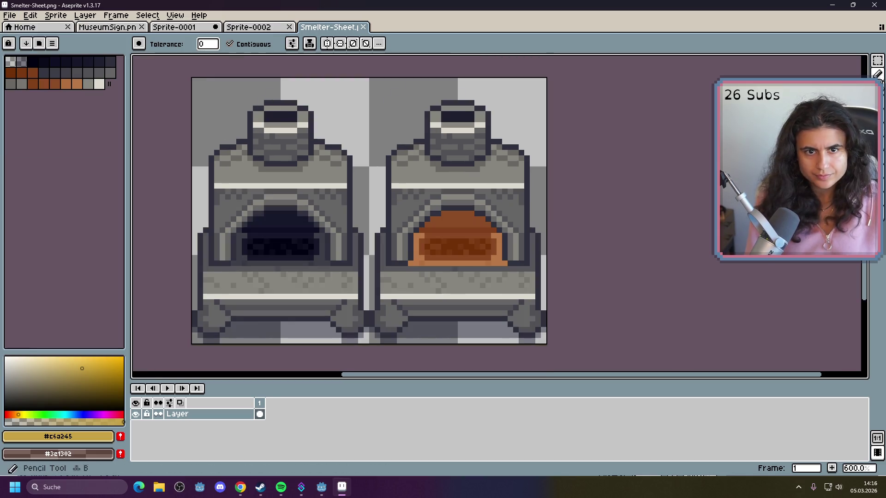
click(877, 61)
scroll(442, 221, up, 3)
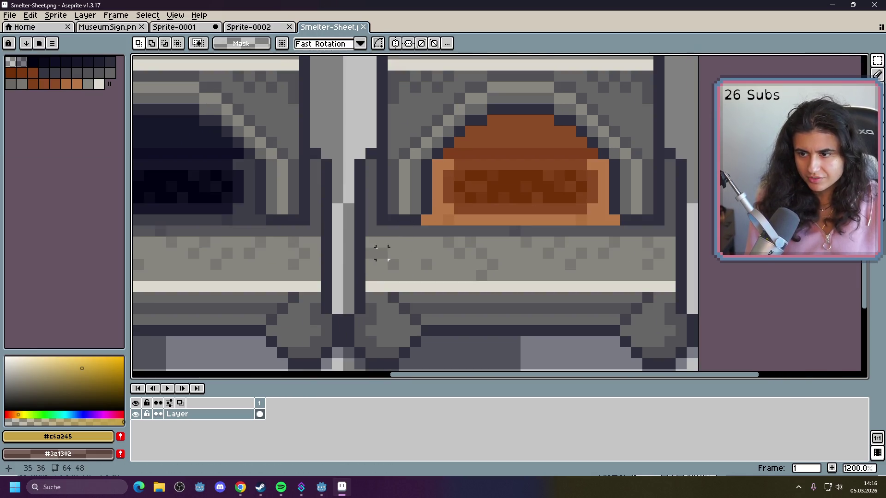
mouse_move(360, 239)
mouse_down()
mouse_move(682, 269)
mouse_move(687, 280)
mouse_up()
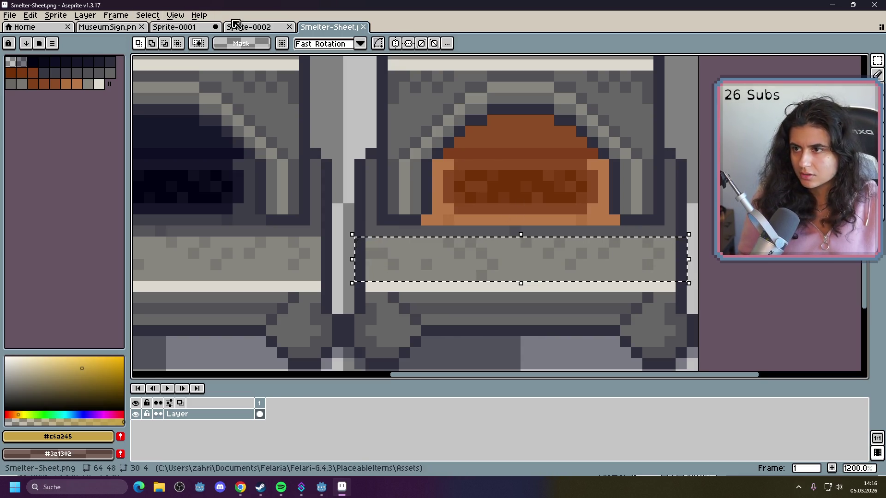
Close the Sprite-0001 document without saving its changes
click(239, 29)
click(187, 28)
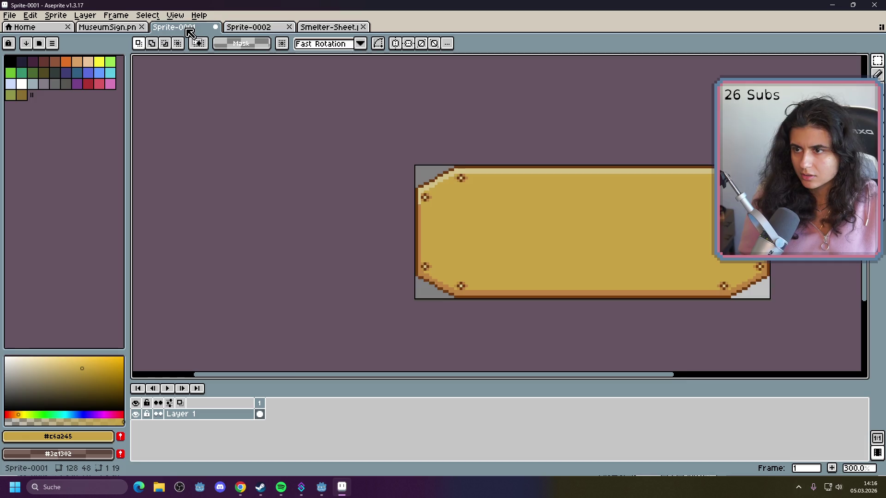
click(214, 27)
click(443, 265)
Paste the stone strip into Sprite-0002 and fill the empty background with the strip's dark grey
key(ctrl+v)
scroll(553, 213, up, 2)
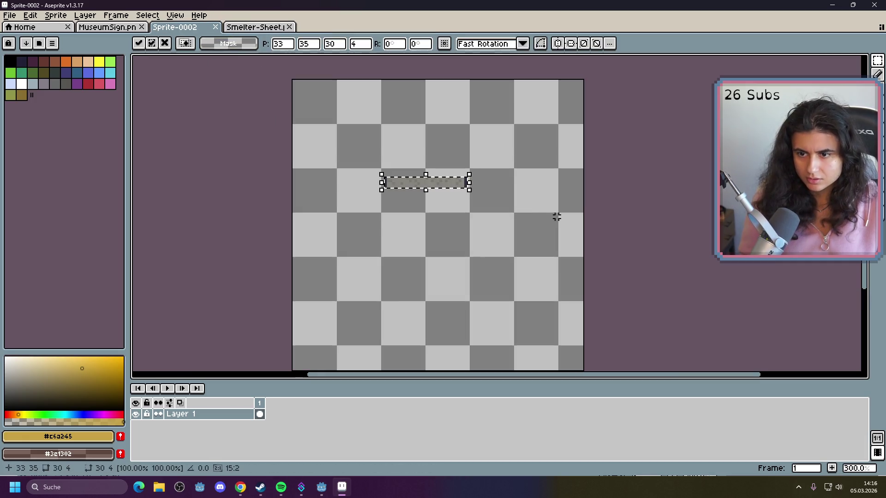
click(420, 240)
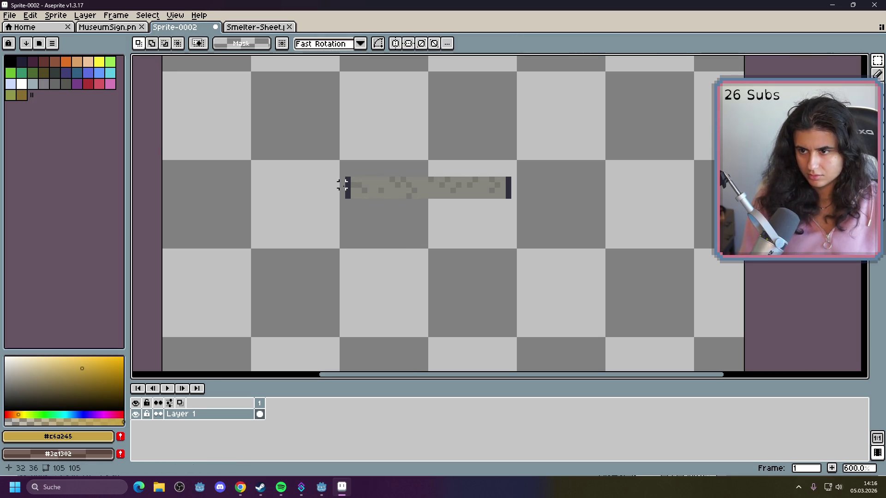
key(i)
click(348, 185)
scroll(348, 181, down, 3)
key(g)
click(336, 186)
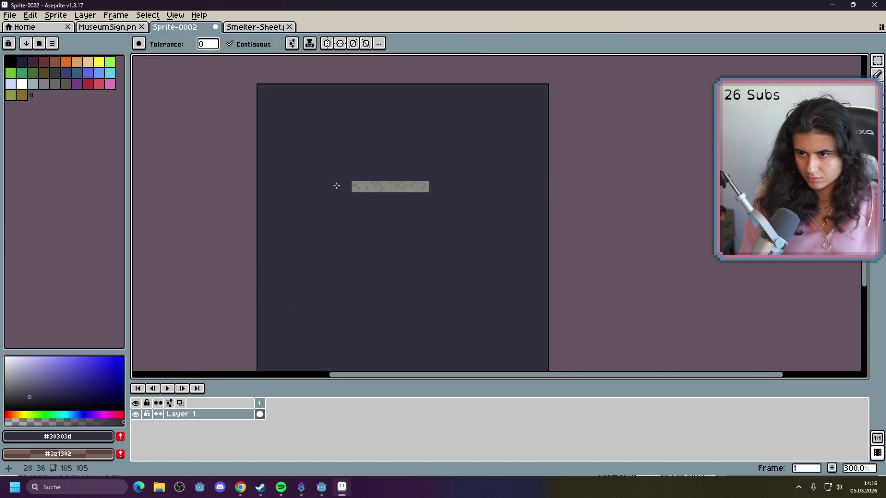
Draw a light grey #888680 rectangle just inside the tile edge
scroll(337, 186, up, 3)
key(i)
click(316, 188)
scroll(316, 180, down, 5)
scroll(221, 111, up, 4)
key(b)
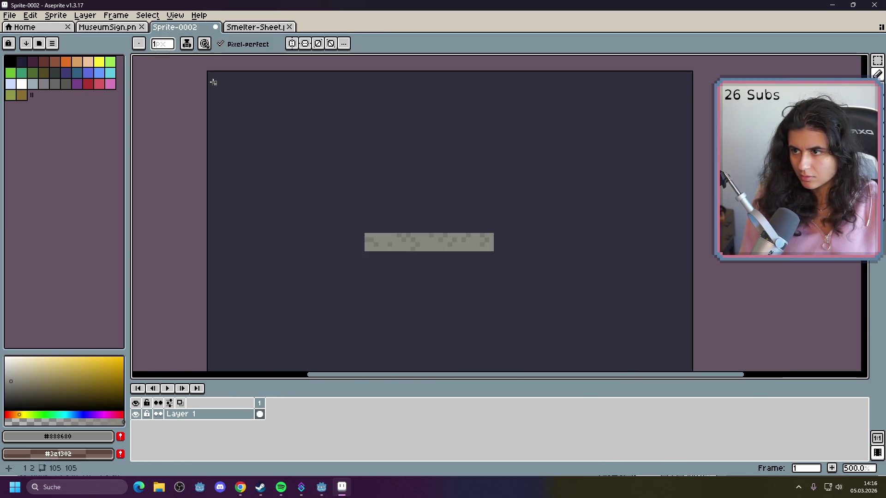
click(877, 180)
mouse_move(215, 78)
mouse_down()
mouse_move(257, 134)
mouse_move(685, 204)
mouse_up()
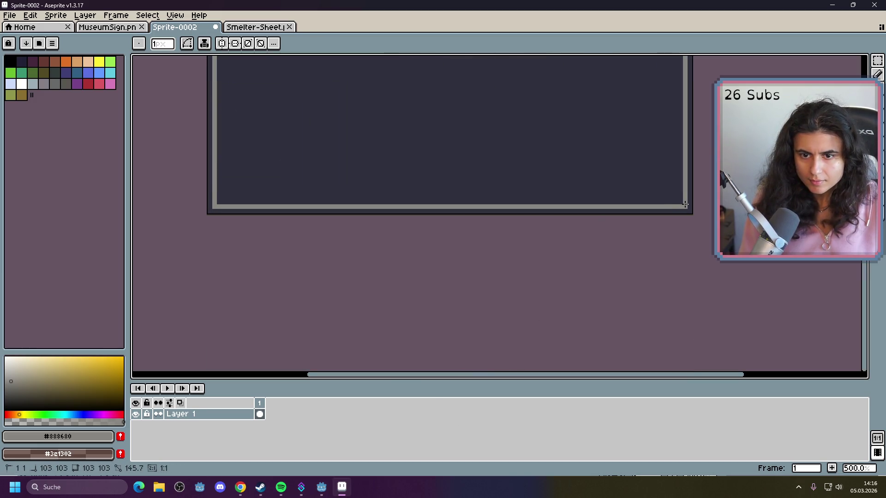
Fill the tile's dark interior grey and pick the speckle grey #797772
scroll(638, 178, down, 3)
key(g)
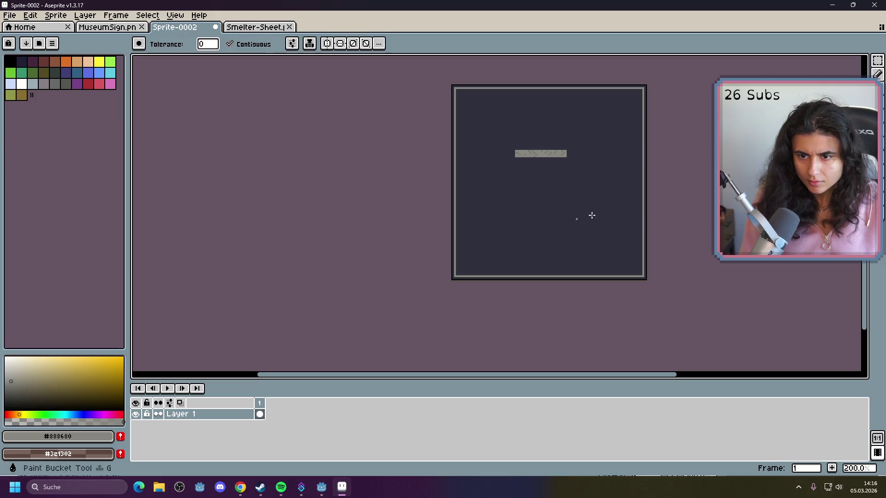
click(592, 215)
scroll(579, 189, up, 5)
scroll(490, 118, down, 2)
key(i)
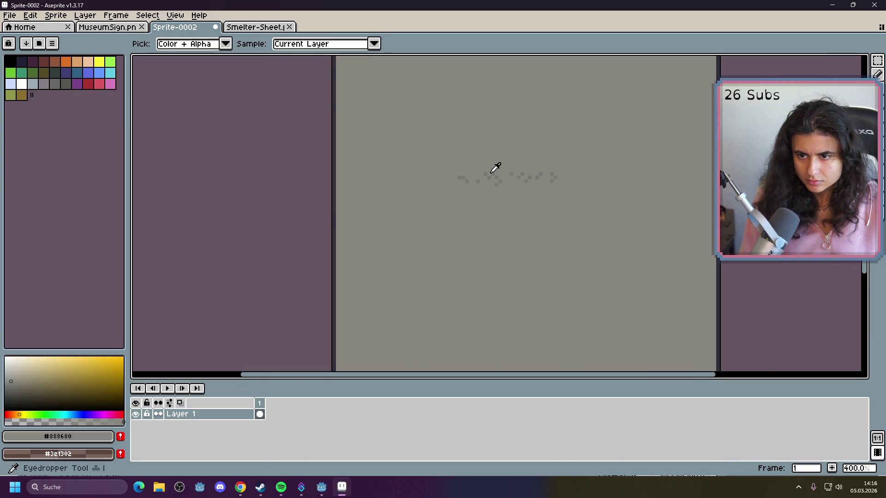
scroll(492, 172, up, 2)
click(497, 169)
scroll(508, 168, down, 4)
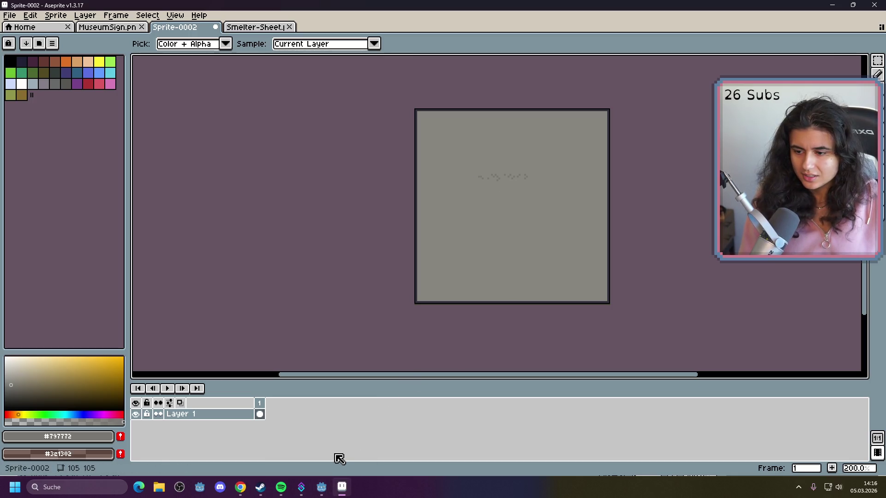
Zoom into the top-left corner and pencil the first #797772 speckle pixels
scroll(460, 154, up, 2)
scroll(474, 141, down, 1)
drag(475, 140, 509, 179)
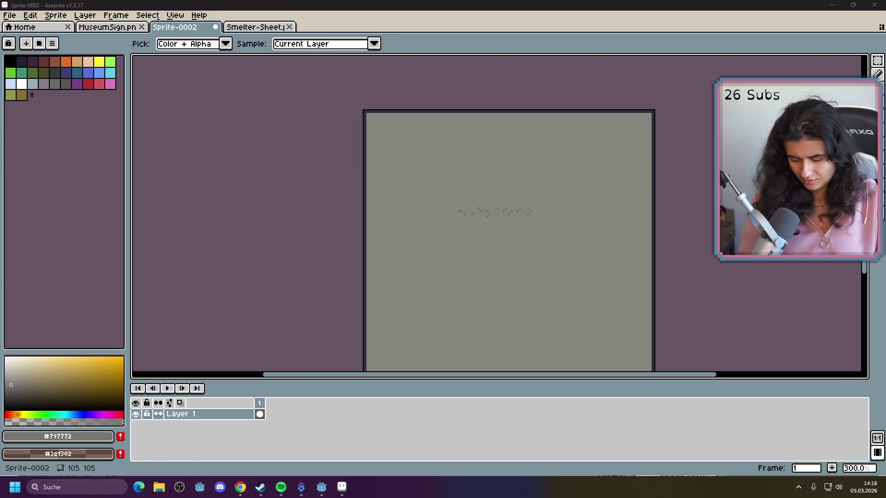
click(480, 227)
scroll(488, 216, up, 3)
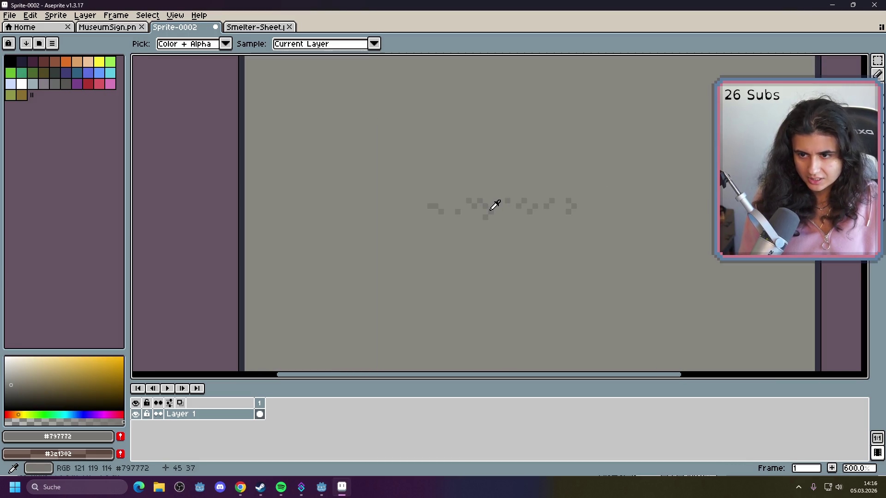
scroll(386, 200, up, 5)
key(b)
click(369, 188)
click(347, 232)
click(391, 276)
click(429, 158)
click(399, 152)
click(451, 235)
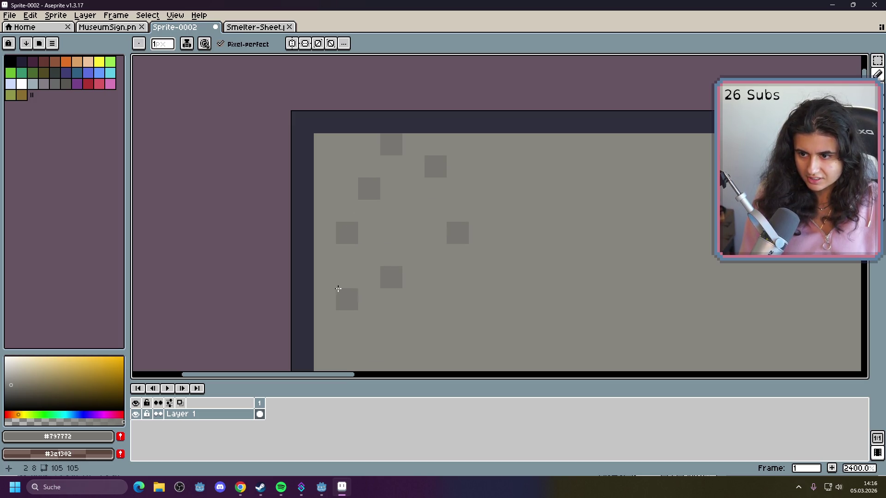
Extend the corner speckles along the top and left edges
click(348, 163)
click(479, 144)
click(369, 144)
click(413, 233)
scroll(554, 257, down, 7)
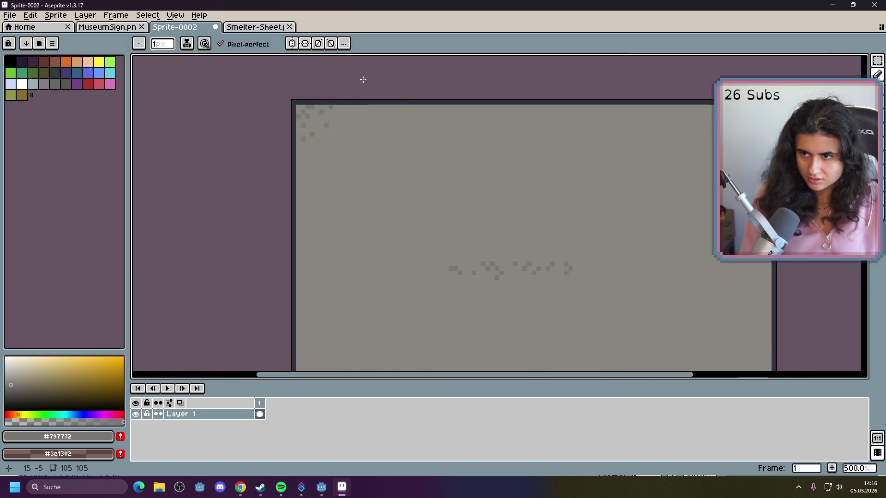
scroll(365, 74, up, 8)
click(336, 214)
click(336, 169)
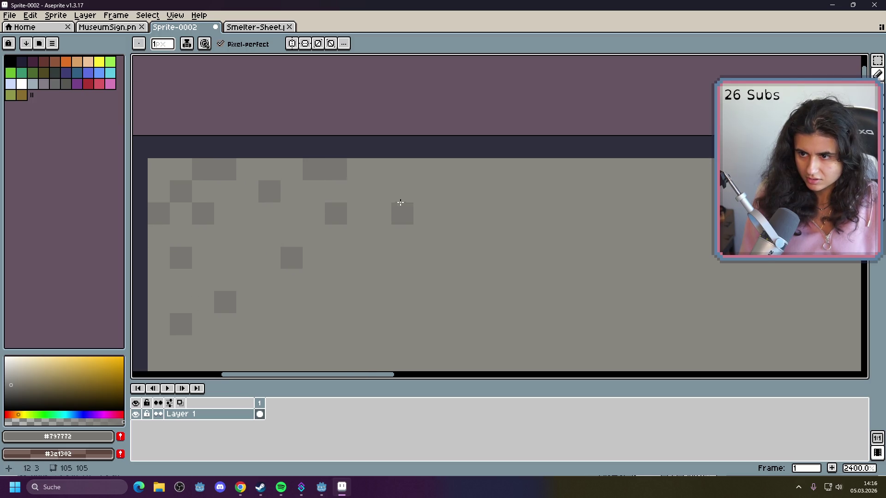
click(402, 235)
click(402, 191)
click(468, 190)
click(491, 169)
Resample the base grey #888680 and speckle grey #797772 from the tile
scroll(421, 251, down, 5)
scroll(375, 207, up, 4)
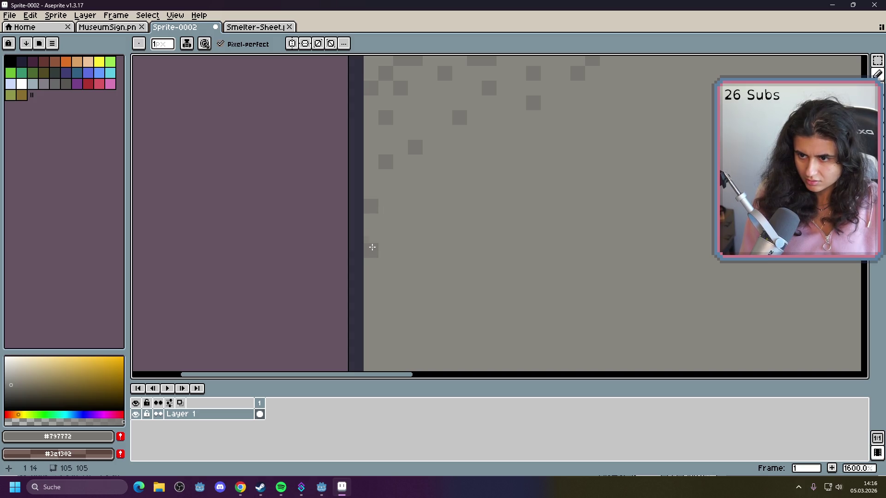
scroll(462, 155, down, 2)
scroll(462, 155, up, 1)
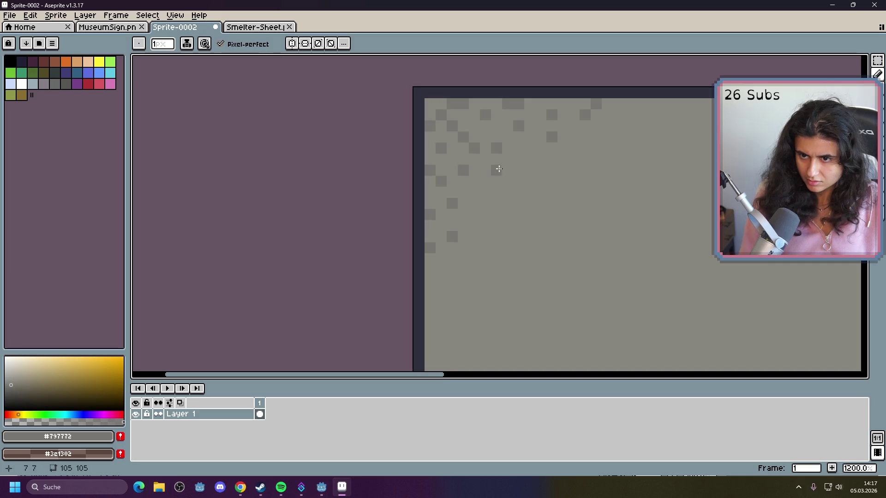
alt+click(484, 133)
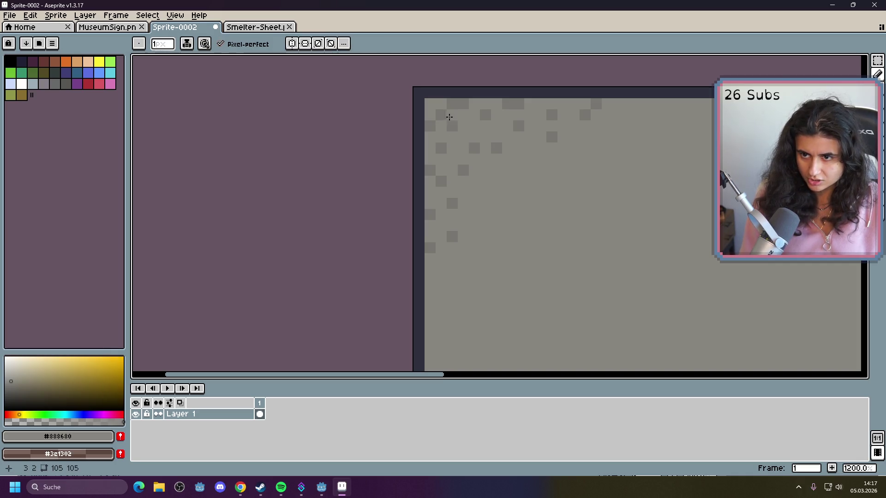
alt+click(454, 121)
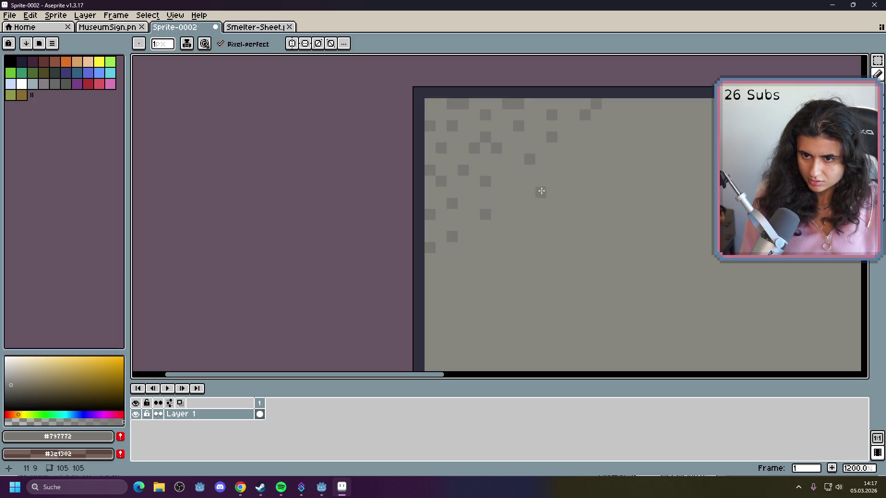
scroll(587, 137, down, 6)
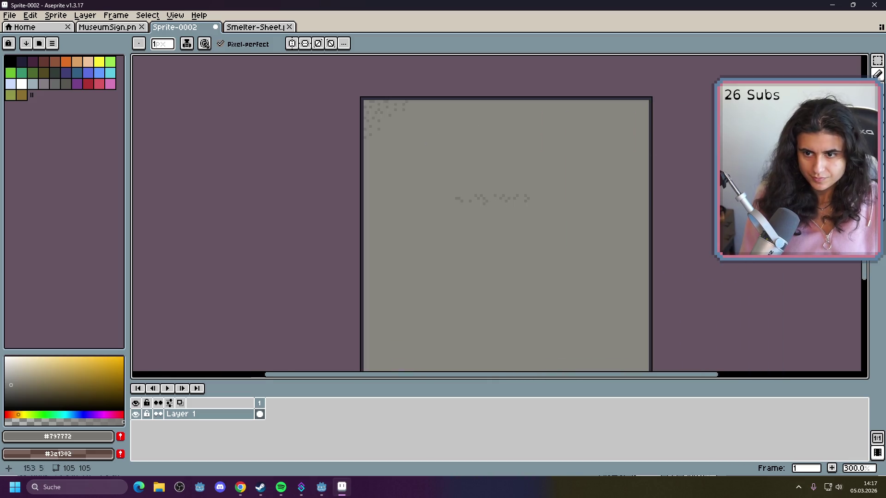
click(876, 69)
Paint over the faint marks in the sprite's middle with the background grey
drag(441, 170, 557, 238)
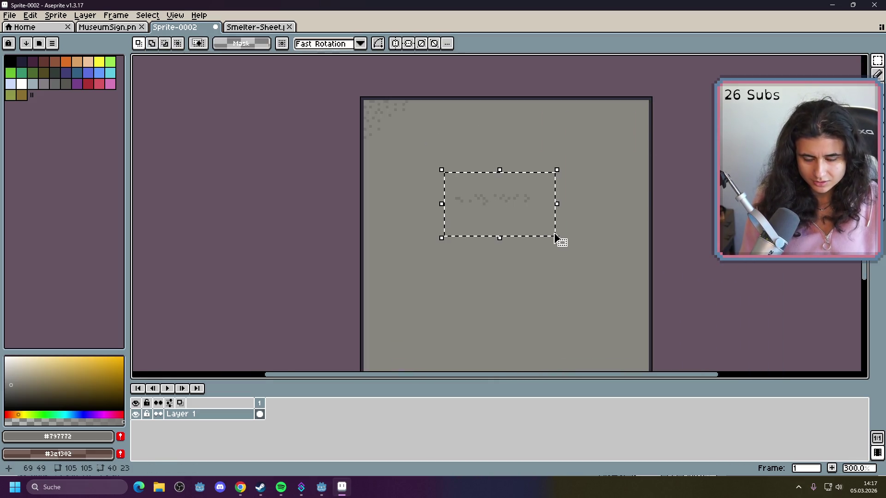
key(b)
alt+click(535, 233)
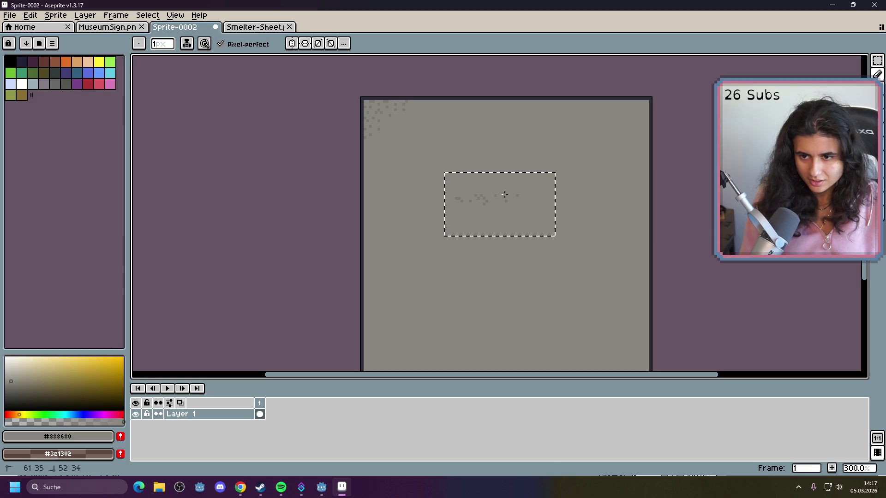
mouse_move(486, 192)
mouse_down()
mouse_move(462, 211)
mouse_move(469, 198)
mouse_move(498, 197)
mouse_up()
Copy the speckled top-left corner, mirror it horizontally, and place it in the top-right corner
click(877, 60)
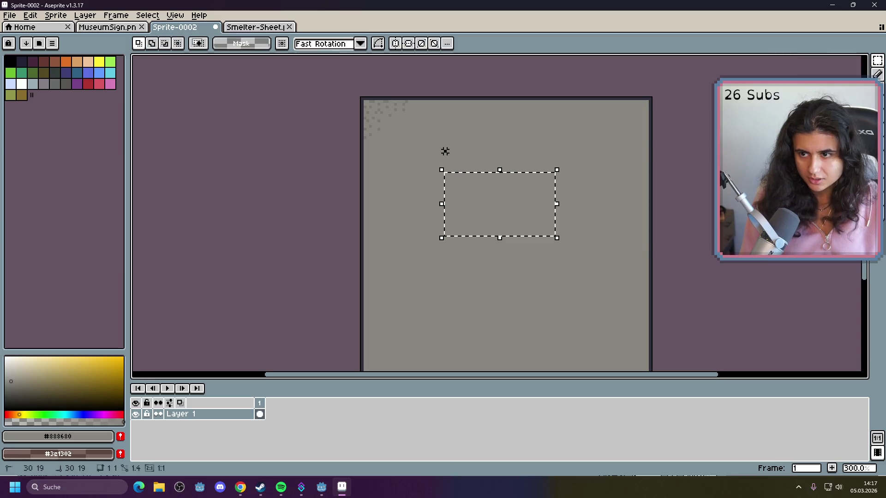
scroll(375, 102, up, 2)
drag(366, 88, 447, 165)
key(shift+h)
drag(536, 153, 863, 153)
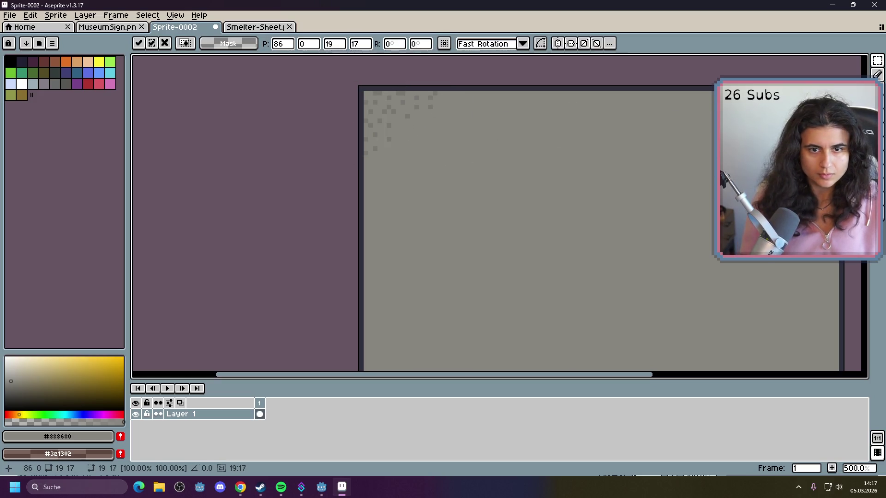
scroll(665, 236, down, 5)
drag(648, 239, 549, 166)
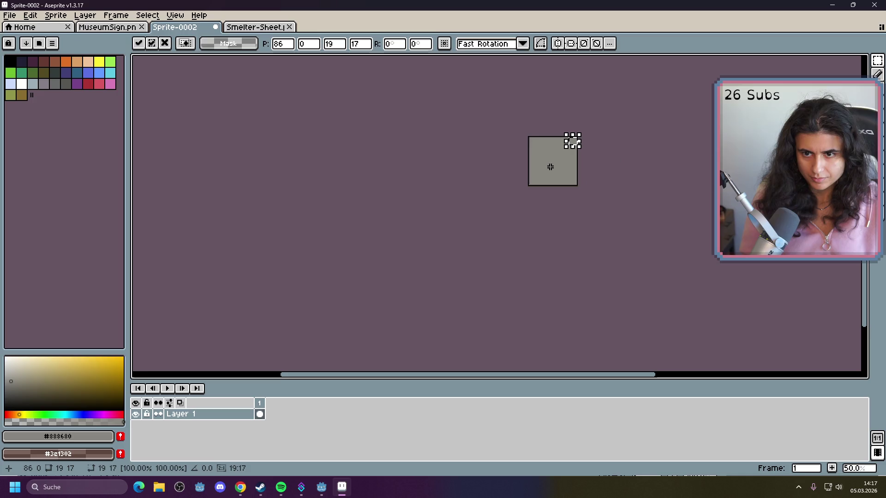
scroll(585, 181, up, 2)
key(Return)
Try pasting another corner copy, then undo the stray marks and clear the selection
drag(597, 201, 574, 234)
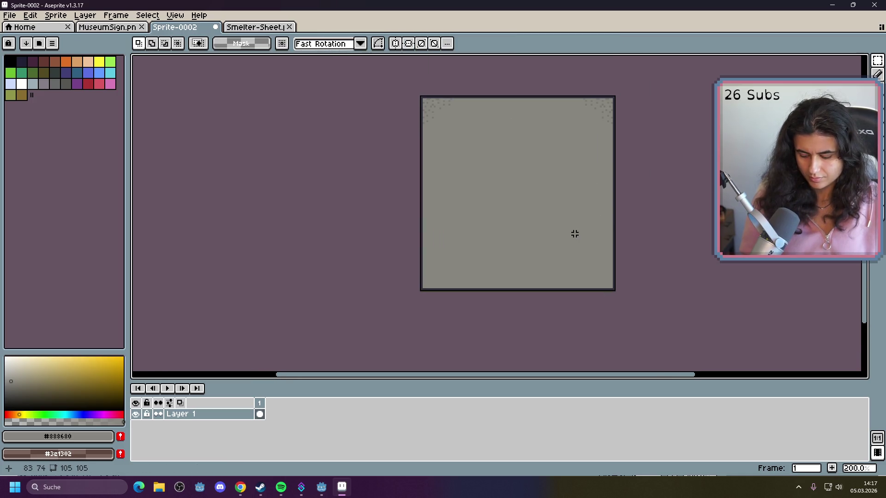
key(ctrl+v)
key(shift+b)
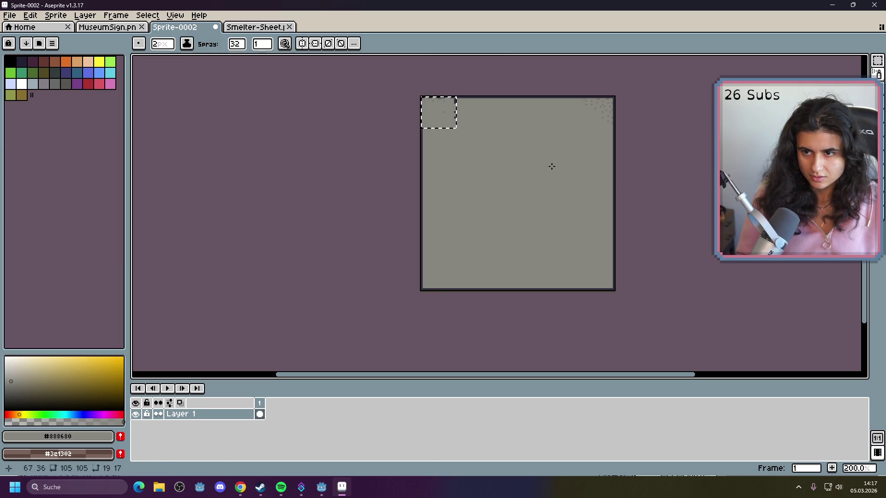
key(m)
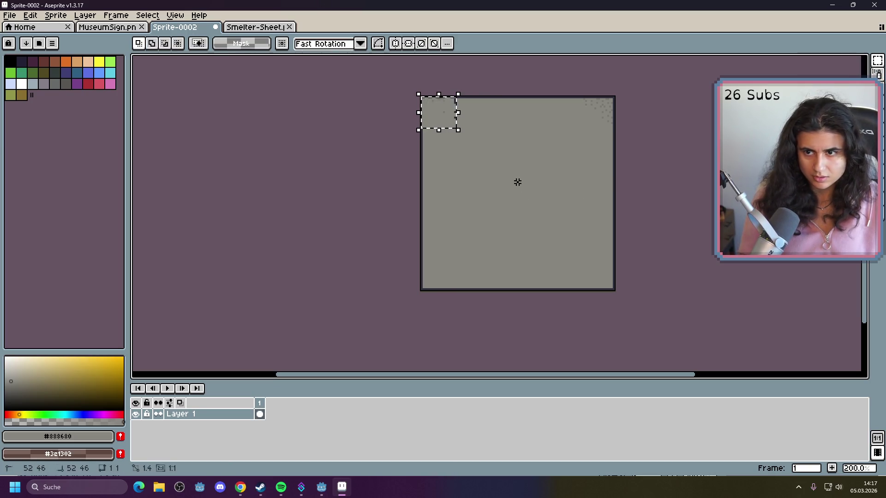
key(ctrl+z)
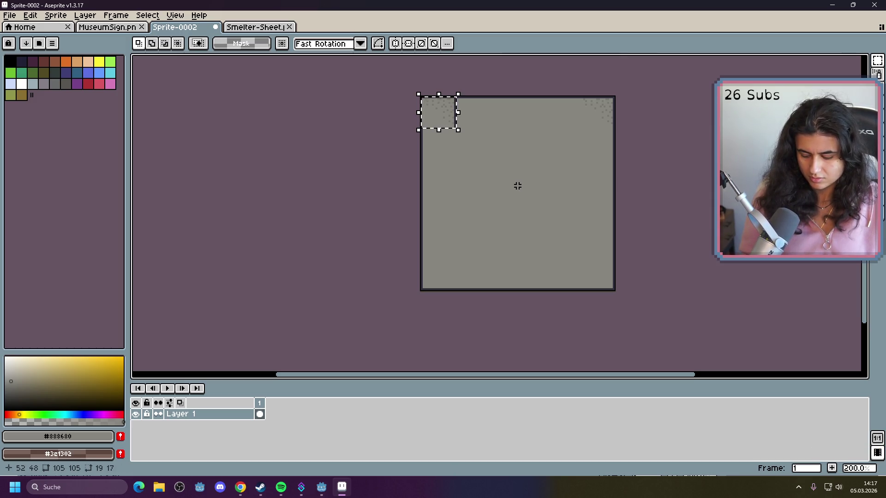
key(ctrl+d)
key(ctrl+z)
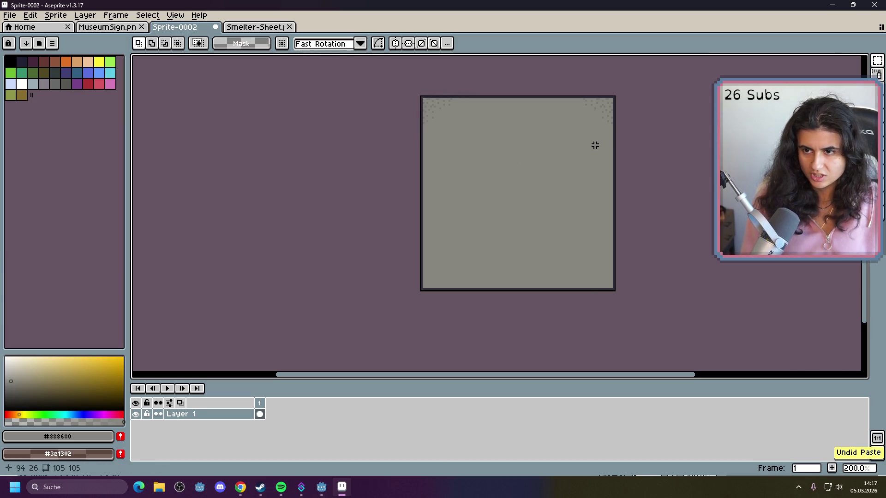
Copy the top band with both speckled corners and move it to the tile's bottom edge
drag(421, 97, 701, 152)
key(ctrl+t)
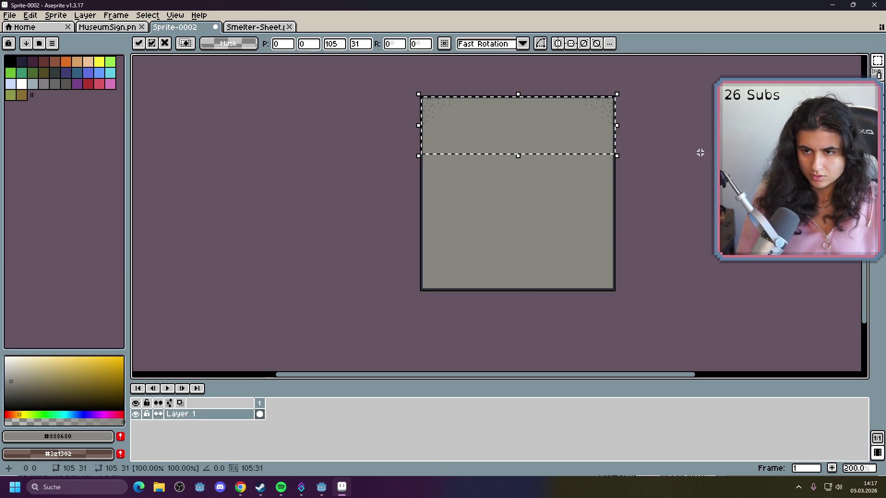
drag(544, 118, 544, 253)
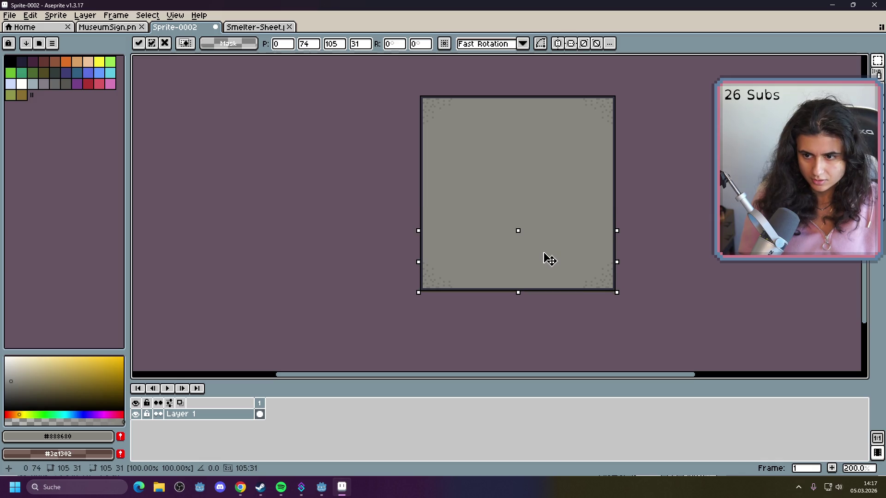
click(625, 239)
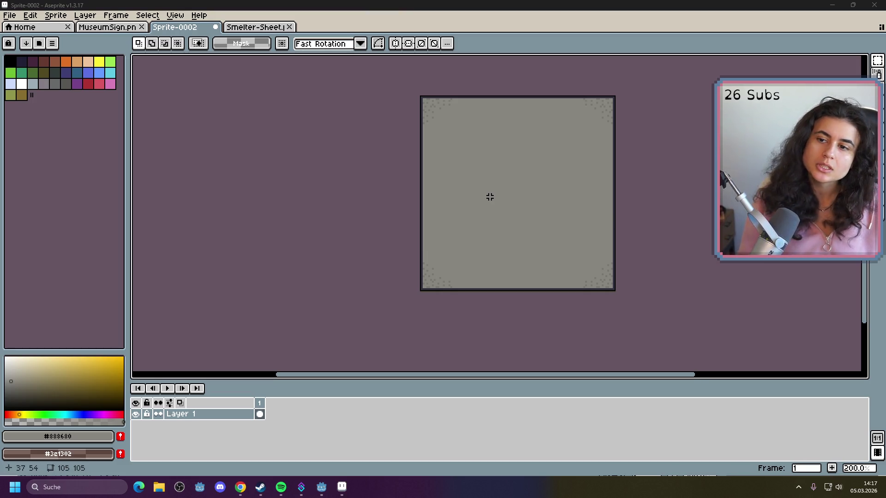
scroll(519, 182, up, 1)
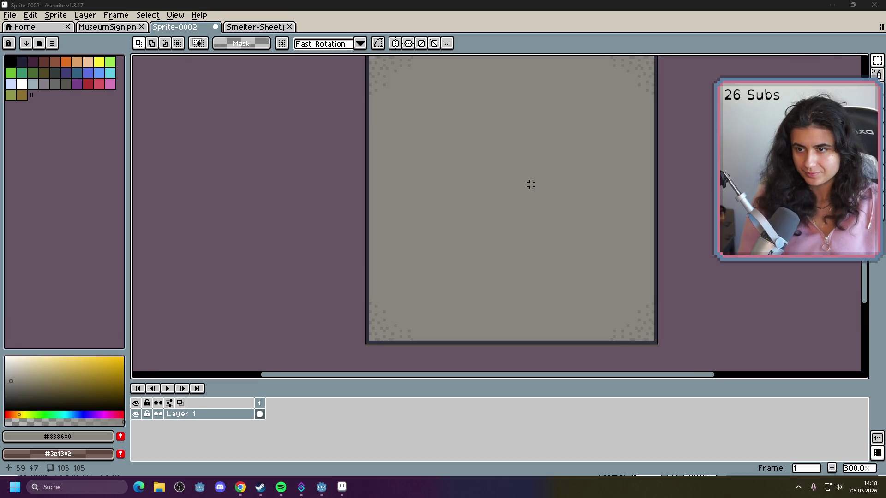
scroll(481, 176, down, 1)
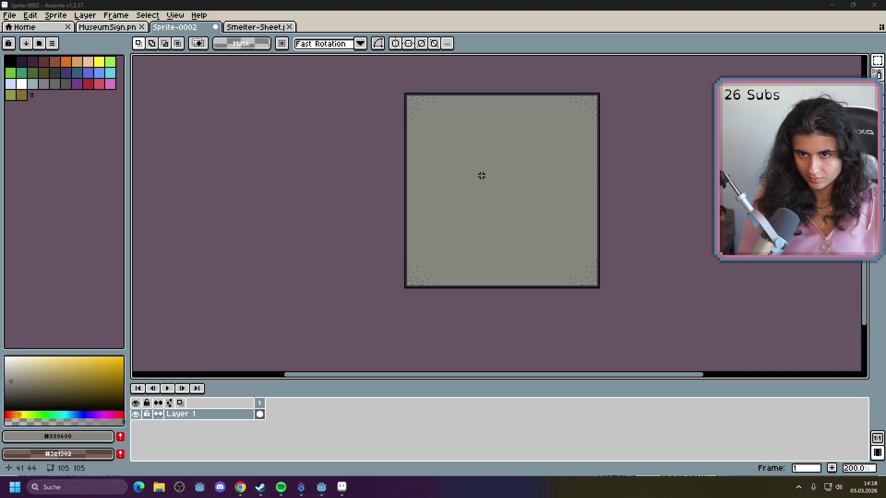
scroll(481, 176, up, 2)
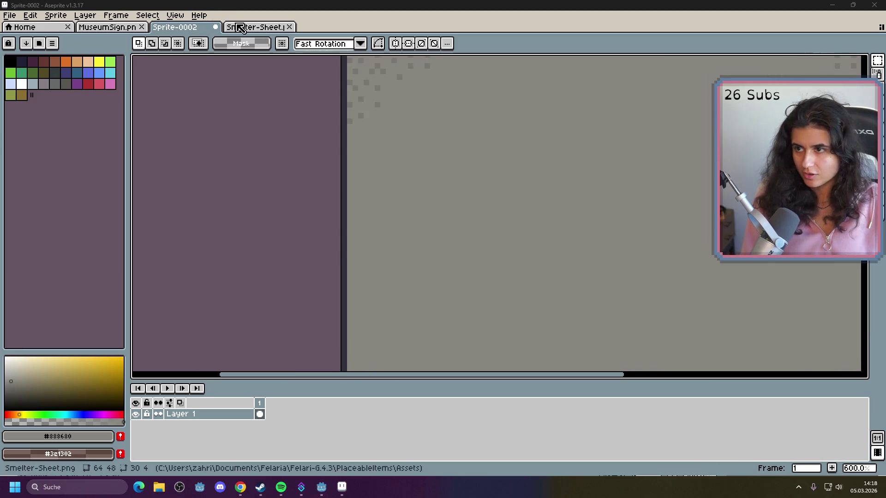
Pick the dark grey #656565 from the Smelter sheet for the pencil
click(253, 27)
key(ctrl+d)
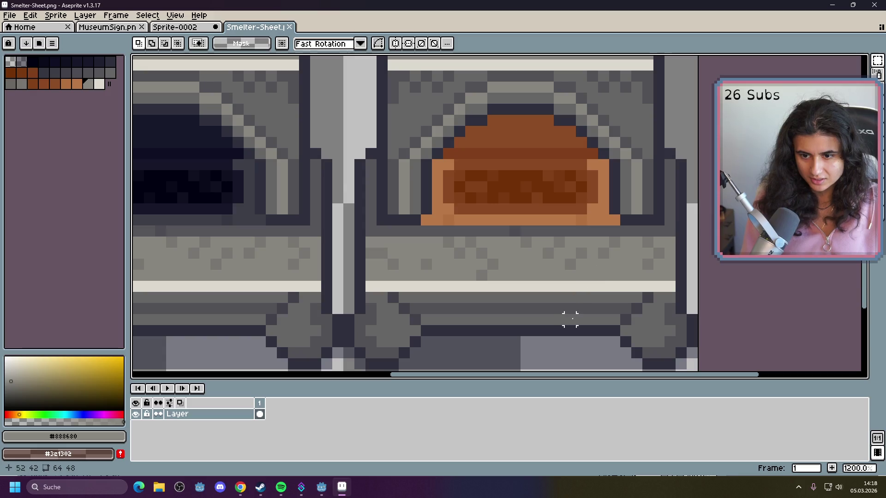
drag(593, 284, 595, 297)
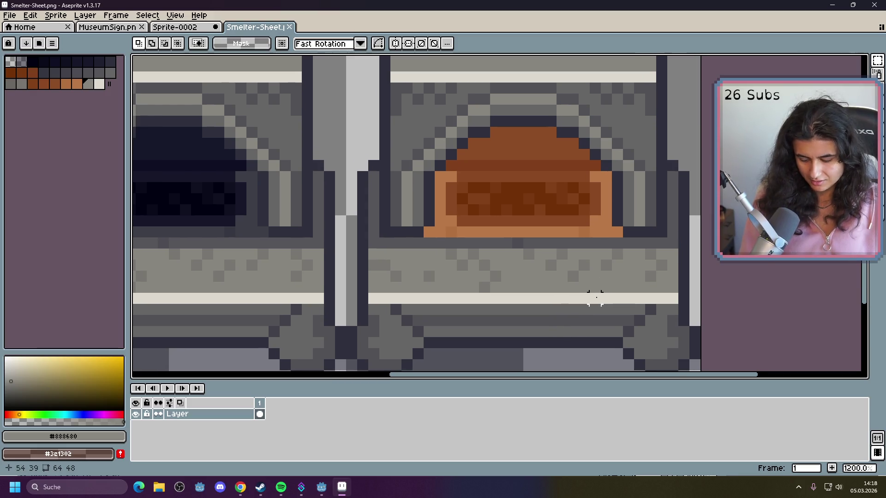
key(i)
click(629, 194)
key(b)
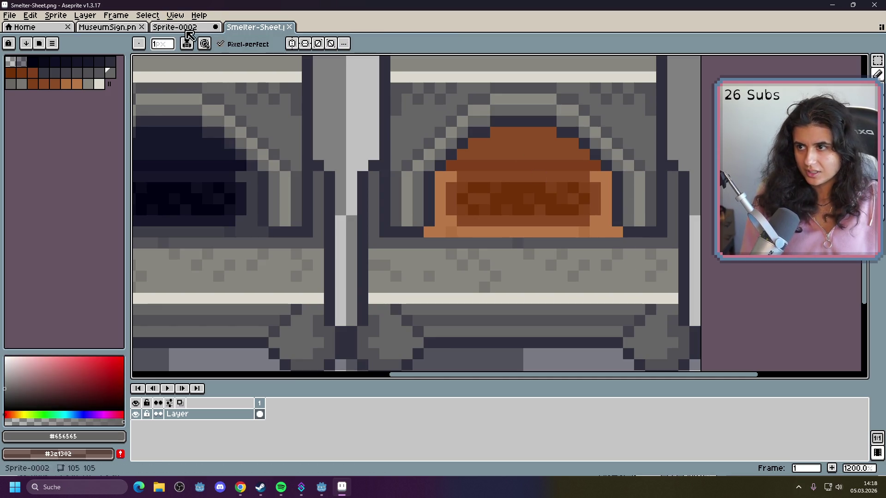
Add darker #656565 speckle pixels to Sprite-0002's top-left corner
click(186, 28)
click(374, 142)
scroll(374, 142, up, 3)
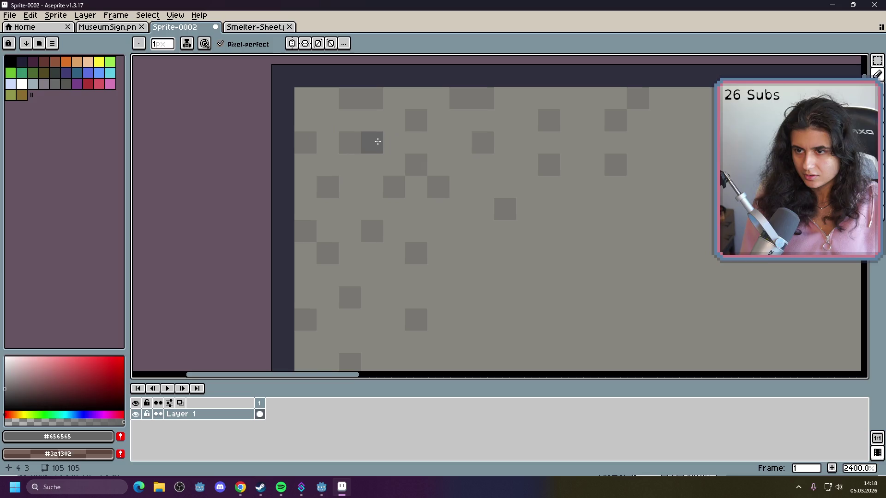
click(350, 208)
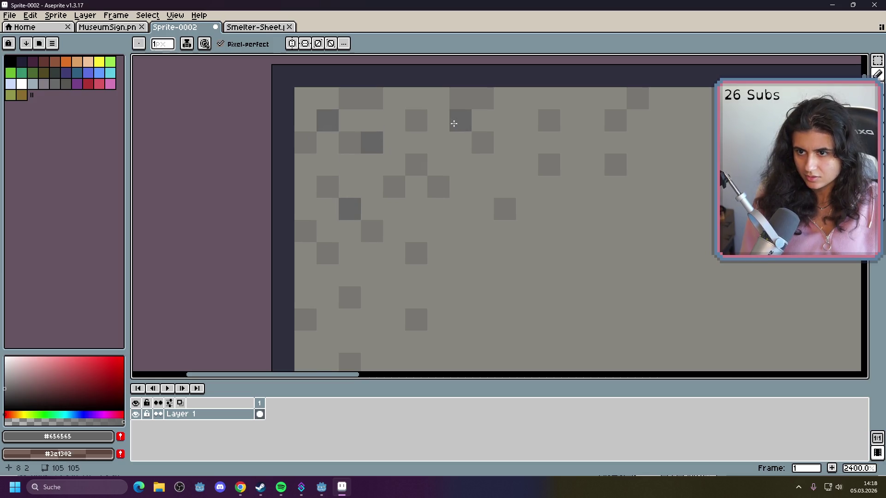
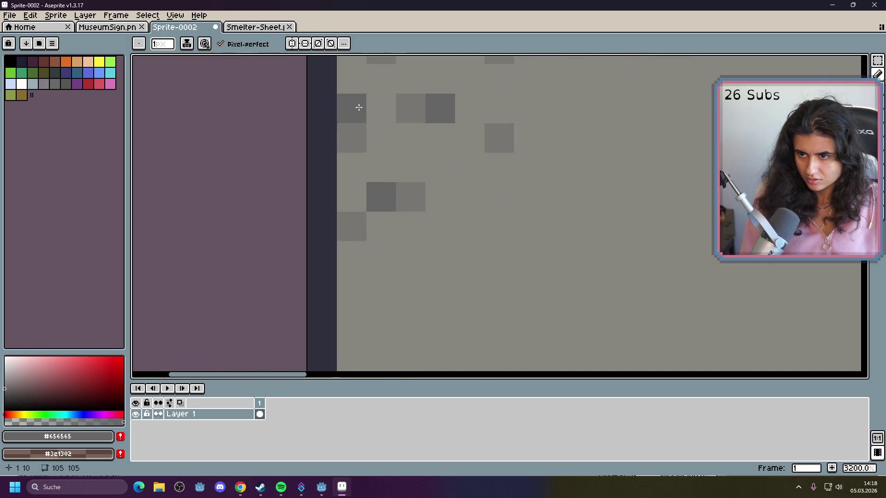
Select the speckled top-left corner block, try moving it to the top-right, then undo
scroll(354, 102, down, 4)
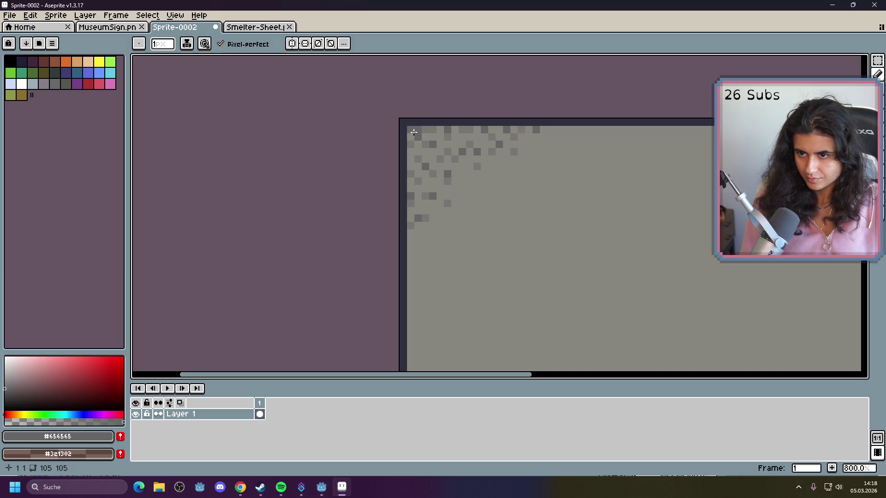
scroll(411, 134, up, 2)
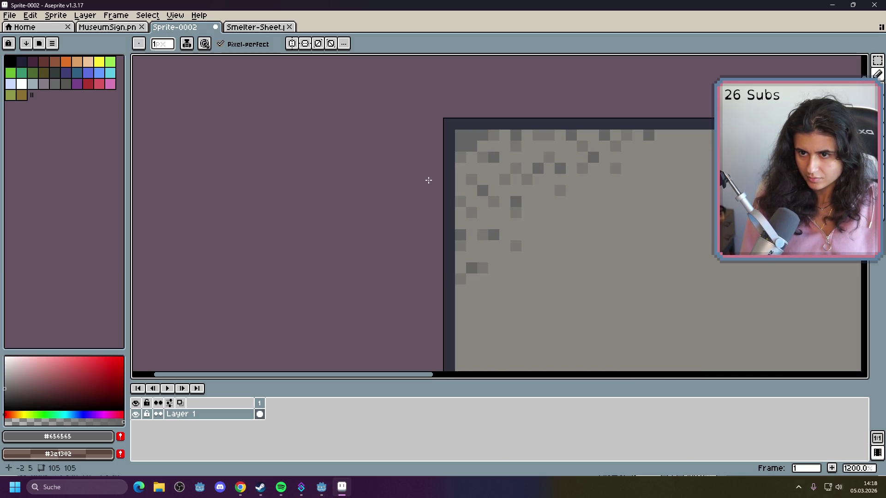
scroll(492, 133, down, 6)
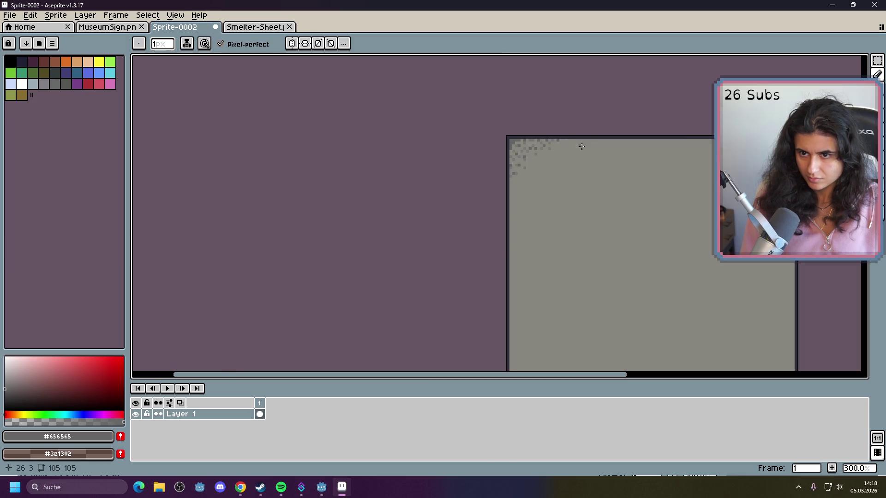
scroll(625, 156, up, 7)
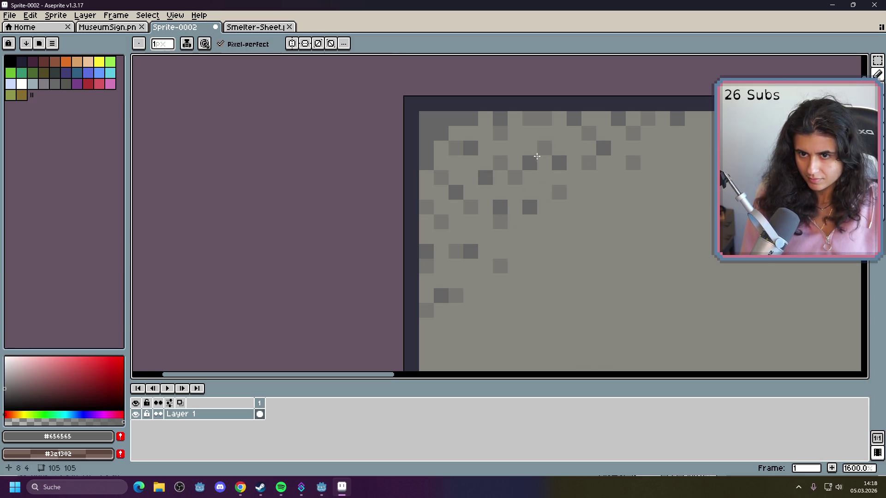
scroll(568, 143, down, 6)
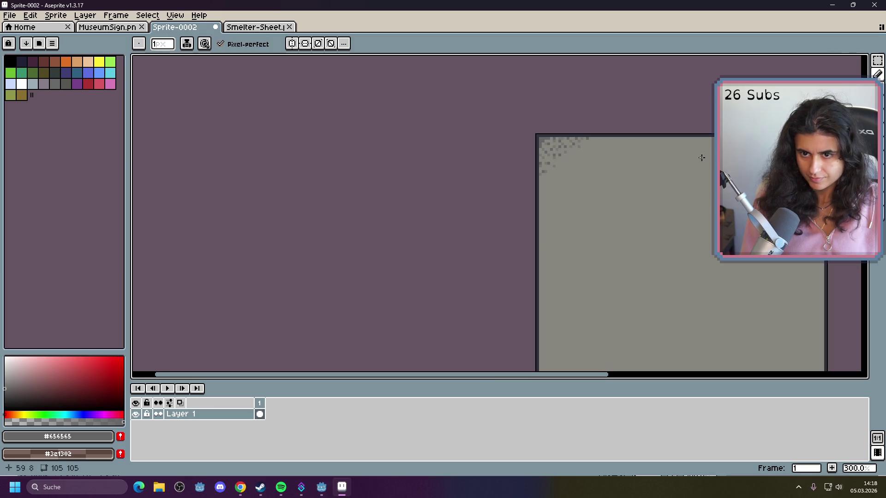
click(879, 61)
scroll(521, 138, up, 3)
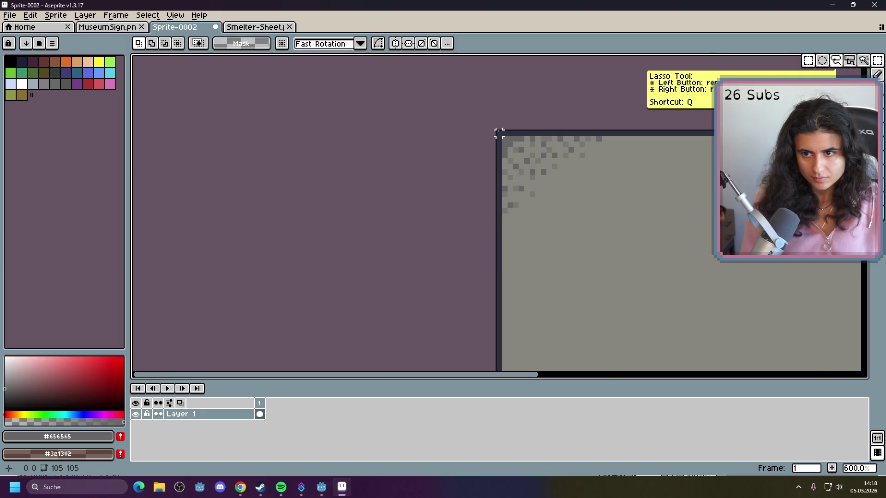
mouse_move(498, 131)
mouse_down()
mouse_move(591, 216)
mouse_move(609, 221)
mouse_up()
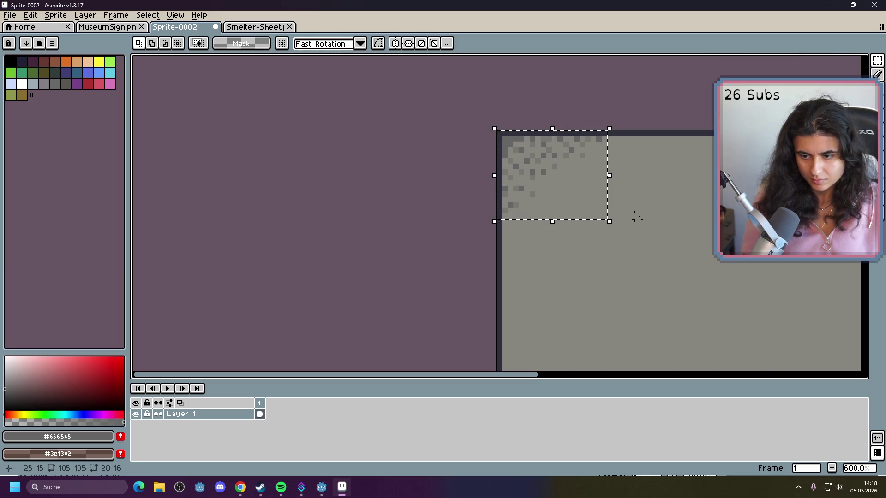
scroll(647, 209, down, 4)
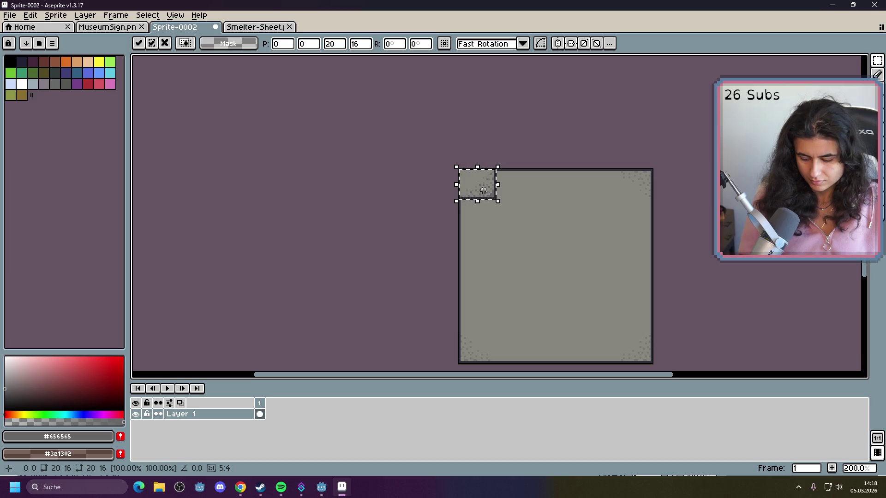
drag(483, 189, 647, 197)
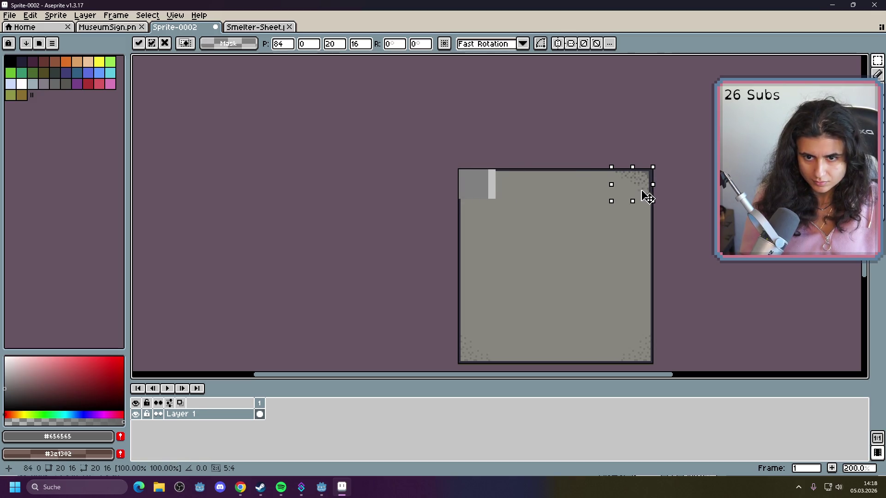
click(539, 225)
key(ctrl+z)
key(ctrl+z)
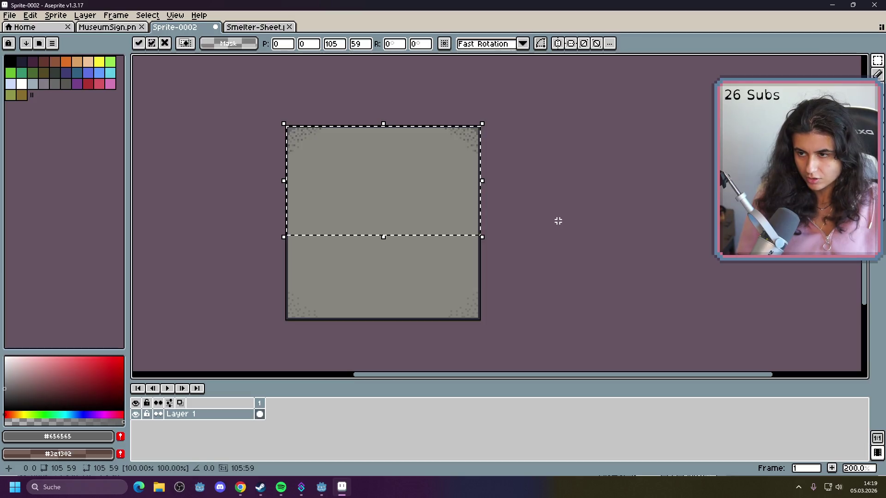
Try spraying grey speckles over the top half with the Spray tool, then undo
key(shift+b)
drag(423, 188, 406, 189)
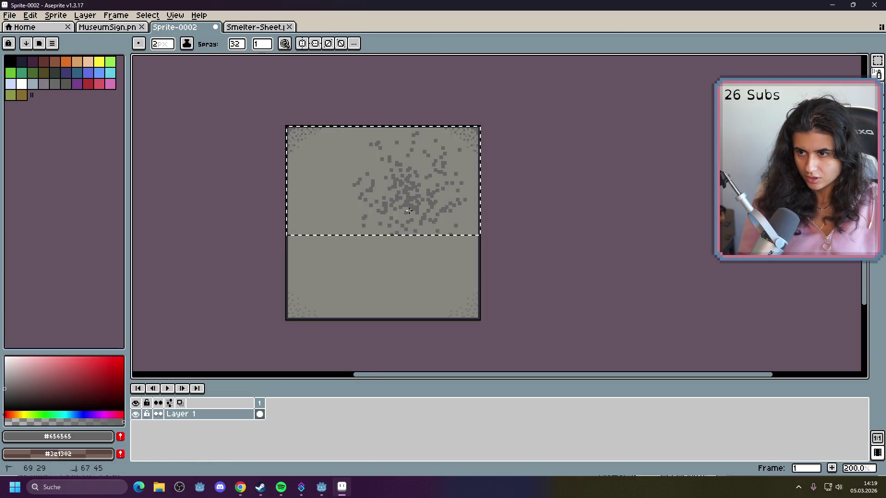
key(ctrl+z)
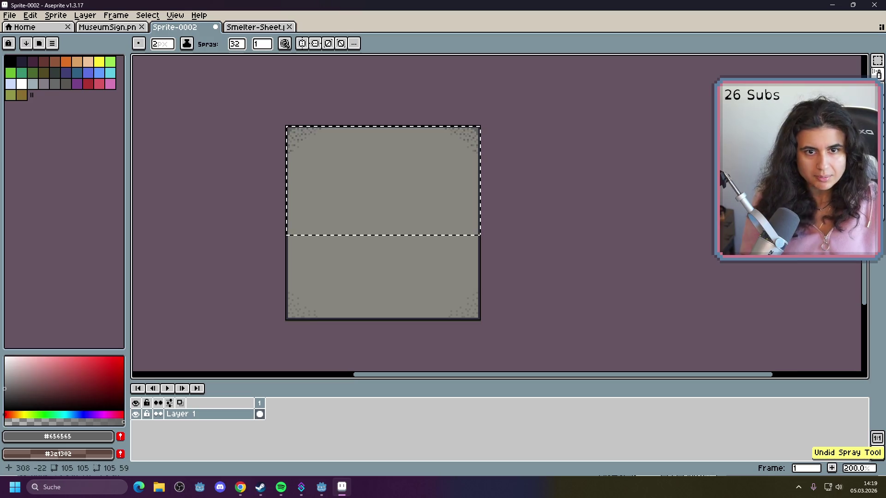
Draw a rectangular marquee selection over a strip across the sprite's top rows
key(m)
click(607, 214)
mouse_move(284, 125)
mouse_down()
mouse_move(483, 207)
mouse_move(481, 220)
mouse_up()
click(556, 200)
drag(284, 125, 533, 206)
click(360, 43)
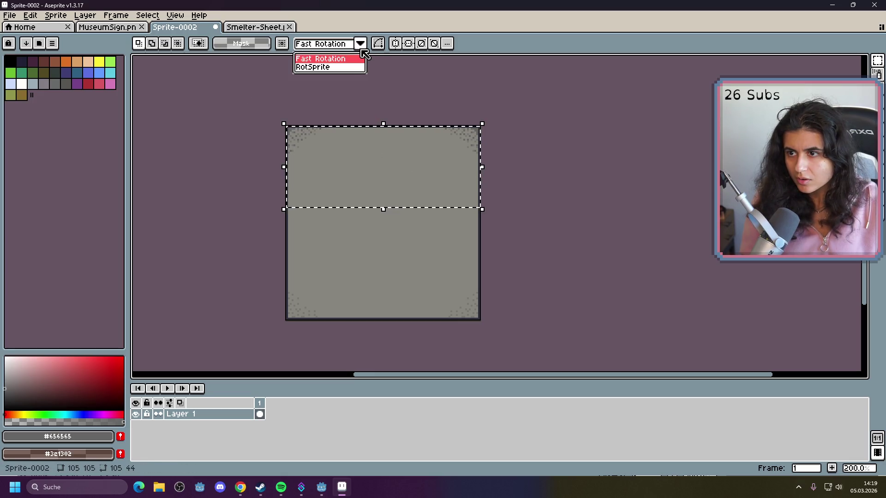
click(341, 68)
click(377, 43)
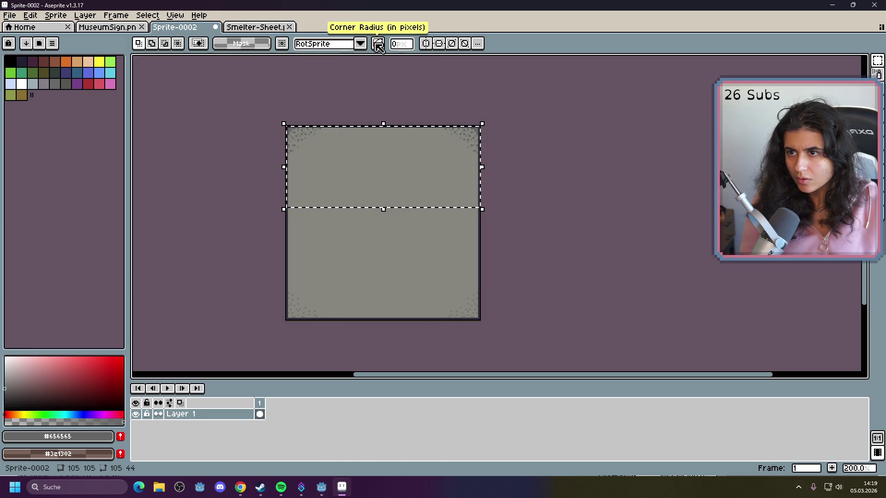
click(378, 45)
click(361, 44)
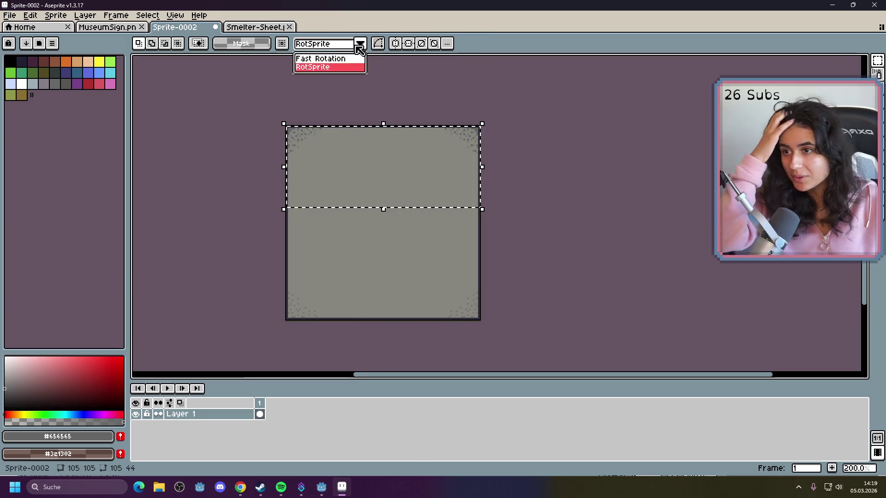
click(340, 58)
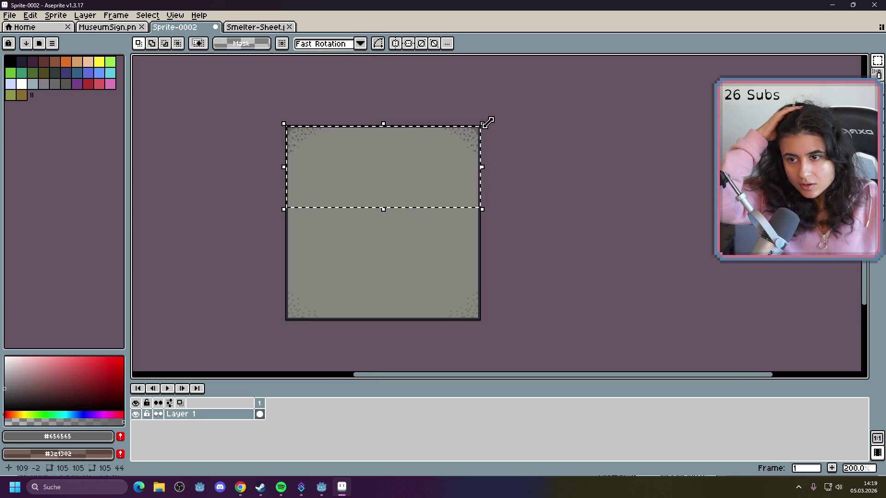
mouse_move(486, 113)
mouse_down()
mouse_move(502, 171)
mouse_move(328, 239)
mouse_up()
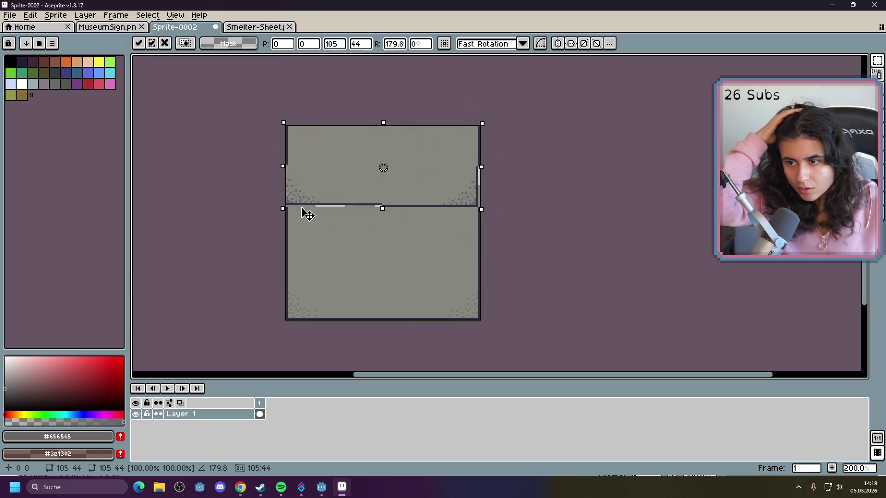
click(612, 184)
key(ctrl+z)
key(ctrl+z)
click(604, 188)
drag(275, 112, 602, 181)
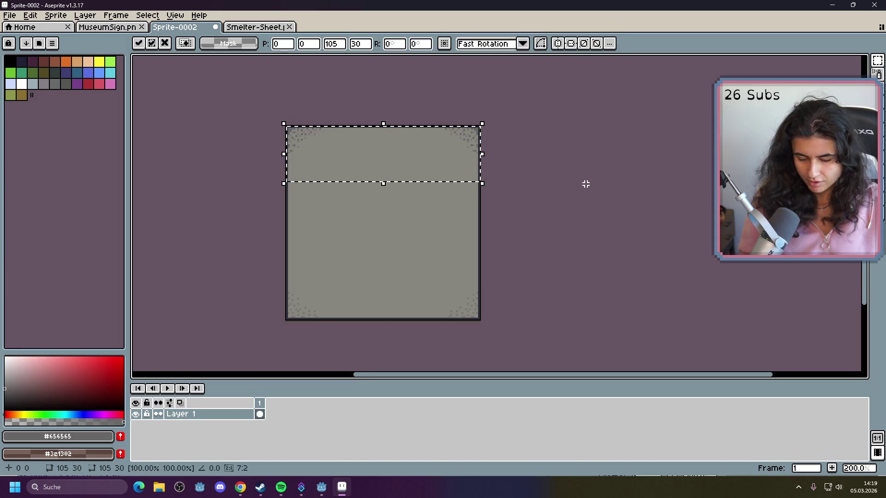
key(ctrl+d)
key(b)
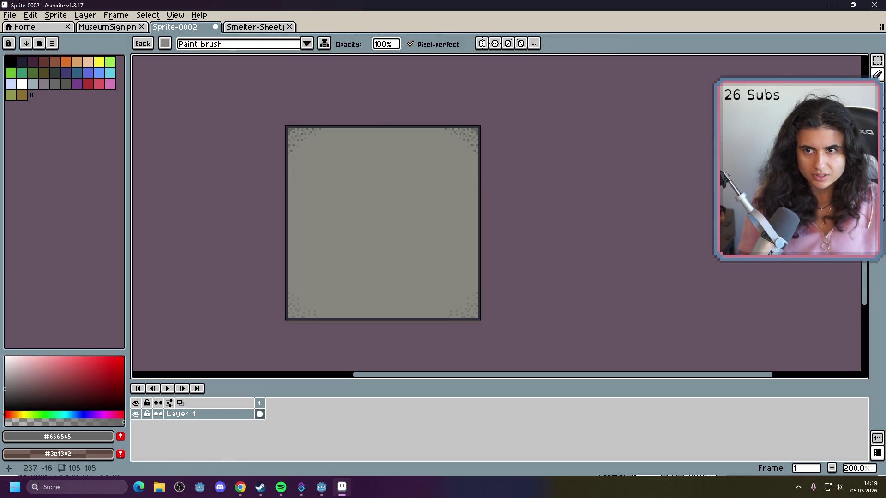
click(877, 60)
drag(274, 107, 566, 180)
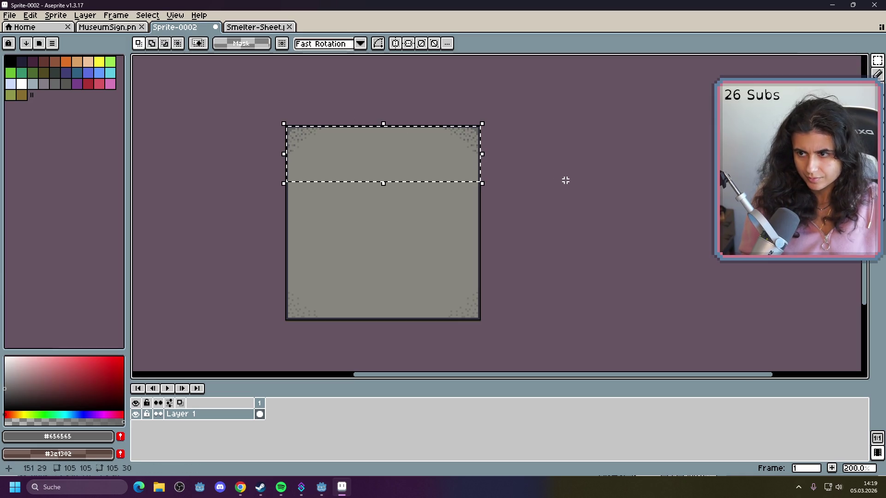
key(ctrl+t)
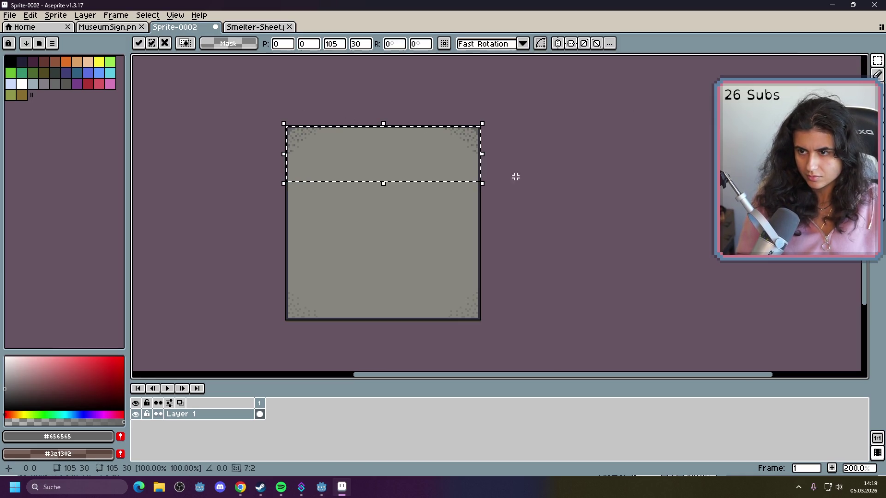
mouse_move(439, 172)
mouse_down()
mouse_move(436, 295)
mouse_move(444, 310)
mouse_up()
click(598, 257)
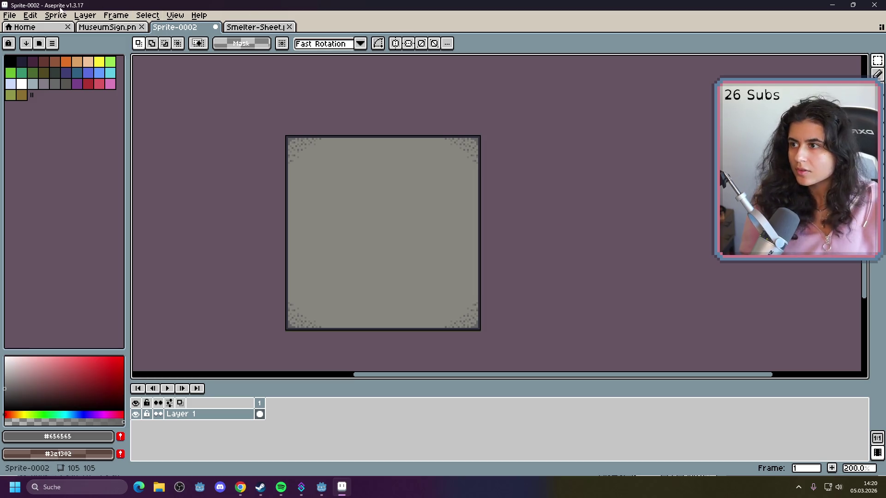
click(10, 17)
In Export As, browse to the game's Felari-G4.3/UI folder as the save location
mouse_move(53, 107)
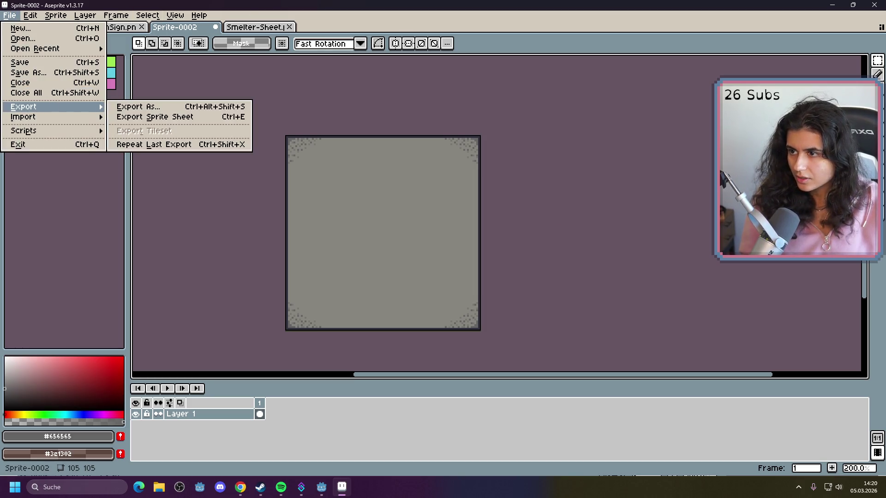
click(152, 109)
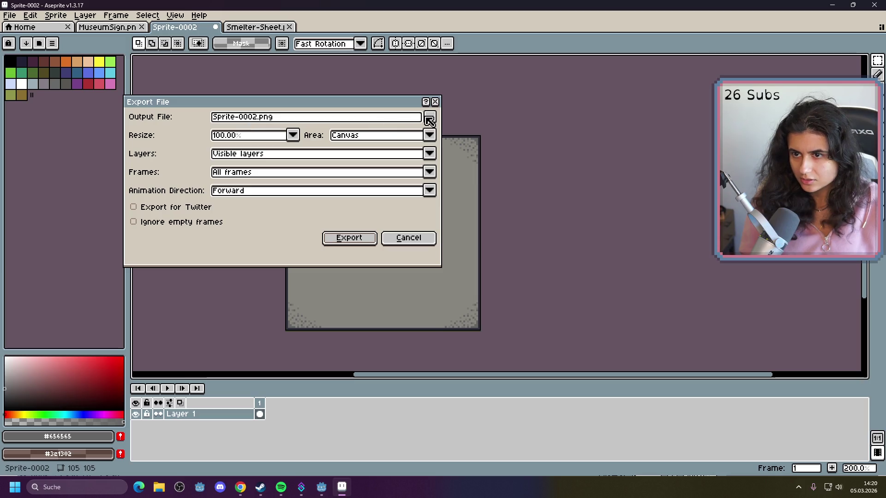
click(431, 118)
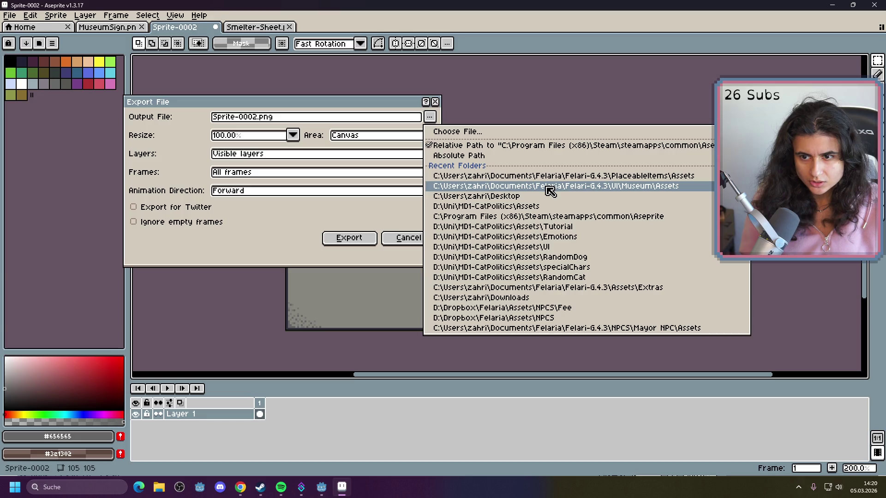
click(525, 189)
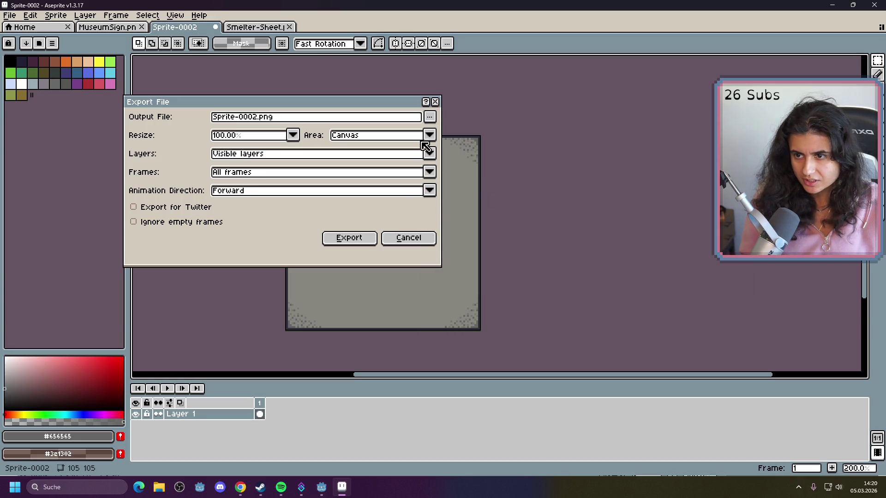
click(430, 117)
click(488, 133)
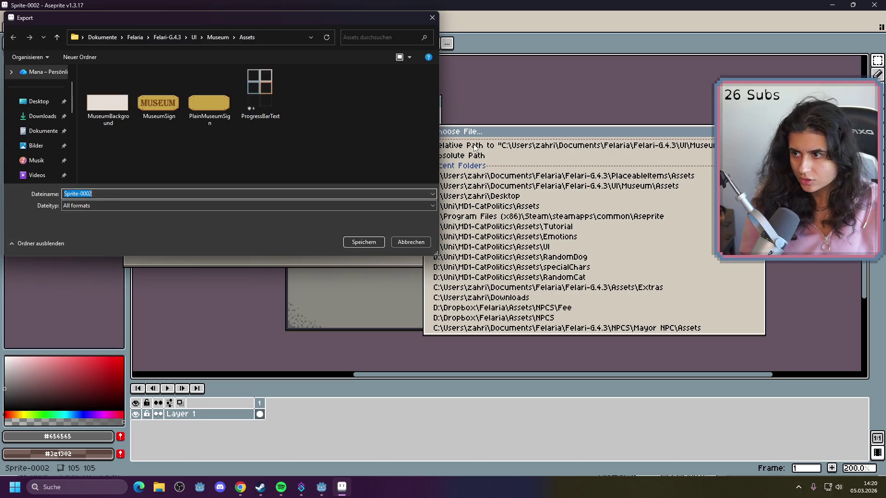
click(194, 37)
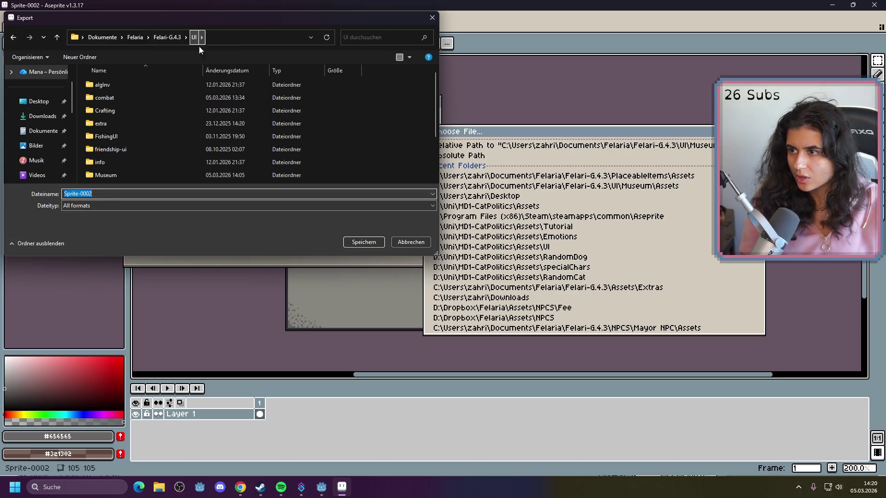
scroll(189, 121, down, 2)
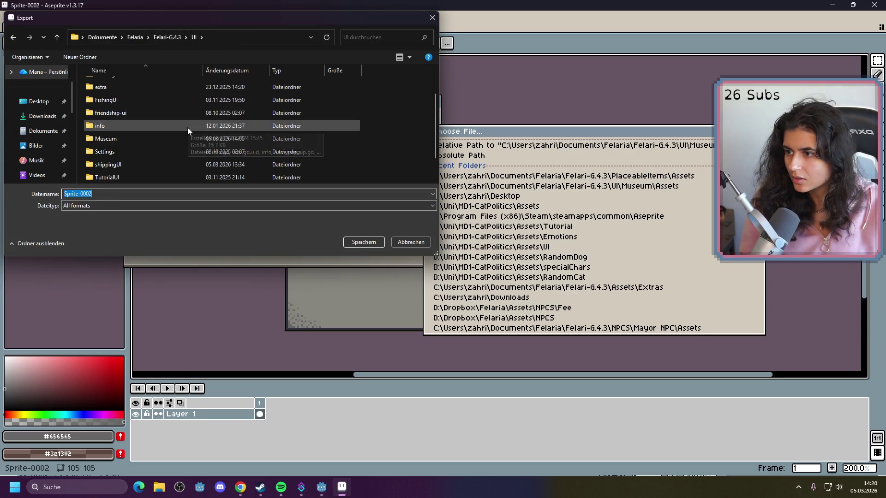
scroll(176, 137, up, 2)
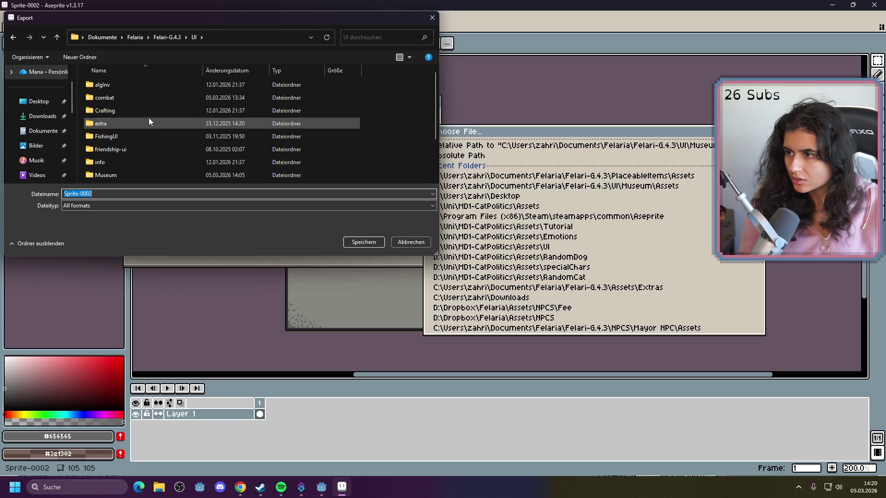
double_click(145, 111)
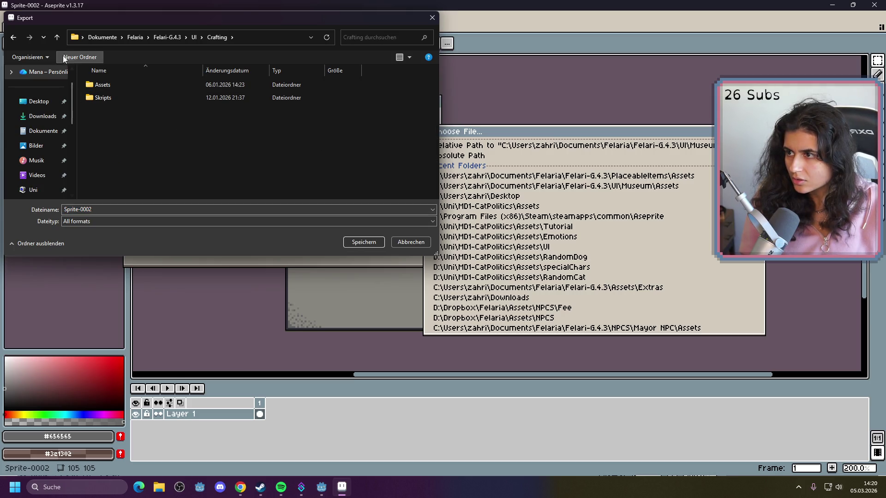
click(58, 38)
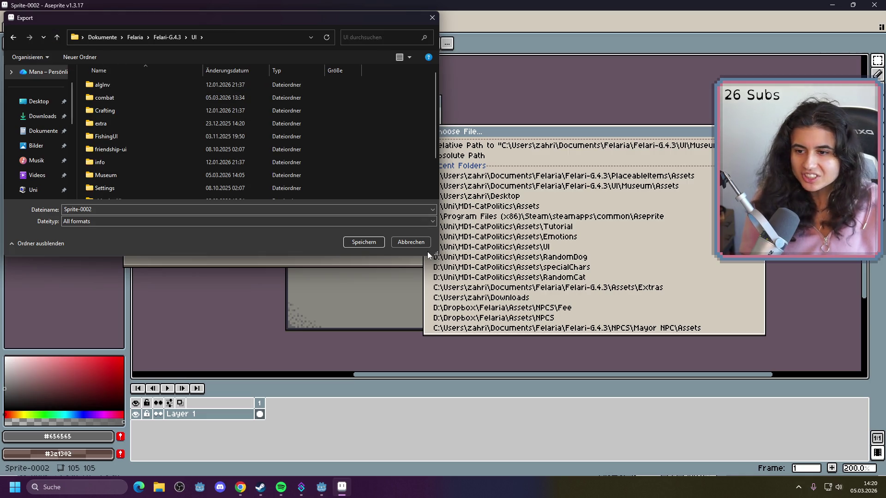
mouse_move(435, 253)
mouse_down()
mouse_move(459, 292)
mouse_move(526, 345)
mouse_up()
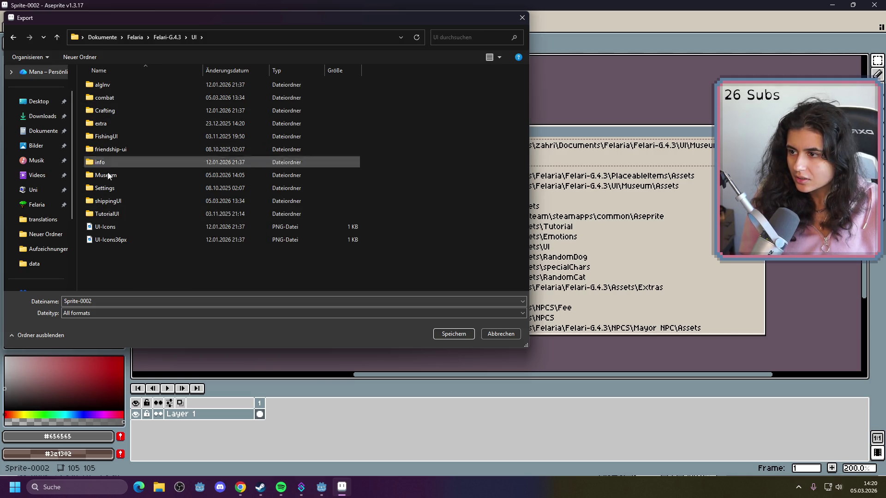
Create a new folder named Mashine inside the UI folder
right_click(92, 265)
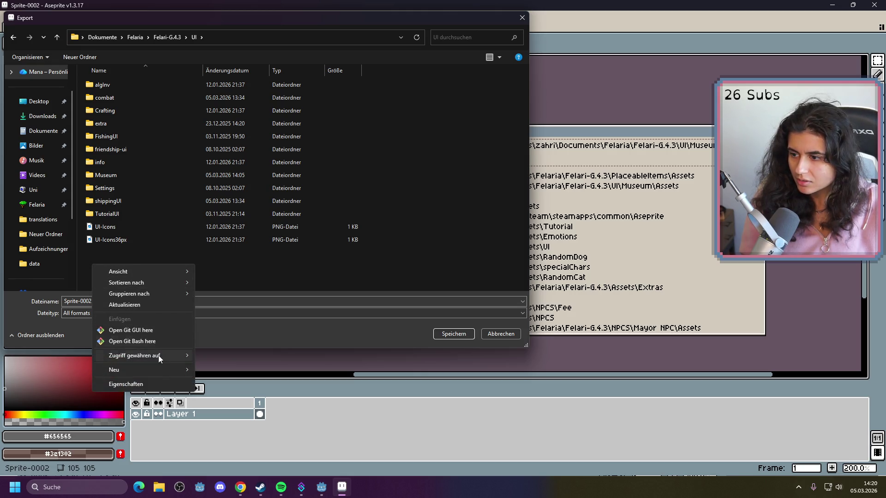
mouse_move(159, 370)
click(230, 371)
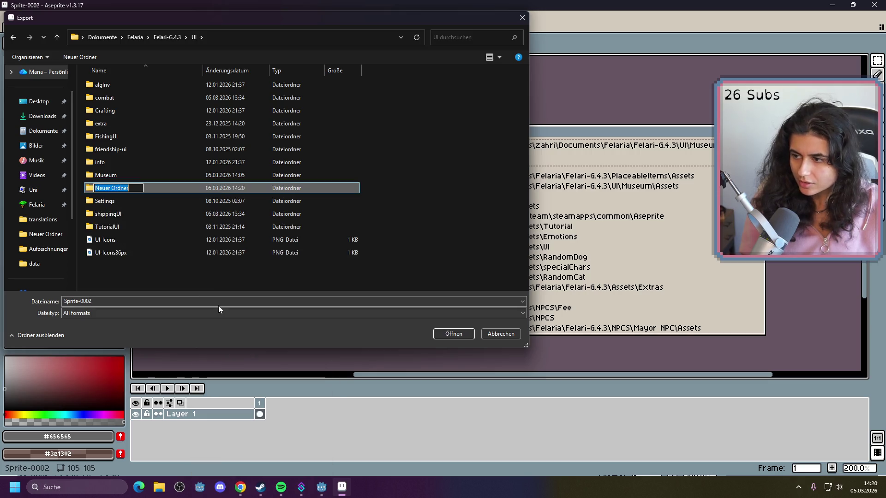
text(Mash)
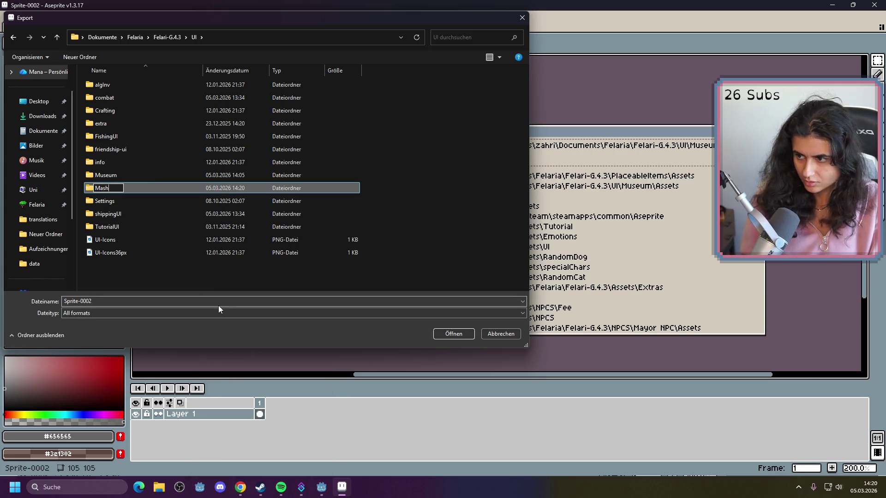
text(ine)
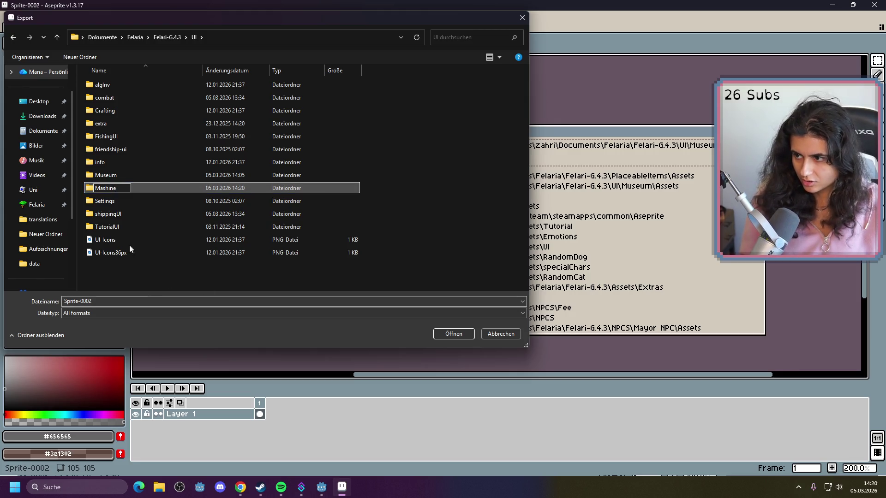
key(Return)
Save the sprite into the Mashine folder as MashineSlotBackground.png and export it
double_click(106, 175)
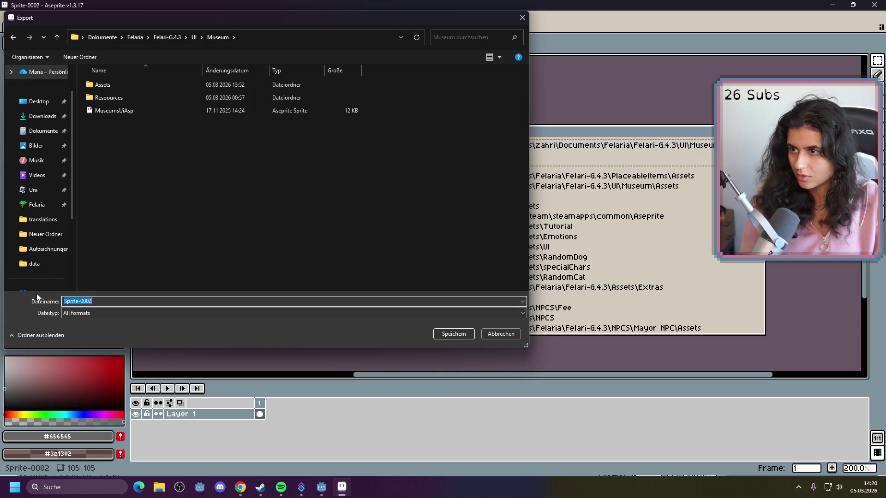
click(56, 36)
double_click(118, 174)
text(Mashine)
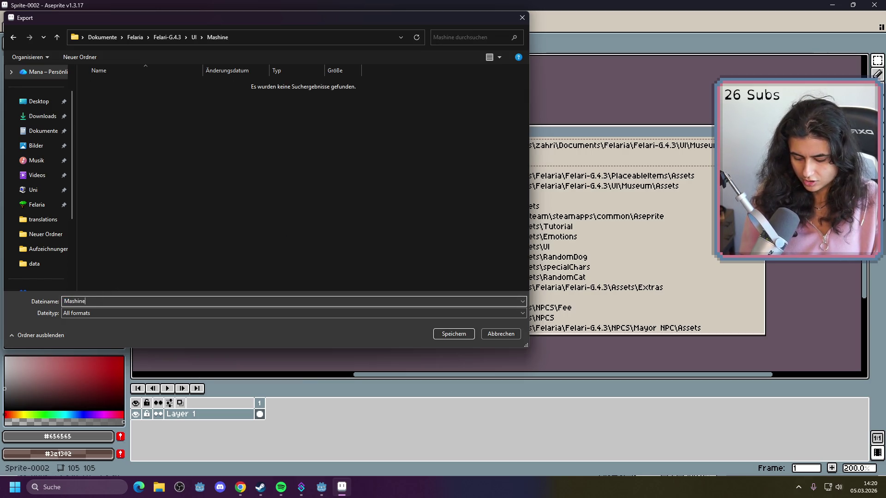
text(SlotBackg)
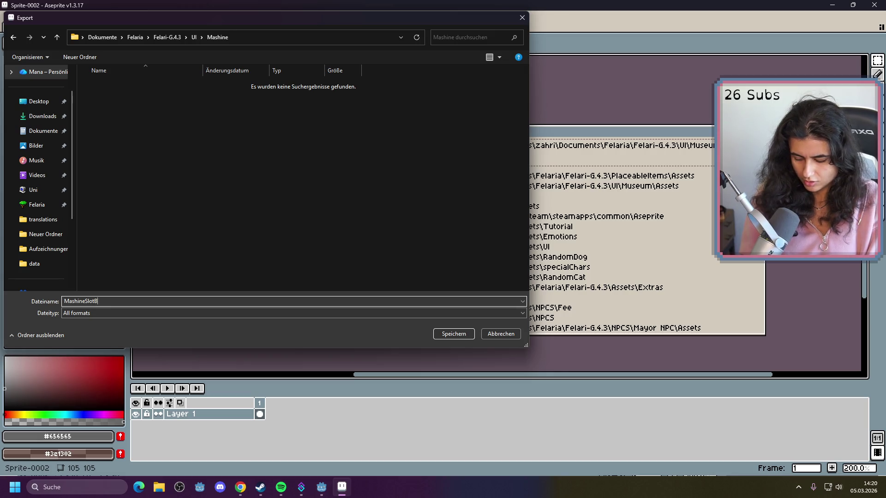
text(round)
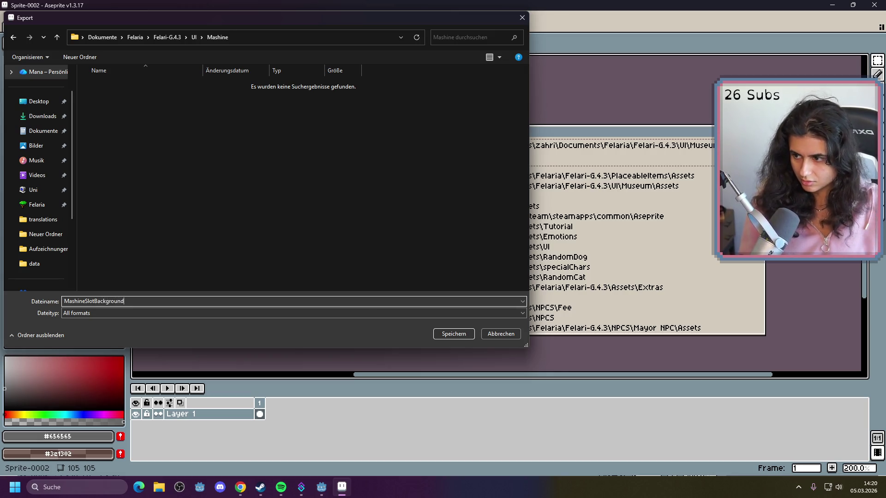
click(464, 336)
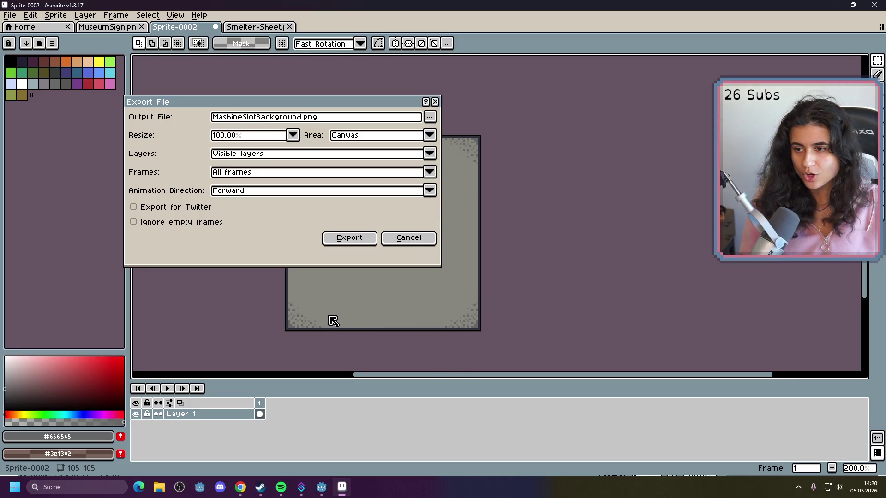
click(346, 240)
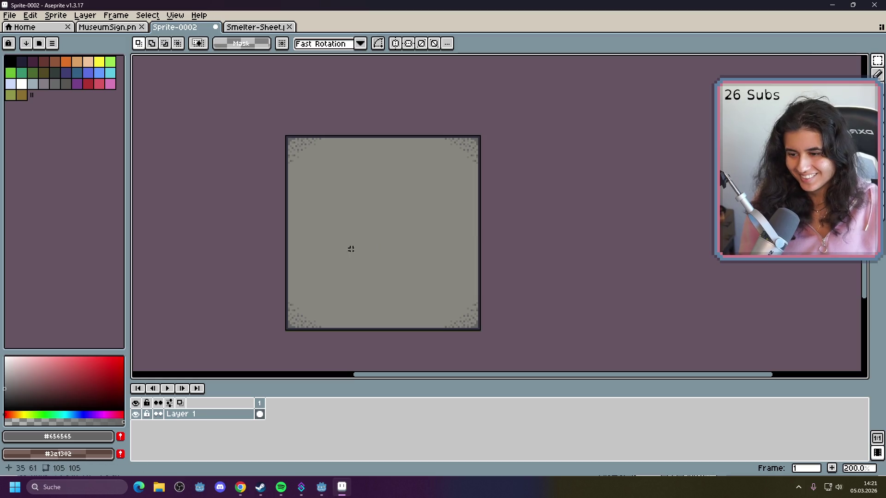
click(322, 487)
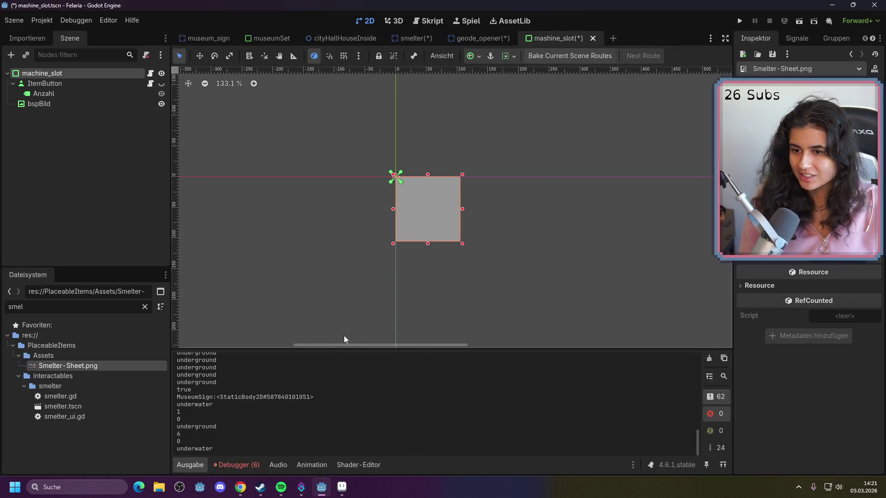
Give machine_slot's Panel theme style override a new StyleBoxTexture
click(56, 74)
click(87, 152)
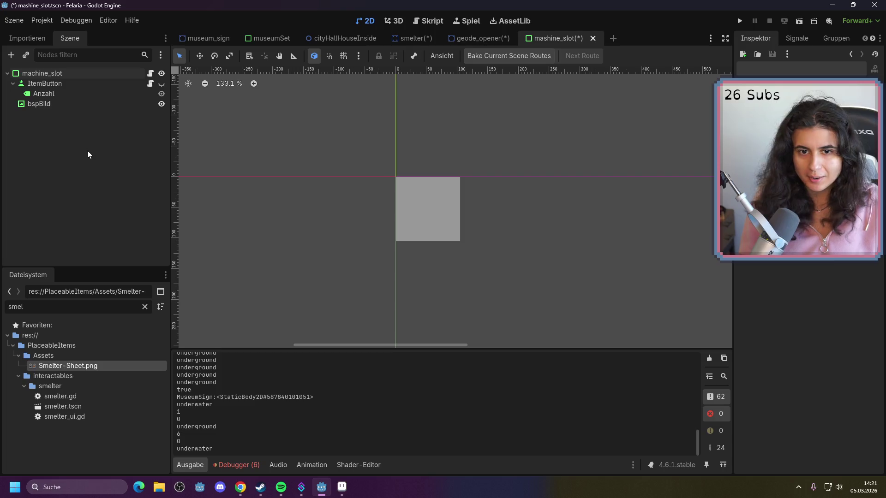
click(124, 73)
scroll(804, 320, down, 4)
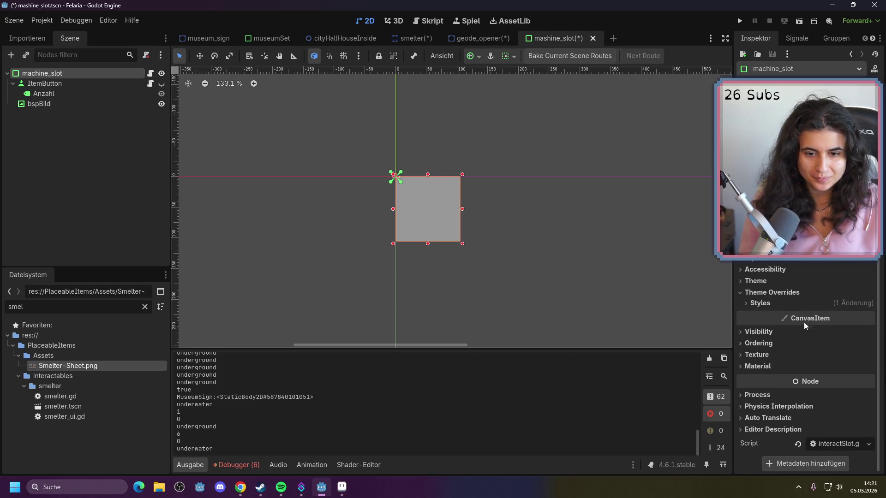
click(783, 302)
click(868, 316)
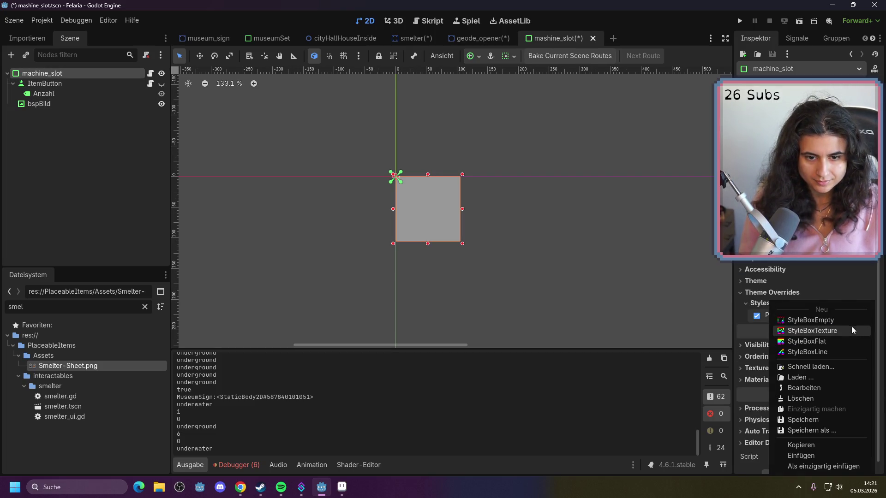
click(840, 331)
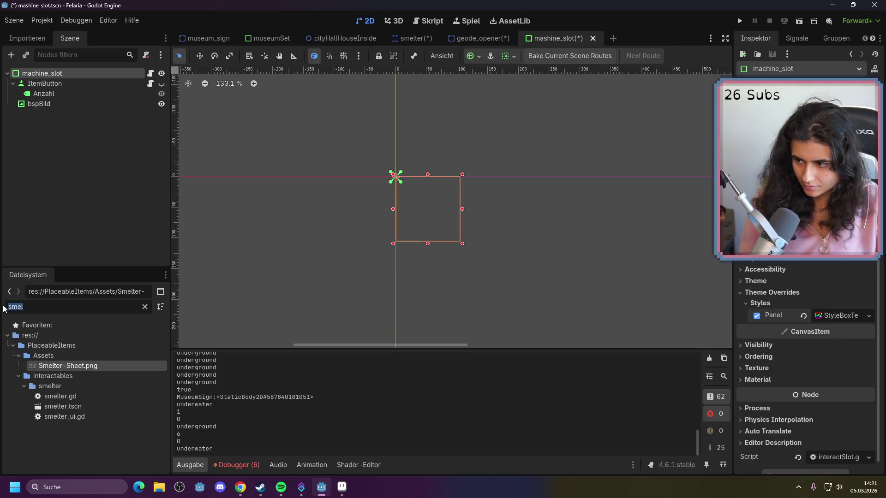
Drag MashineSlotBackground.png from FileSystem into the StyleBoxTexture's Texture slot
text(mashin)
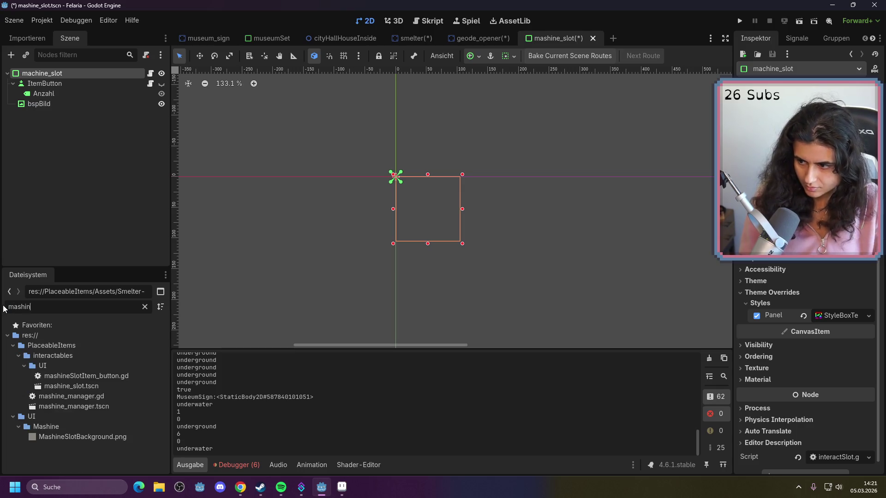
mouse_move(100, 436)
mouse_down()
mouse_move(637, 369)
mouse_move(850, 336)
mouse_move(869, 318)
mouse_move(147, 479)
mouse_up()
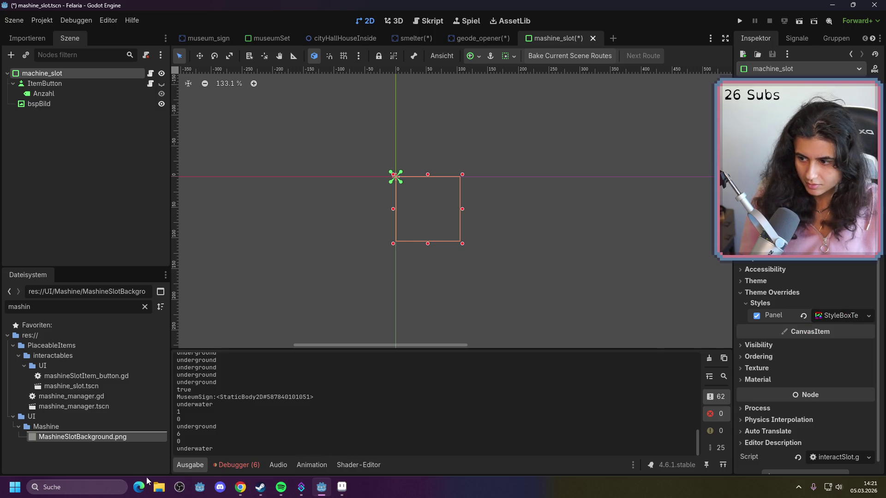
click(837, 316)
drag(130, 440, 842, 406)
click(92, 186)
scroll(481, 252, up, 10)
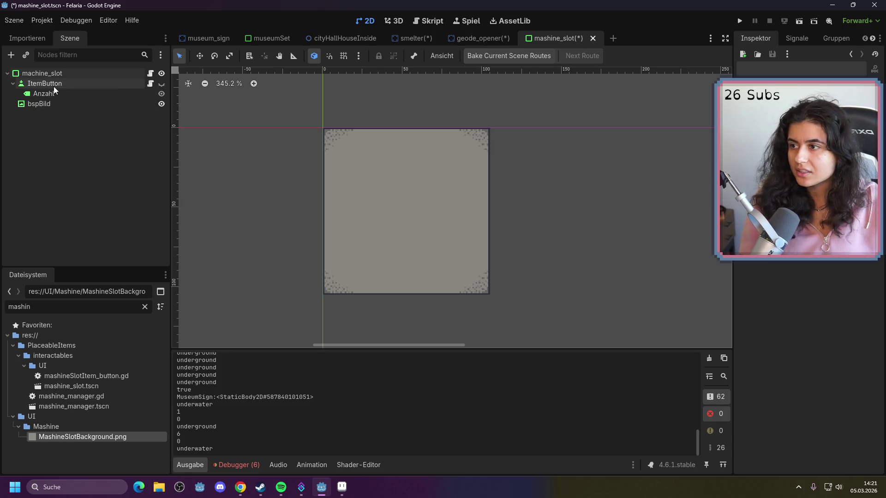
Toggle ItemButton's eye icon on so the rock item with count 1 shows, then reselect it
click(75, 83)
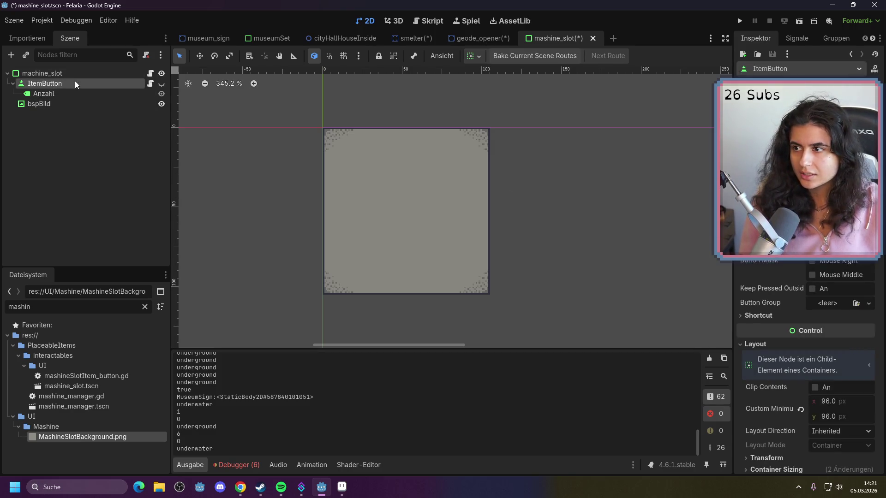
click(162, 84)
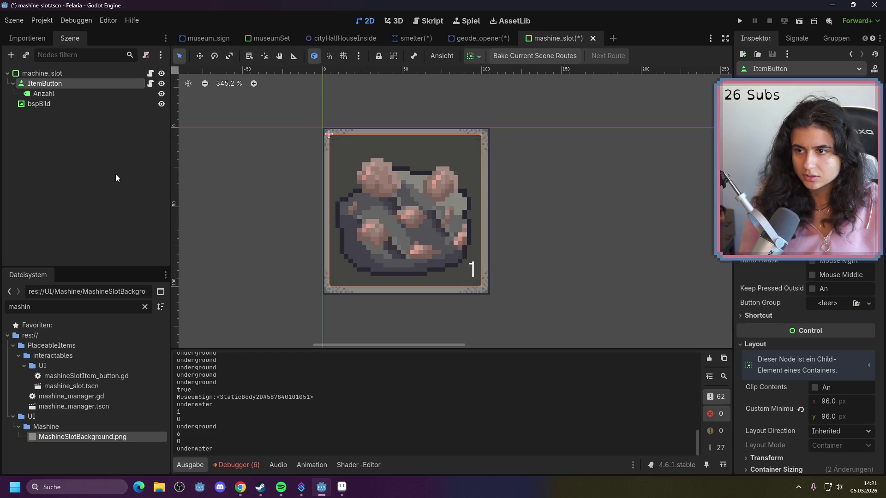
click(110, 193)
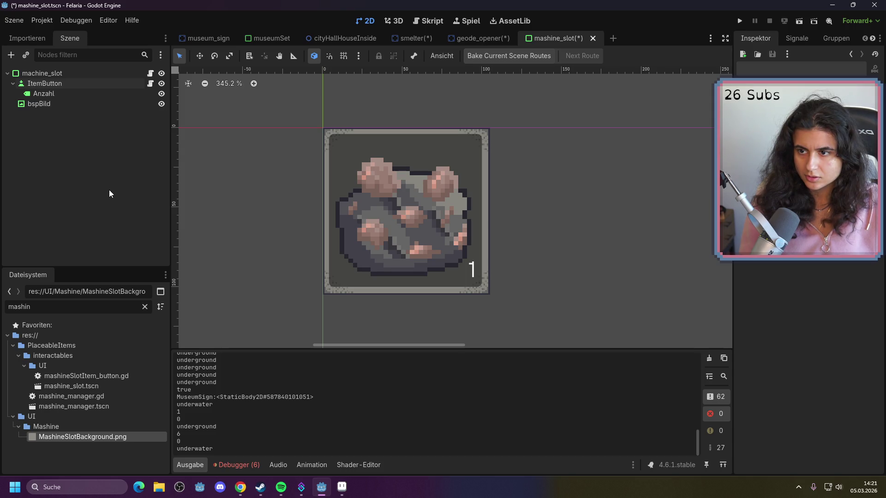
scroll(341, 139, up, 4)
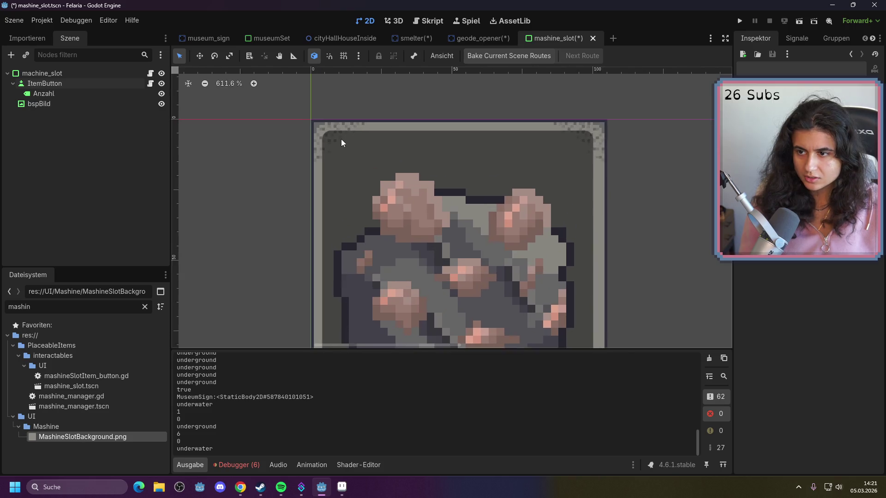
scroll(341, 140, down, 3)
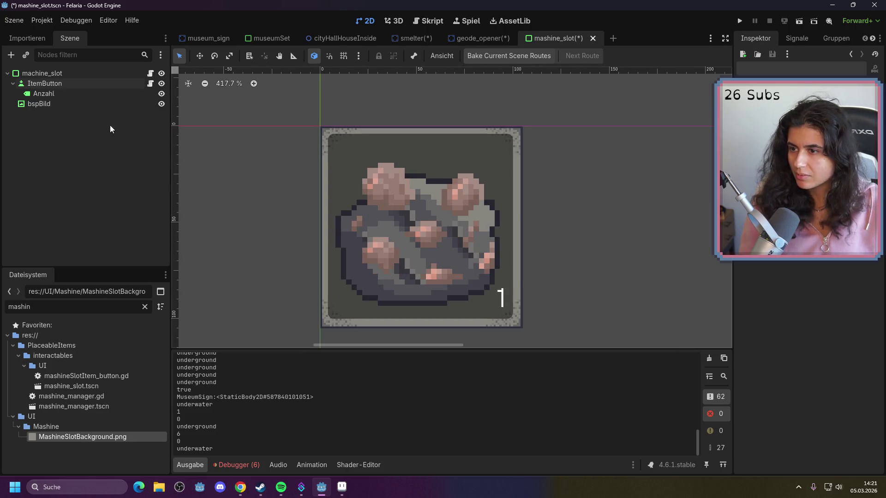
click(71, 87)
scroll(815, 340, down, 10)
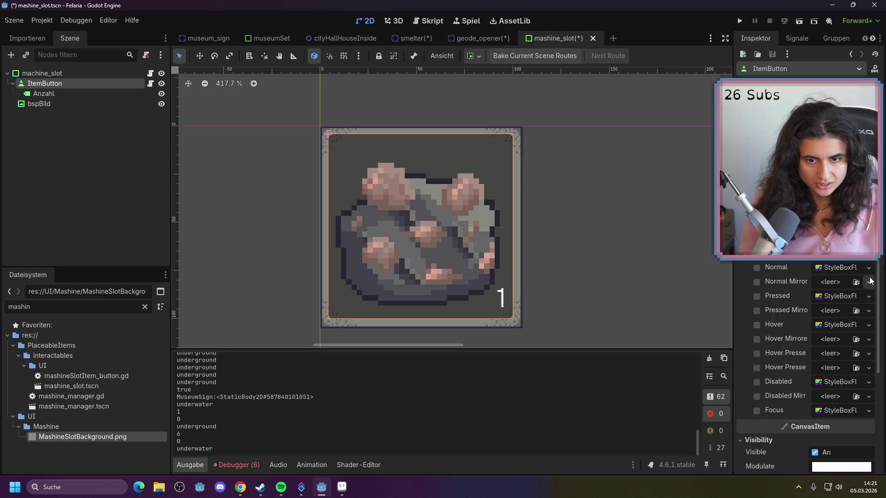
Give ItemButton's normal state a new StyleBoxFlat with background colour 4c4c4c
click(845, 267)
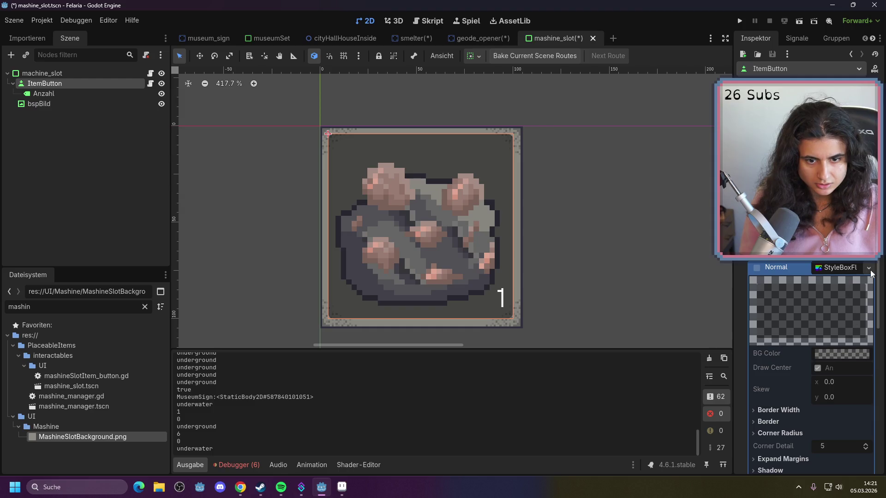
click(843, 266)
click(867, 269)
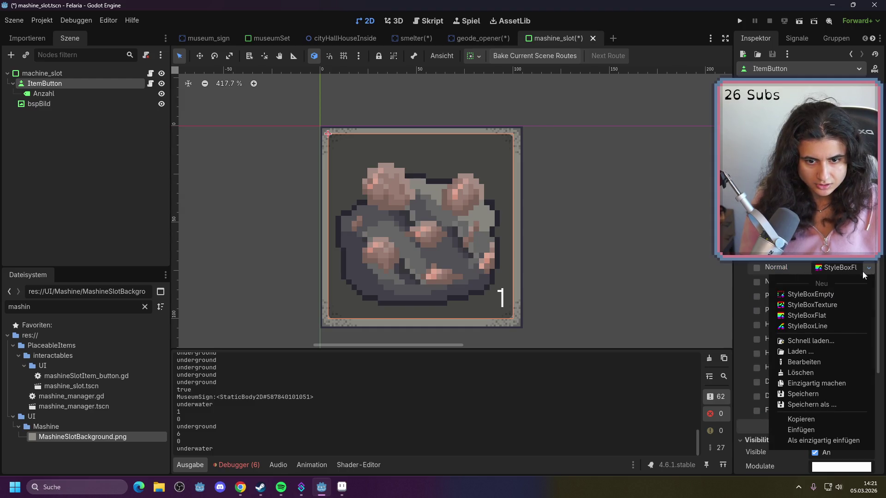
click(831, 314)
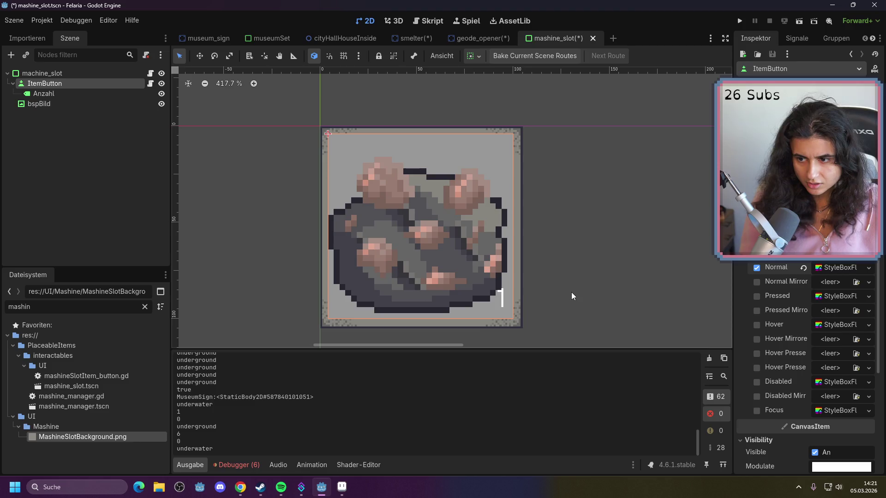
click(834, 268)
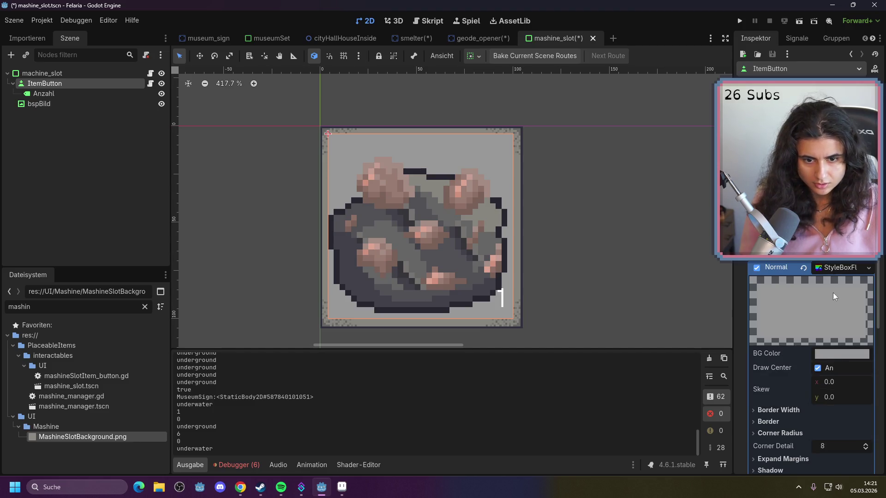
click(834, 353)
text(30303d)
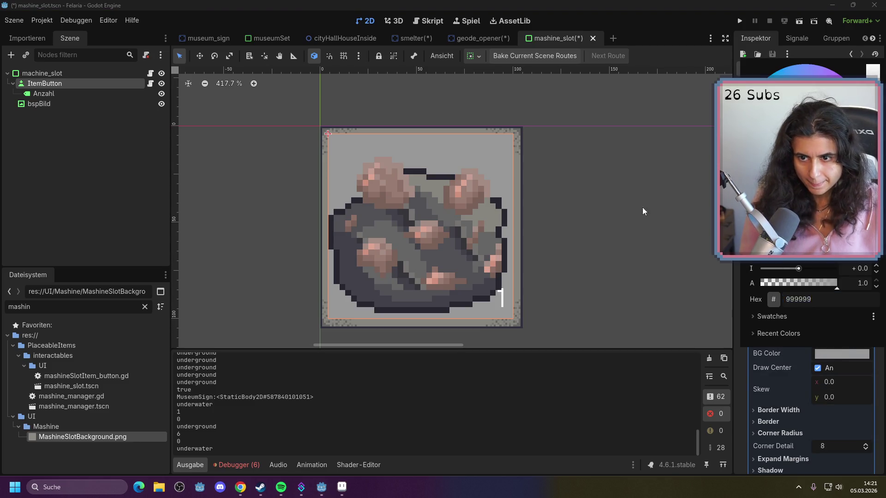
key(Return)
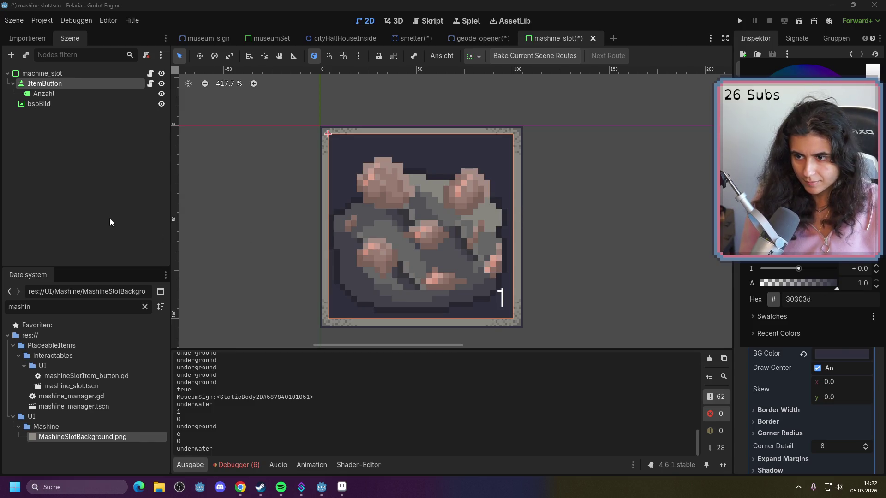
click(110, 219)
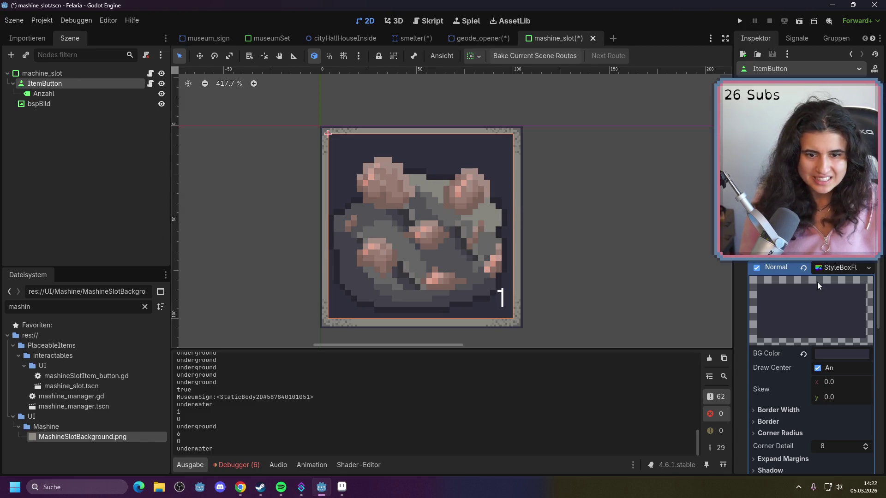
click(821, 352)
text(4c4c4c)
key(Return)
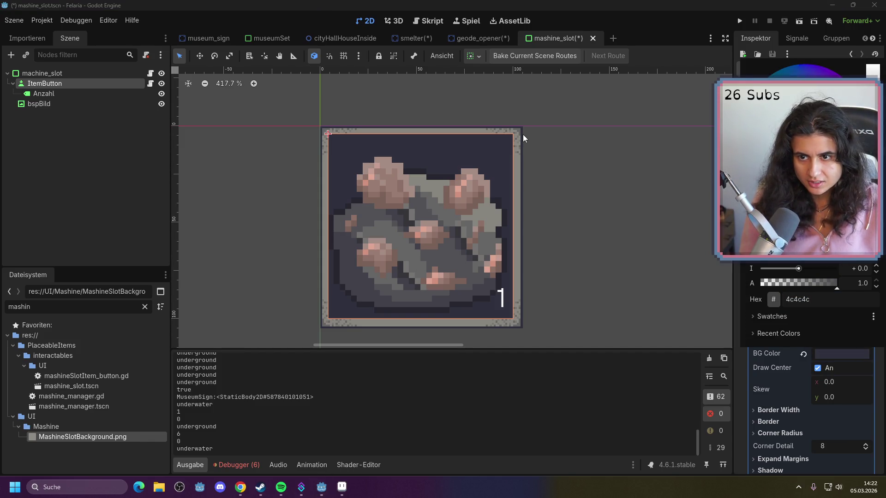
click(636, 195)
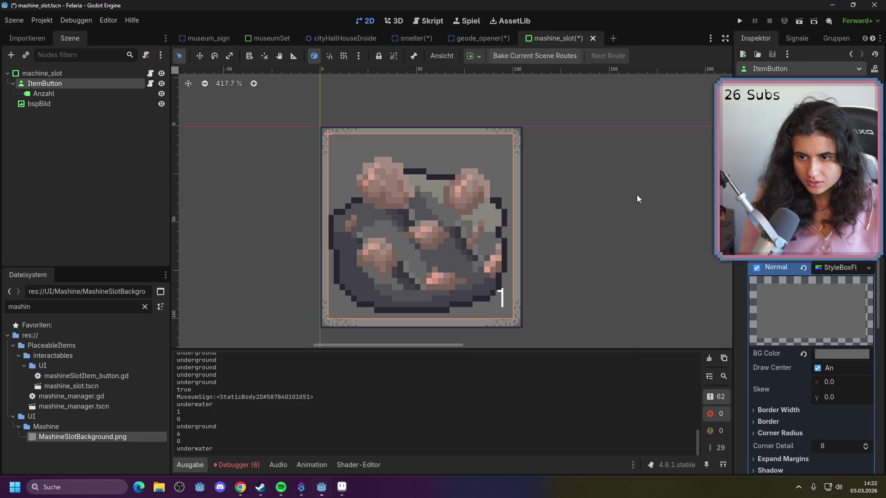
click(216, 224)
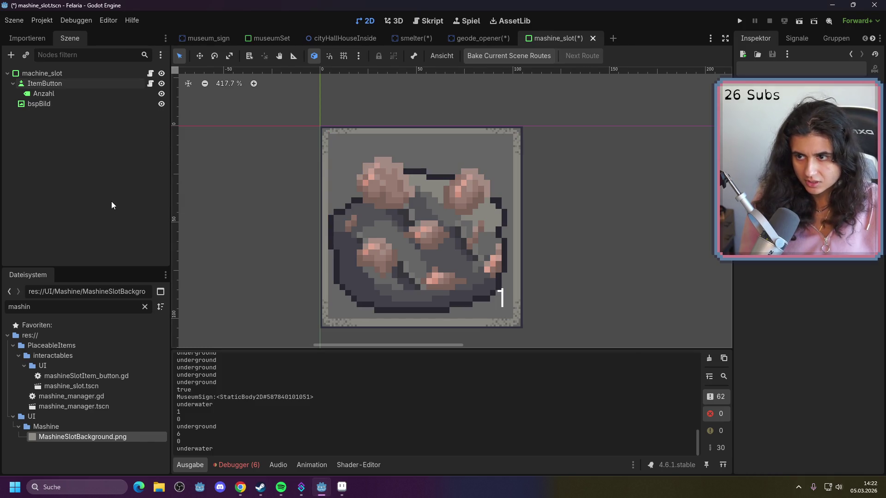
Set the ItemButton style's corner radius to 10 px on each corner
click(74, 86)
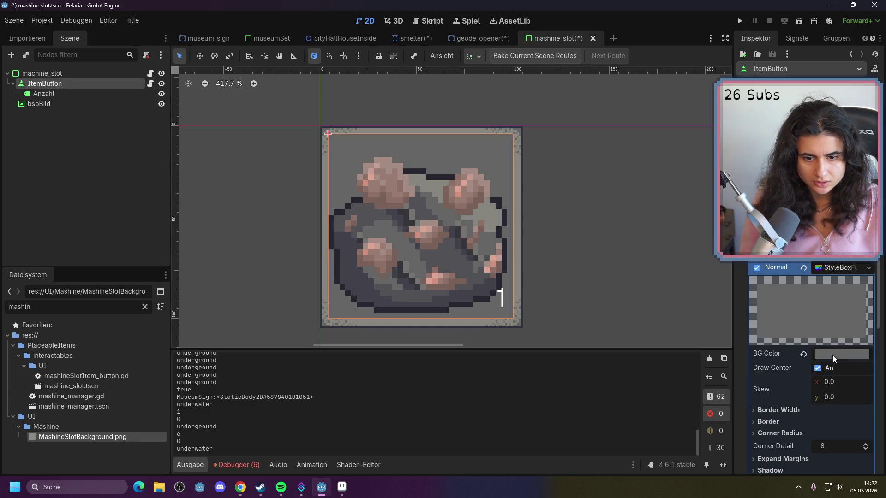
scroll(832, 355, down, 2)
click(796, 388)
click(823, 399)
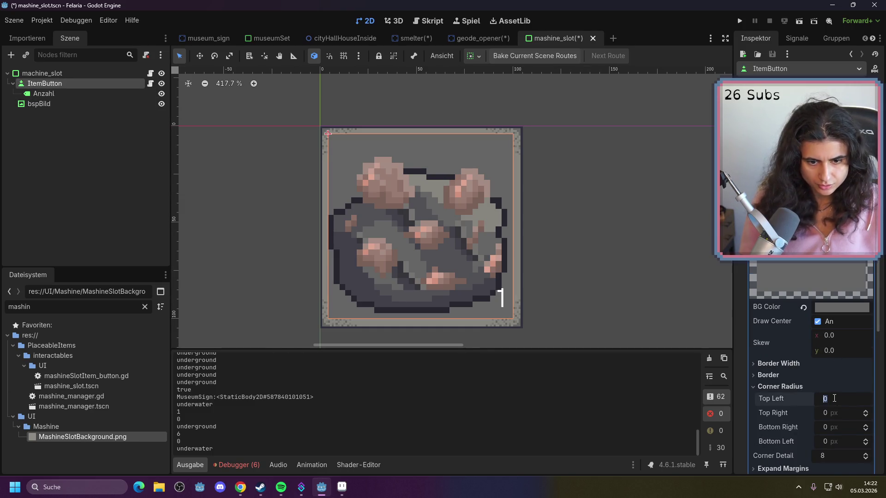
text(10)
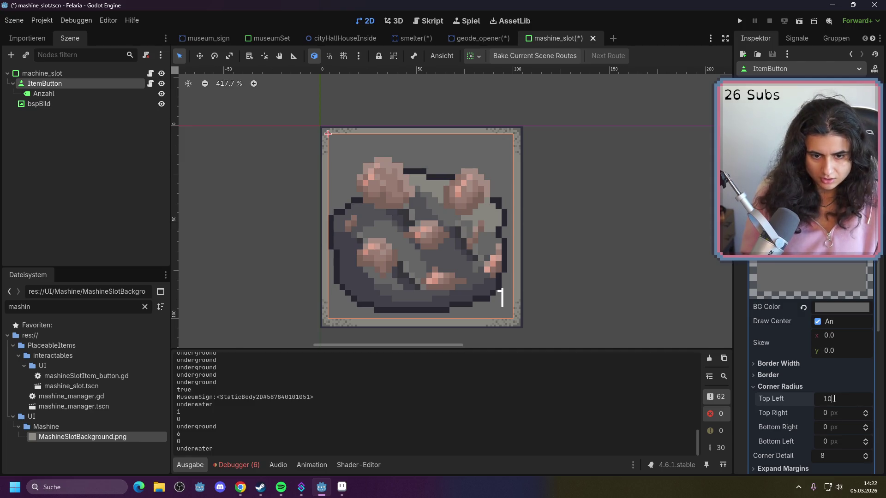
key(Return)
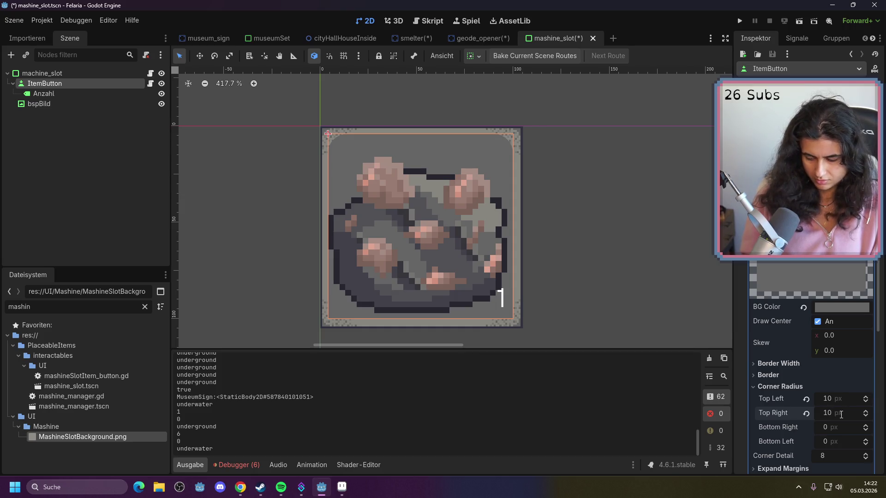
key(Tab)
key(Tab)
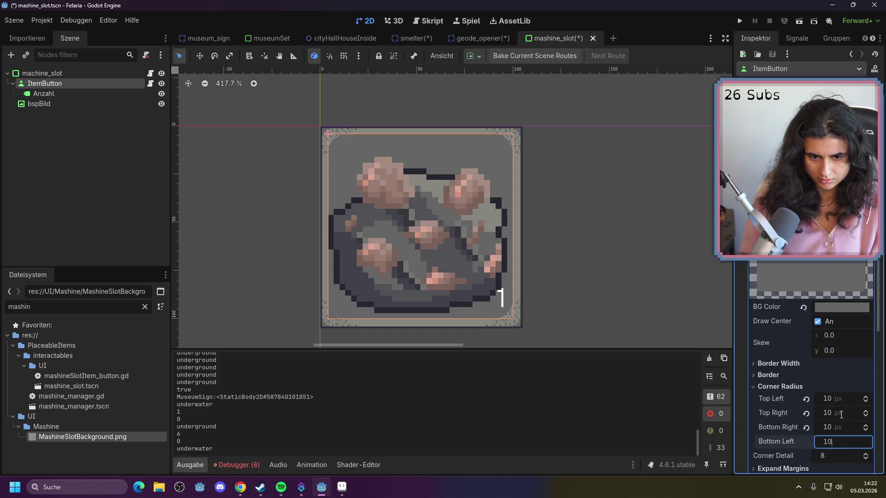
click(683, 275)
scroll(653, 271, down, 2)
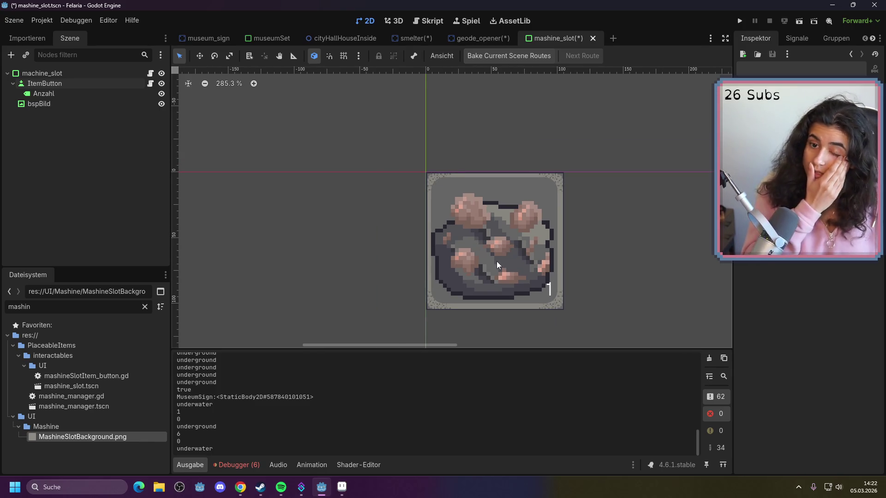
Clear the rock icon from ItemButton's Icon property
scroll(627, 284, up, 1)
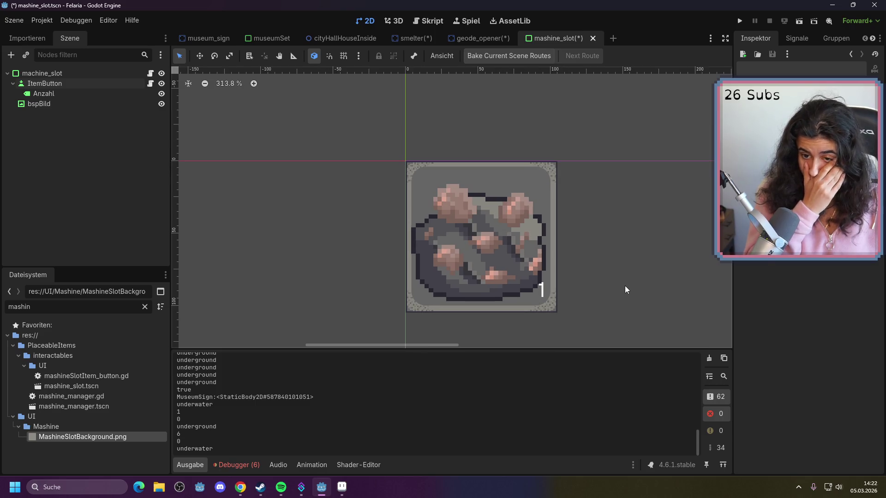
scroll(624, 286, up, 1)
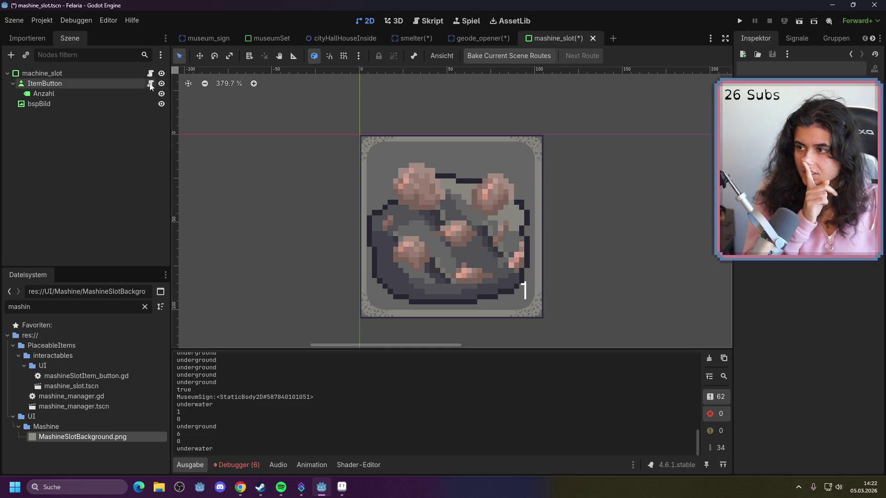
click(102, 85)
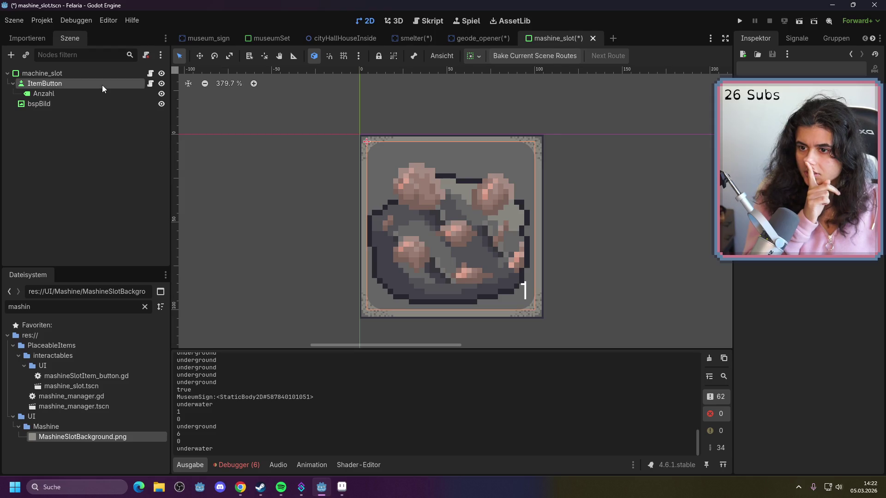
scroll(804, 369, up, 10)
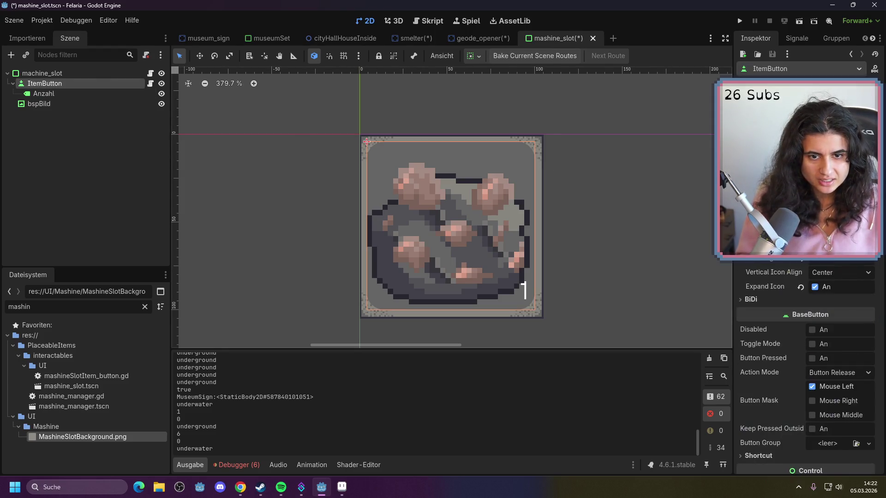
click(80, 156)
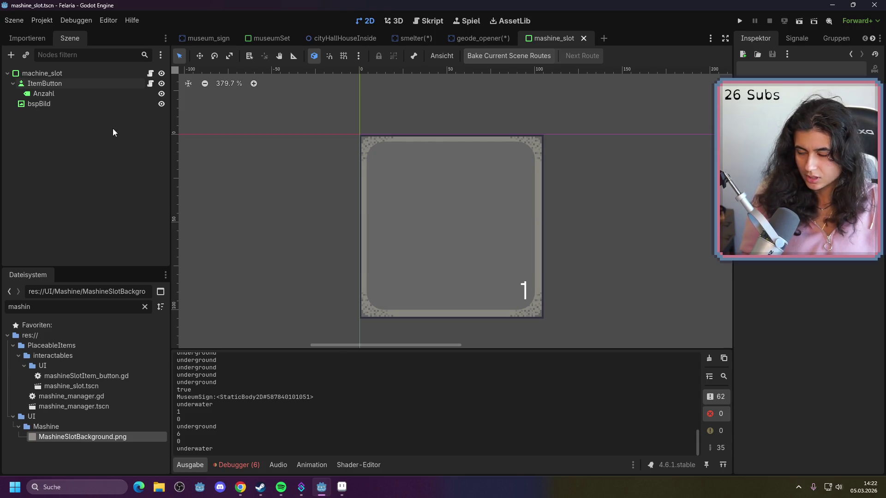
Set bspBild's horizontal container sizing to Center and save the scene with Ctrl+S
click(100, 104)
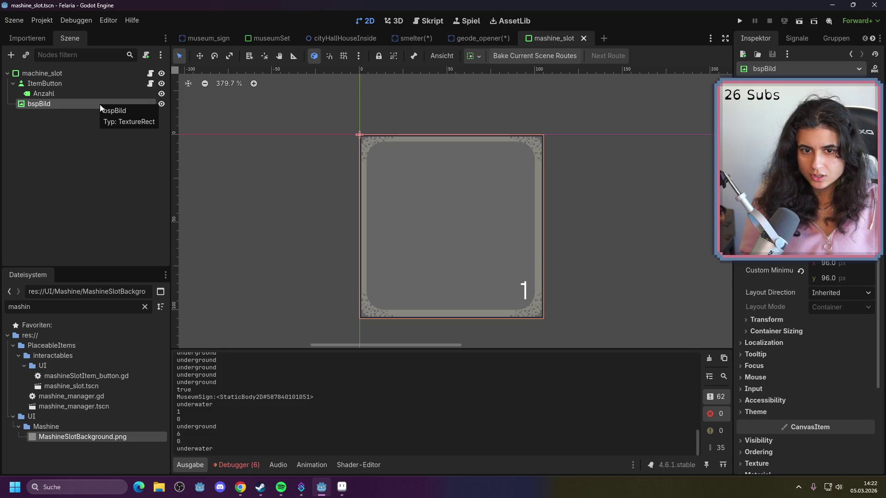
click(66, 85)
click(64, 105)
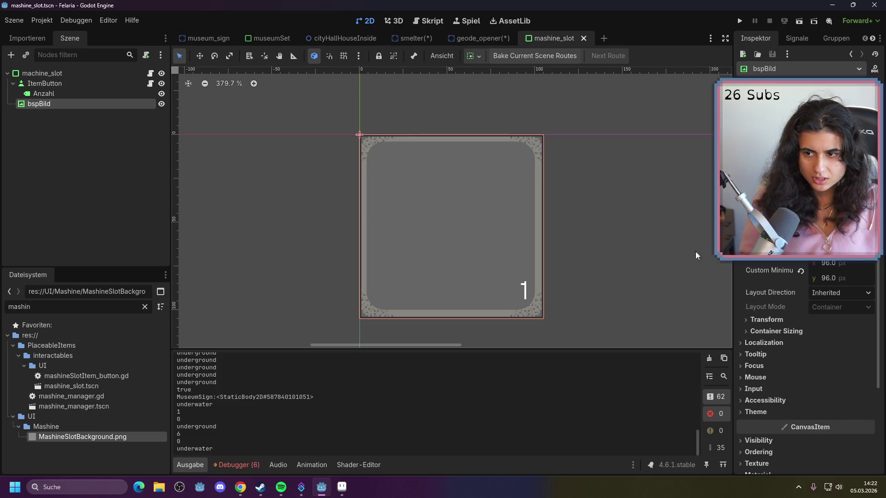
click(474, 56)
click(503, 93)
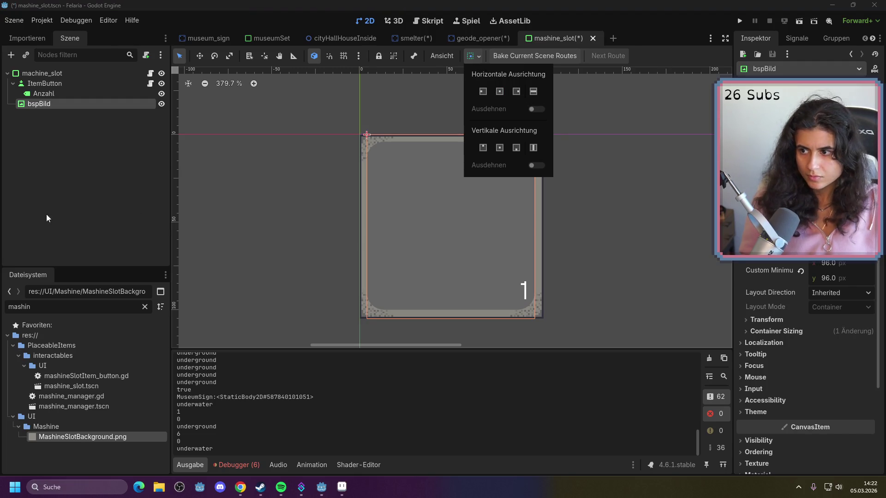
click(85, 201)
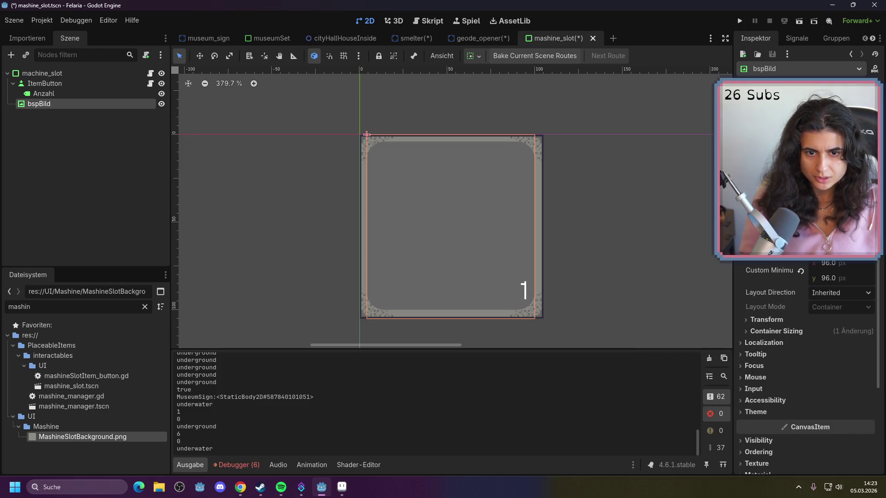
click(99, 199)
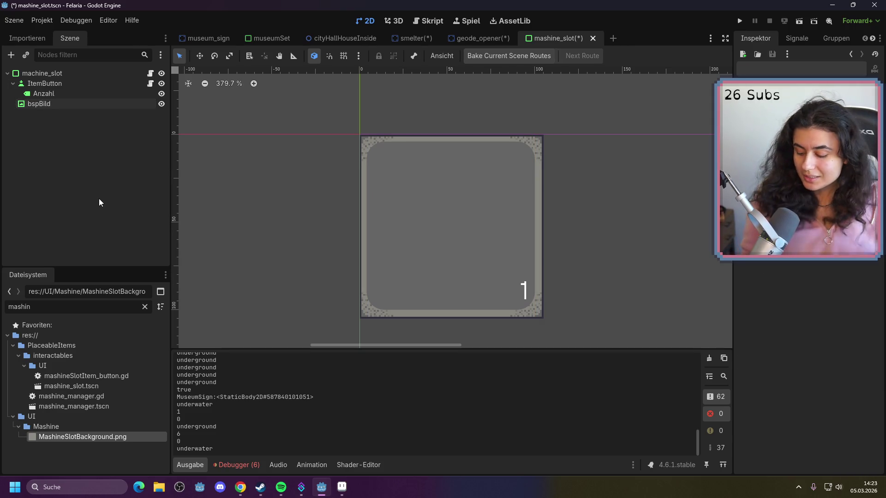
key(ctrl+s)
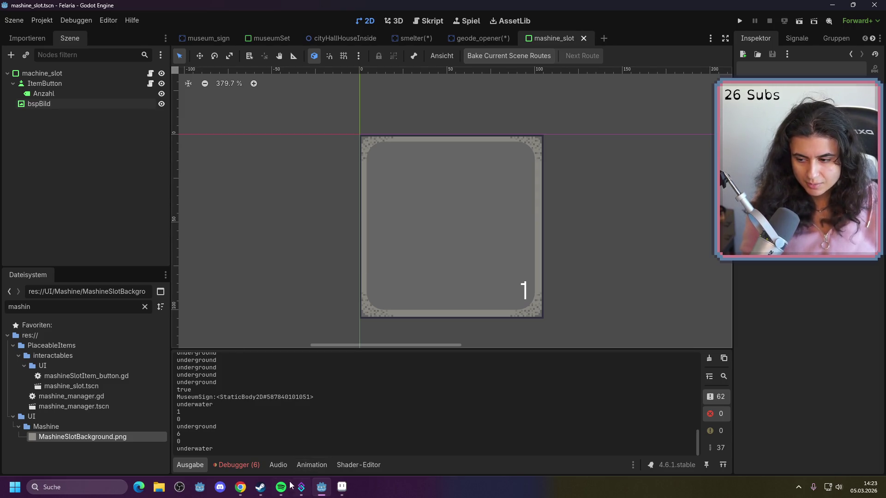
click(341, 486)
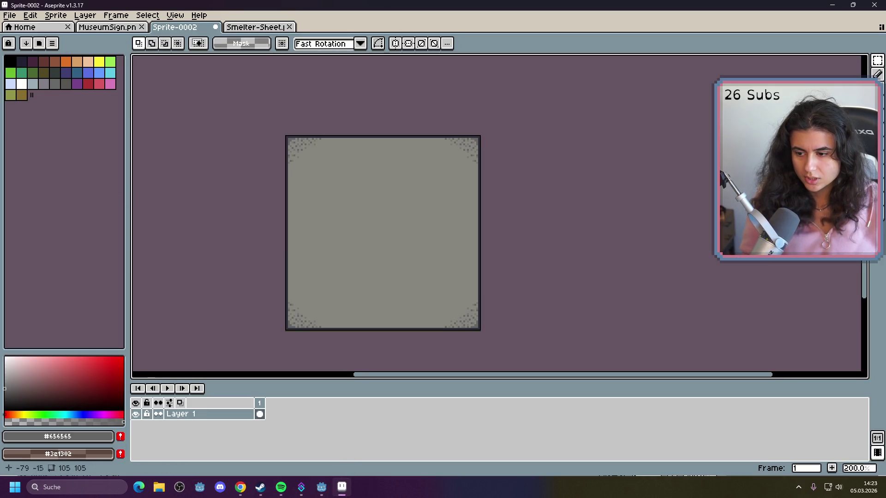
mouse_move(327, 488)
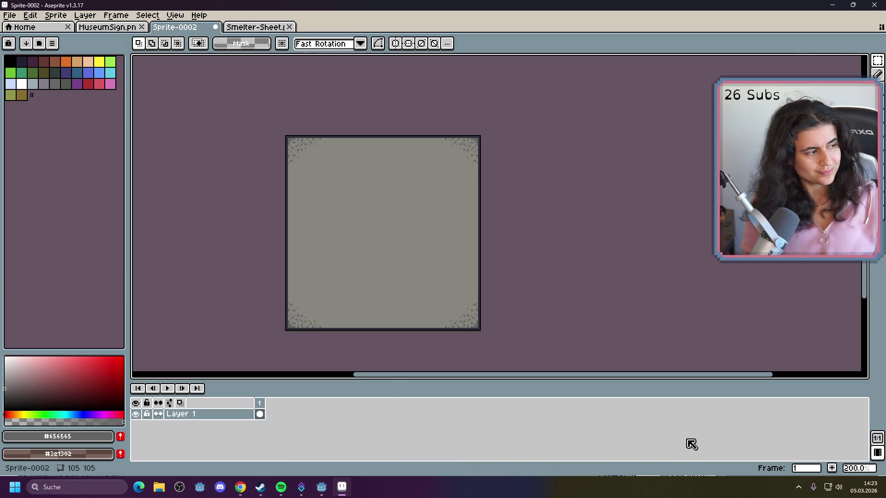
click(832, 5)
drag(31, 307, 2, 311)
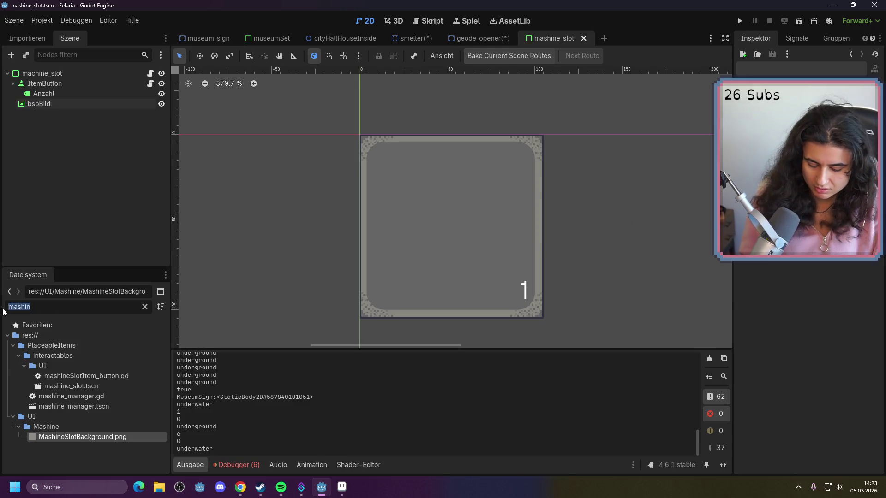
Filter FileSystem for 'kohl' and set bspBild's texture to KohleIcon.png instead of Kohle.png
text(kohl)
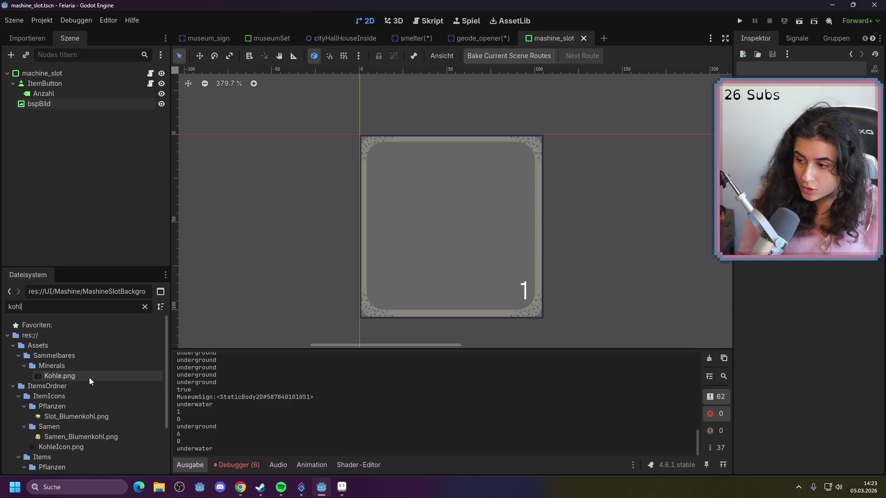
click(63, 104)
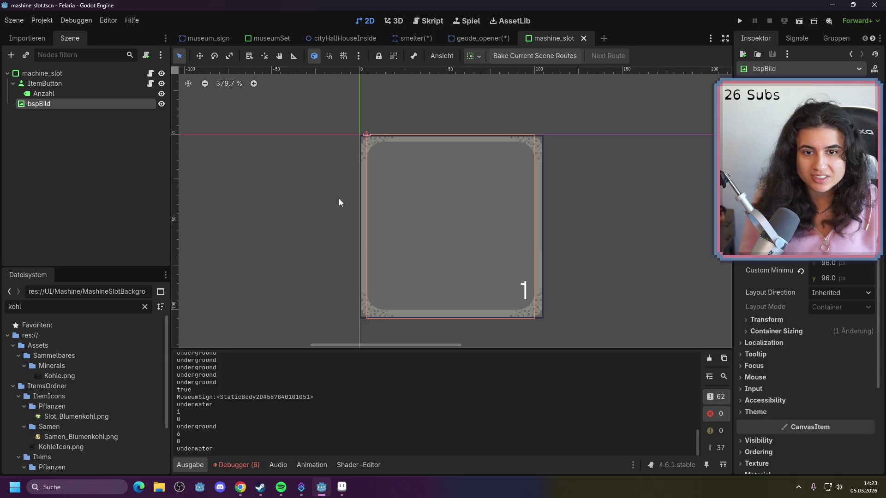
click(65, 377)
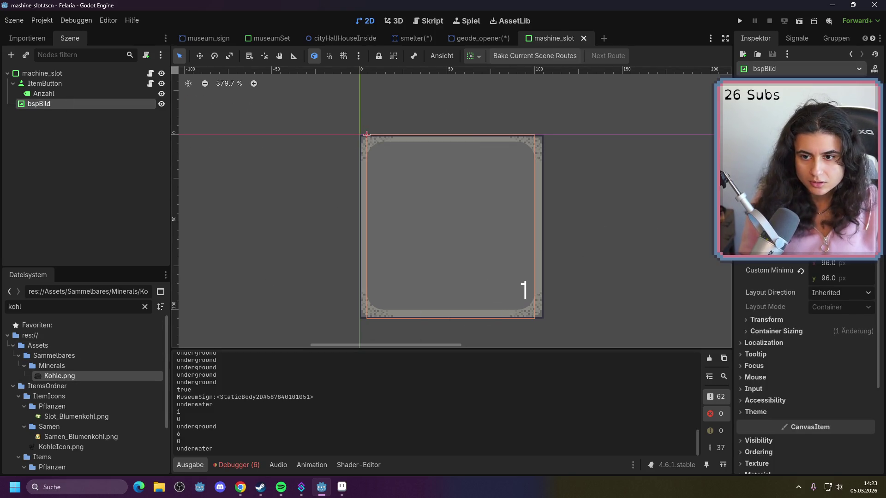
drag(64, 377, 840, 120)
click(118, 221)
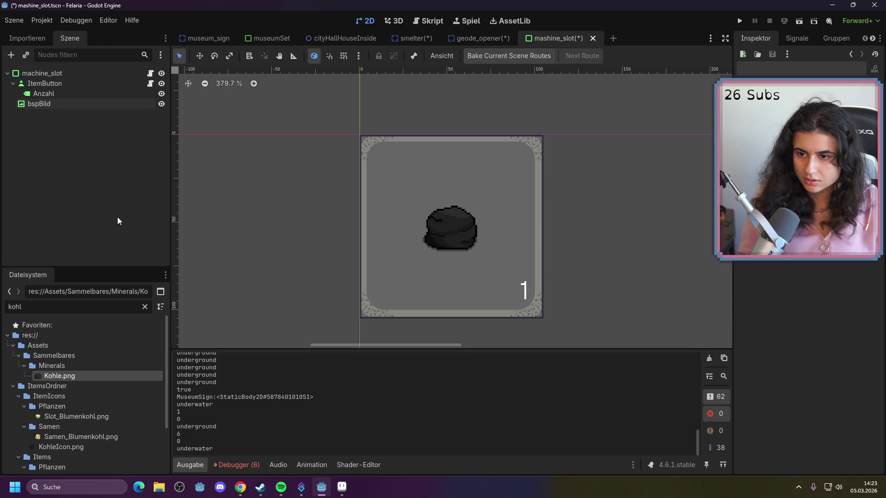
scroll(110, 367, down, 3)
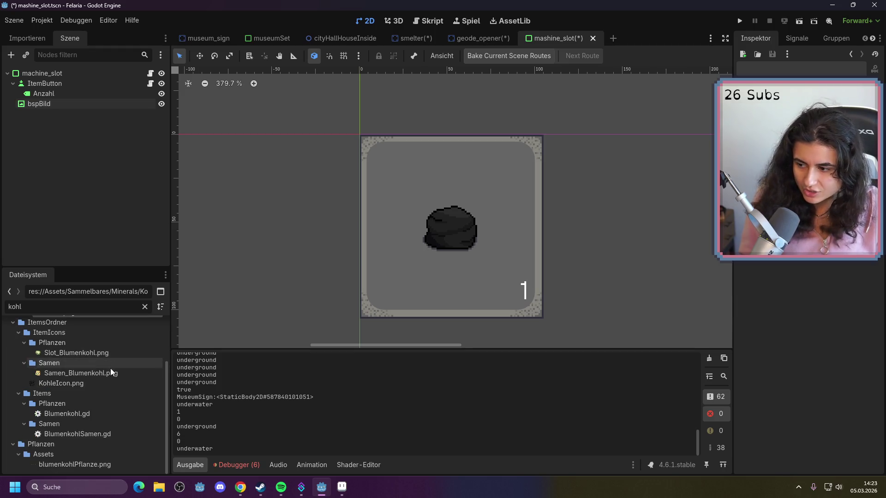
click(70, 105)
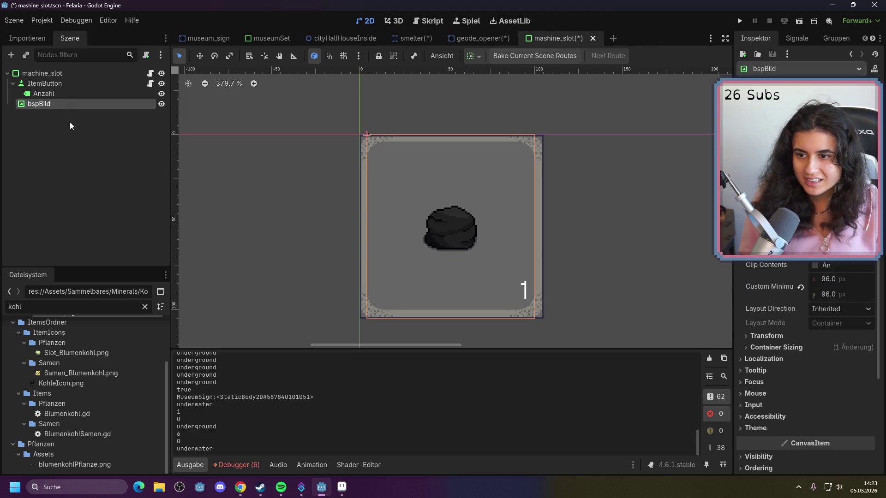
mouse_move(81, 383)
mouse_down()
mouse_move(511, 314)
mouse_move(802, 115)
mouse_up()
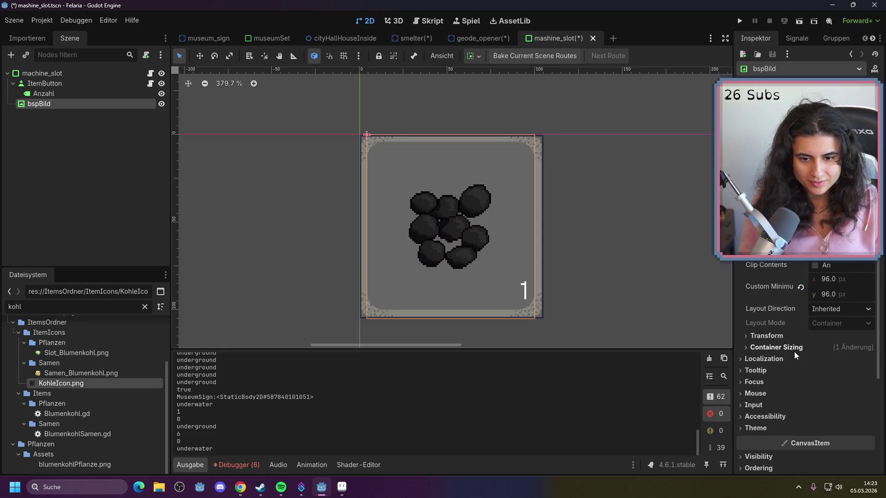
scroll(793, 352, down, 3)
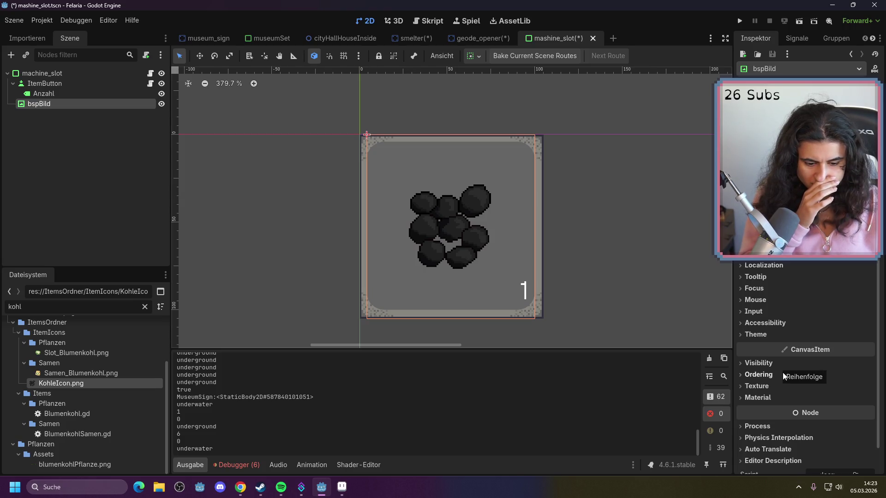
Set bspBild's Modulate alpha to 0.572, after trying and undoing a black tint
click(777, 375)
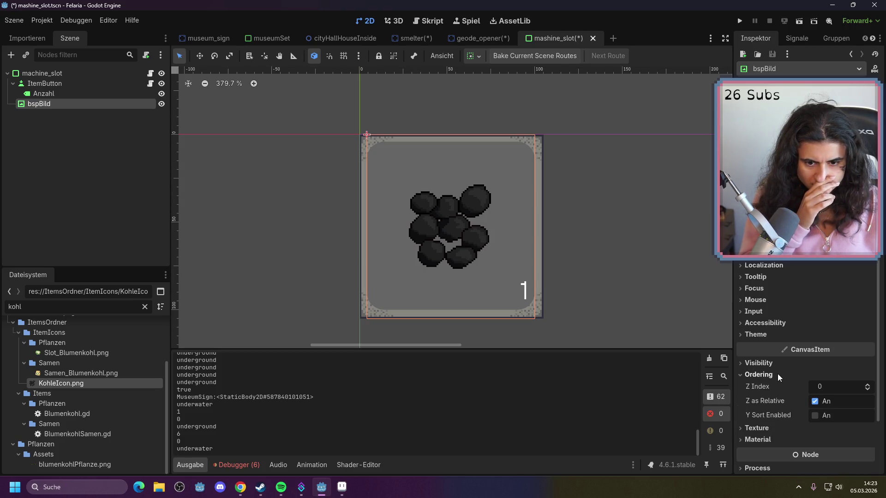
click(785, 364)
click(840, 390)
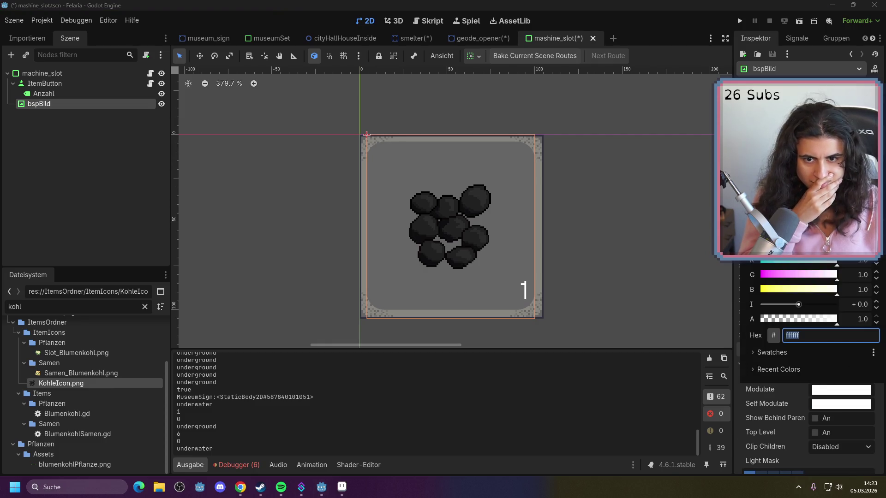
text(000000)
key(Return)
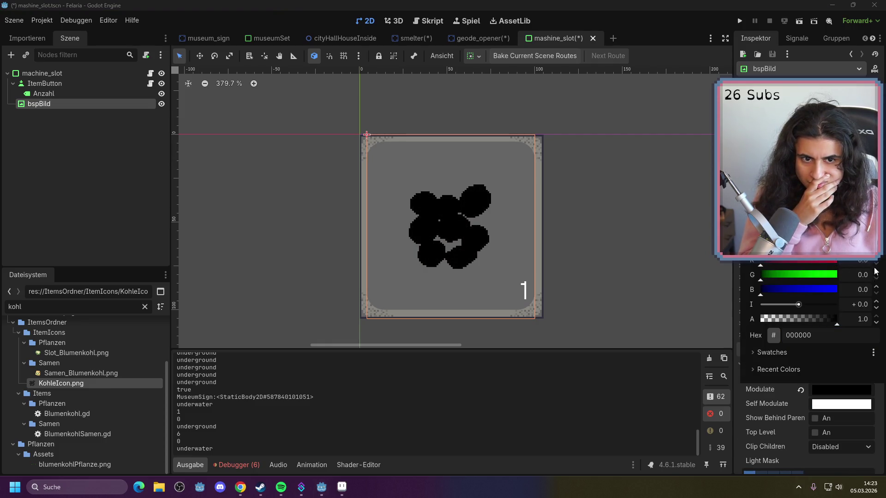
key(ctrl+z)
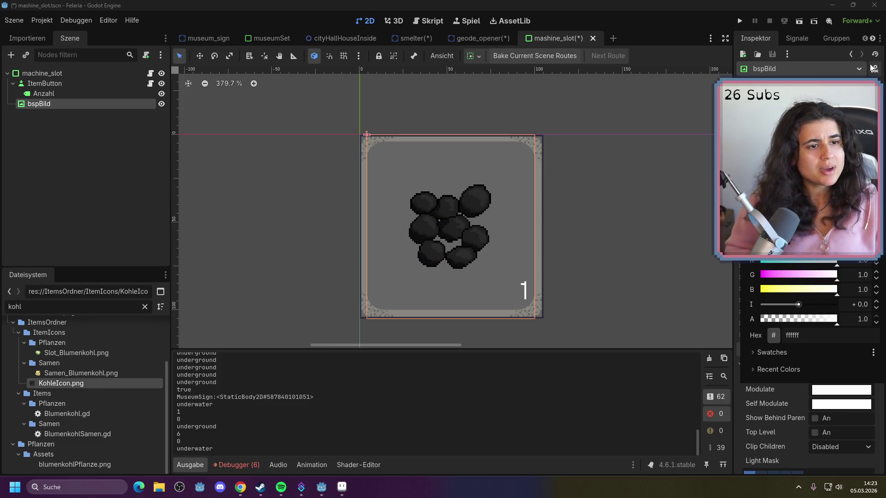
click(803, 321)
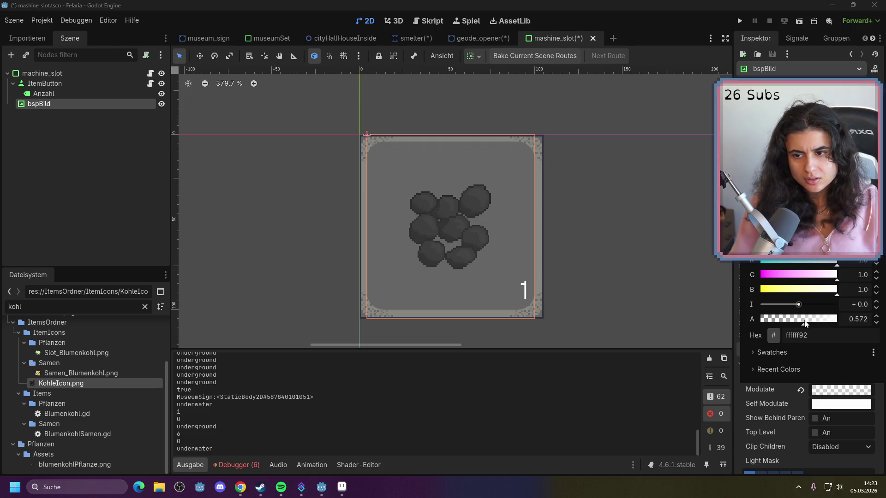
click(860, 318)
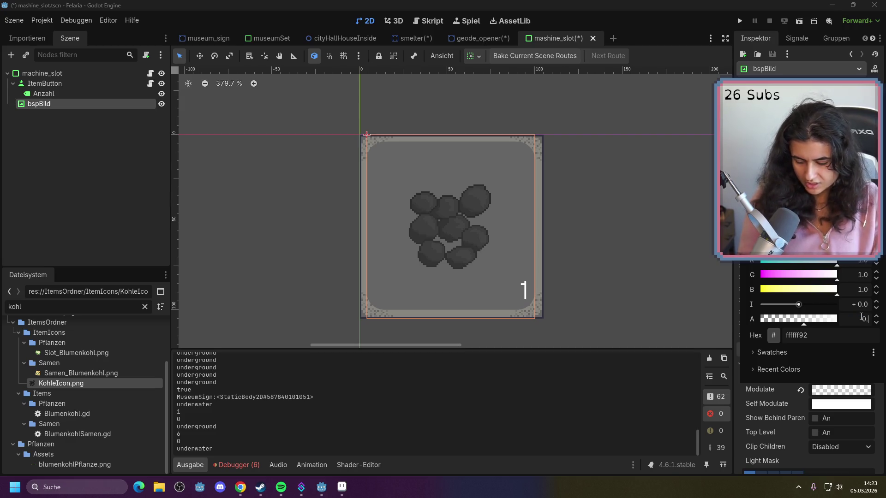
text(5)
key(Escape)
click(115, 176)
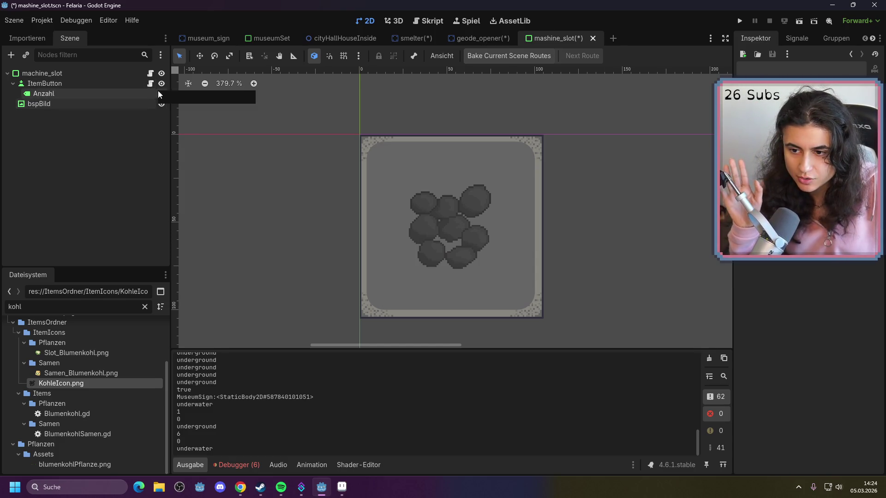
click(87, 104)
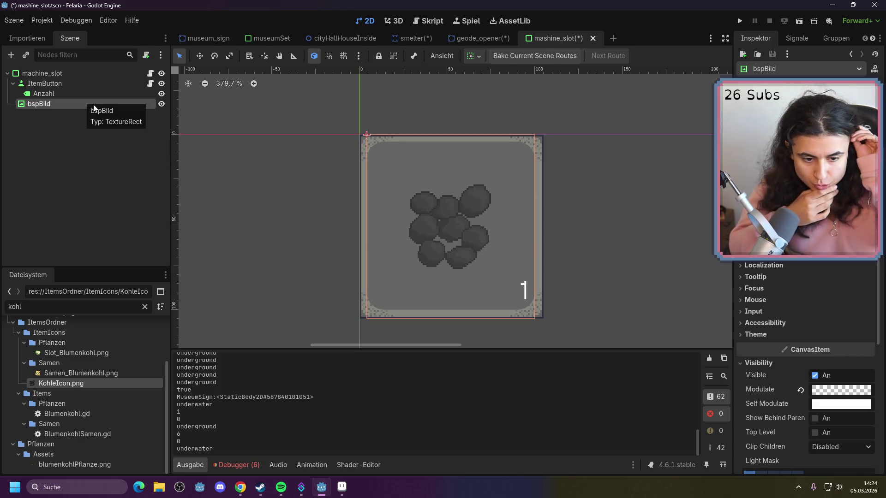
double_click(14, 307)
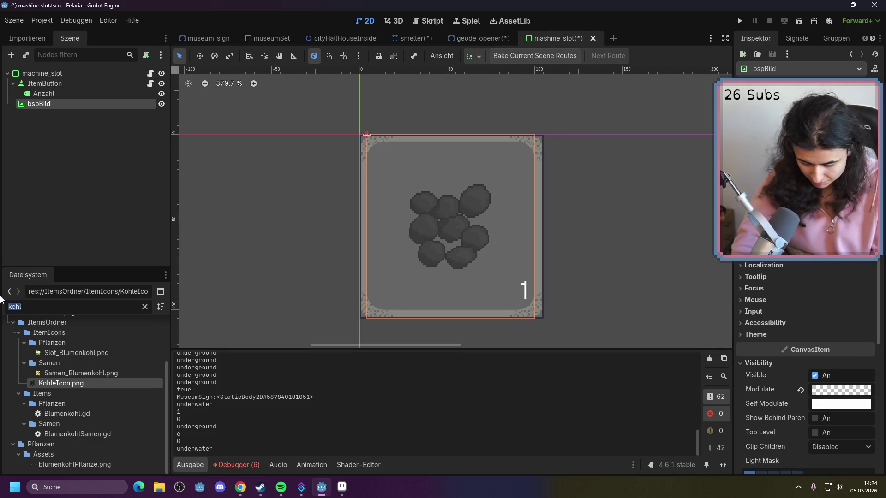
Filter FileSystem for 'copp' and set CopperIcon.png as bspBild's texture
text(ore)
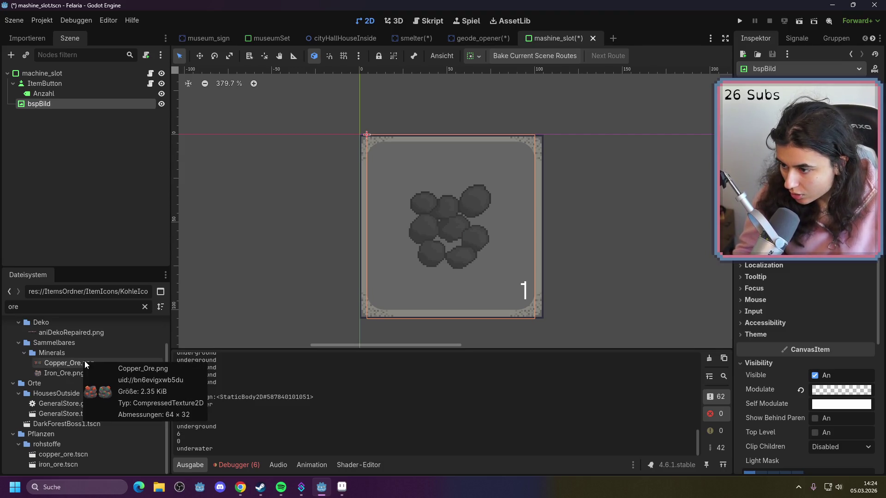
drag(43, 306, 1, 308)
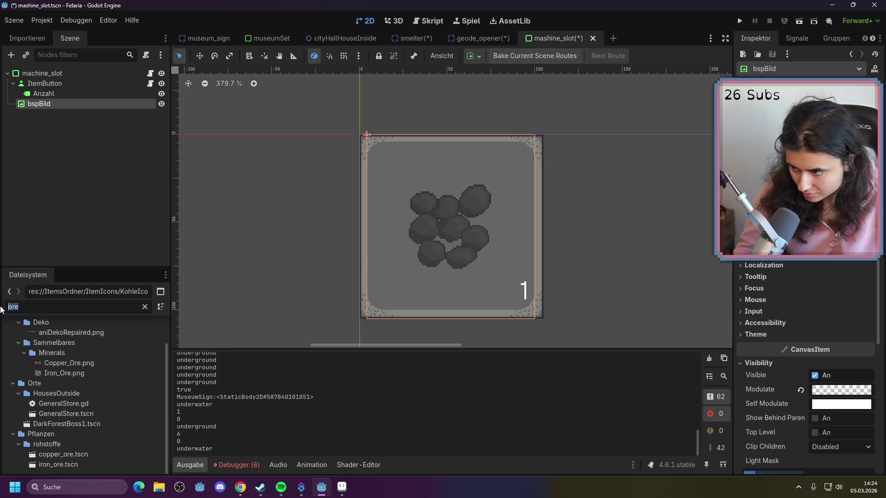
text(copp)
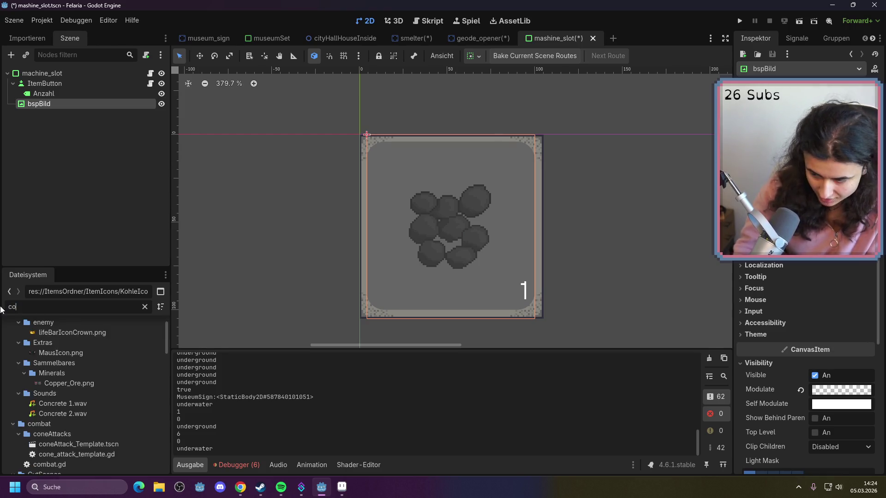
mouse_move(75, 404)
mouse_down()
mouse_move(85, 407)
mouse_move(82, 271)
mouse_up()
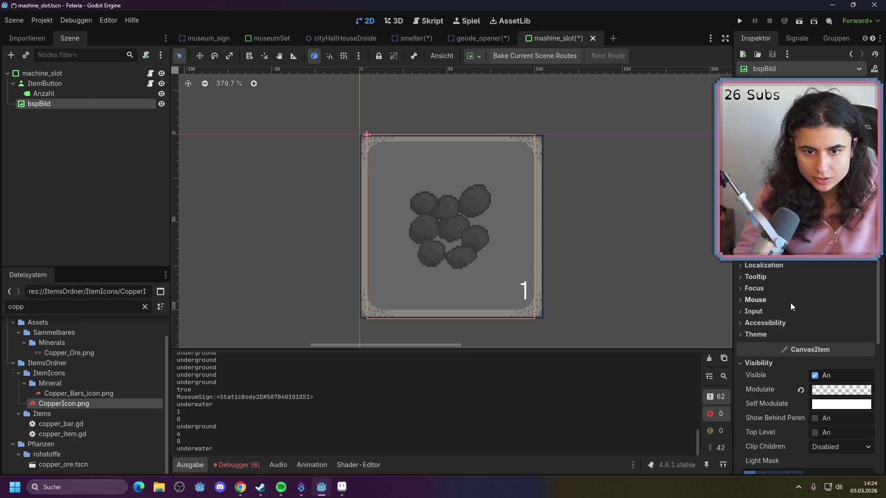
scroll(788, 305, up, 3)
mouse_move(63, 403)
mouse_down()
mouse_move(669, 166)
mouse_move(793, 138)
mouse_up()
click(112, 220)
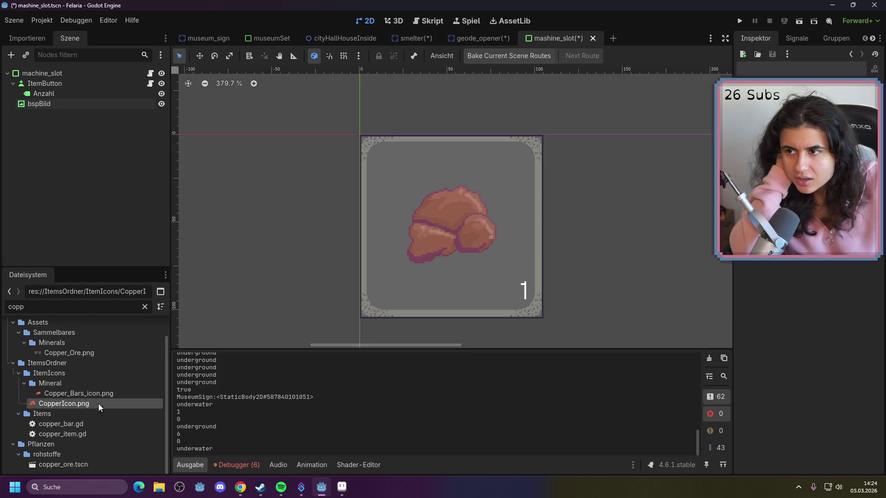
mouse_move(99, 403)
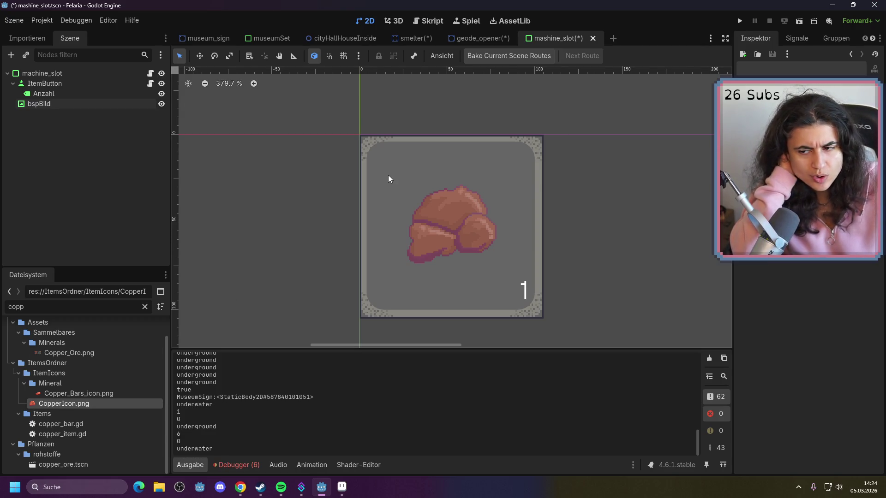
Filter for 'eise' and set EisenerzIcon.png as bspBild's texture, then clear the search
click(80, 101)
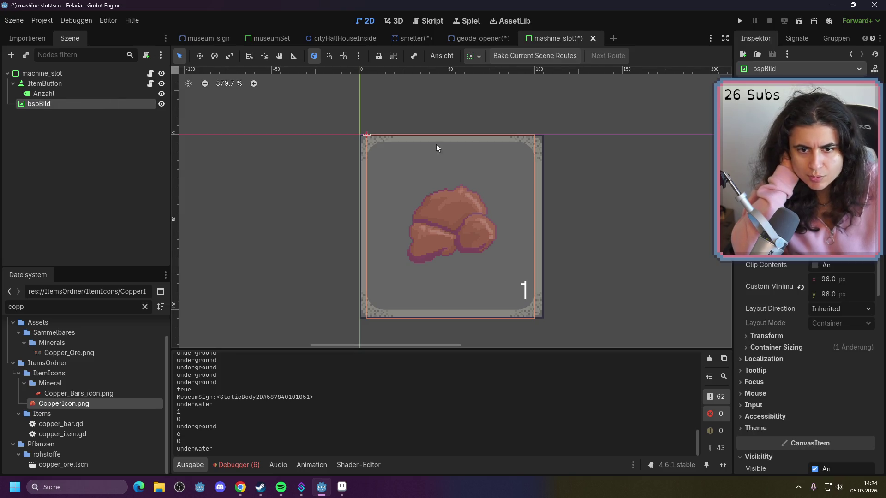
drag(65, 312, 2, 310)
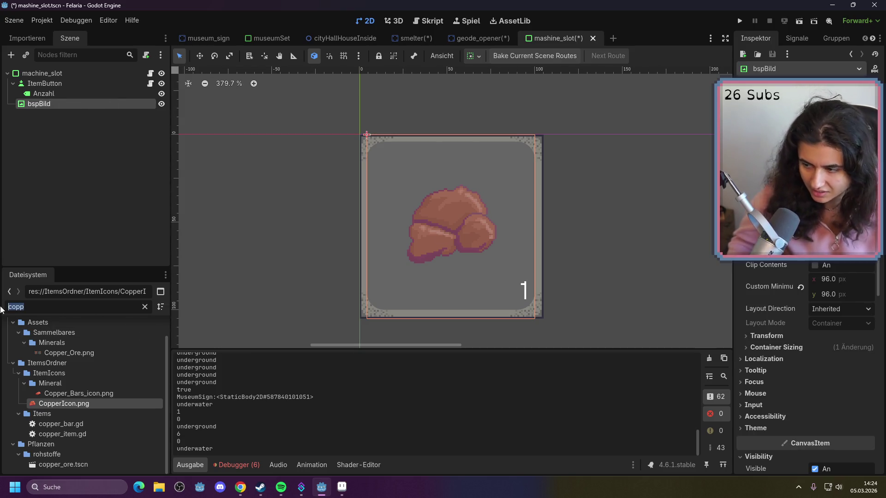
text(iron)
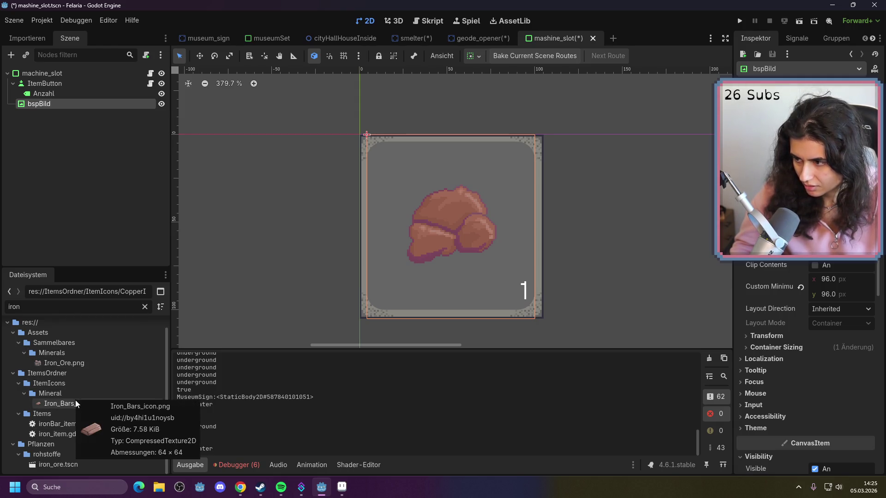
key(ctrl+a)
key(BackSpace)
text(eise)
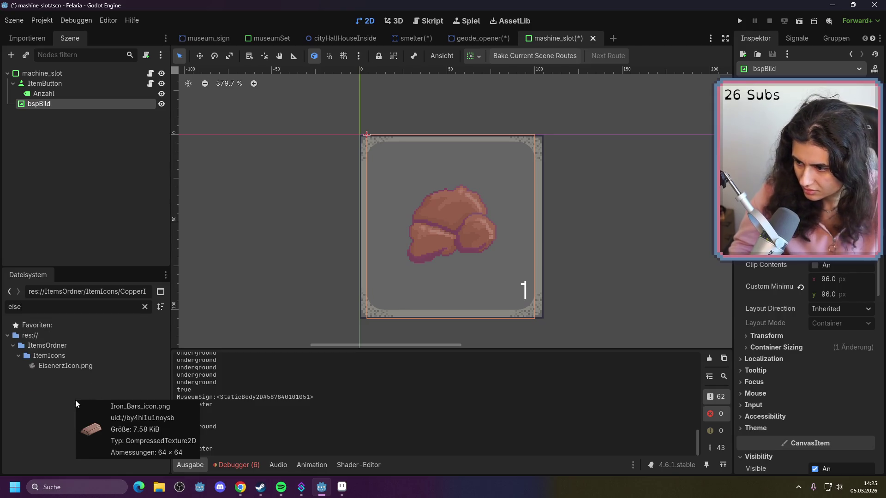
mouse_move(67, 369)
mouse_down()
mouse_move(396, 310)
mouse_move(794, 116)
mouse_up()
click(65, 212)
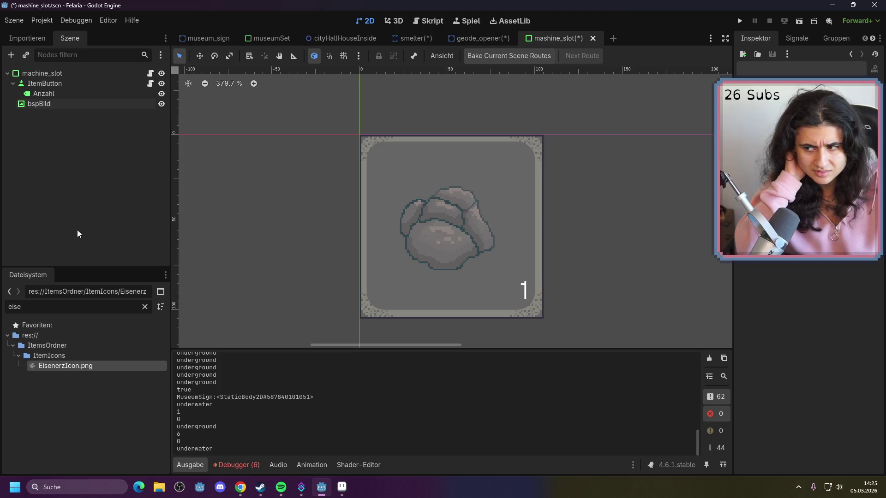
click(144, 306)
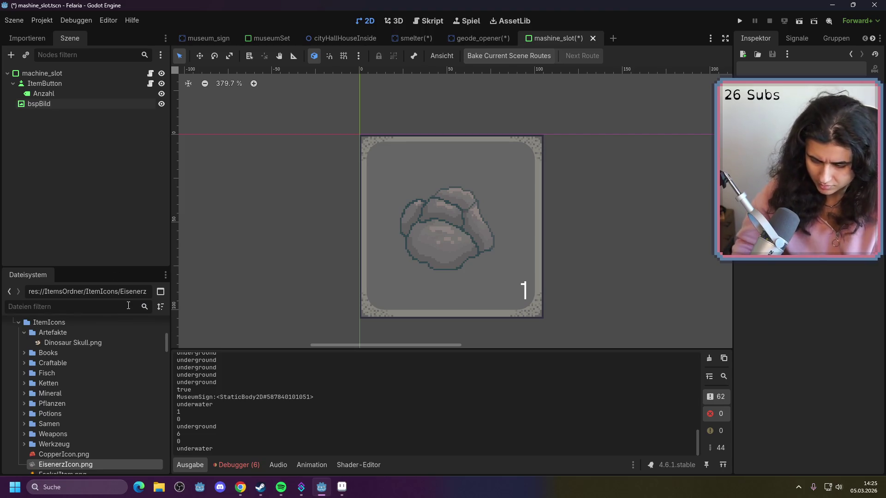
Filter files for 'copp' and set bspBild's Texture back to CopperIcon.png
text(copp)
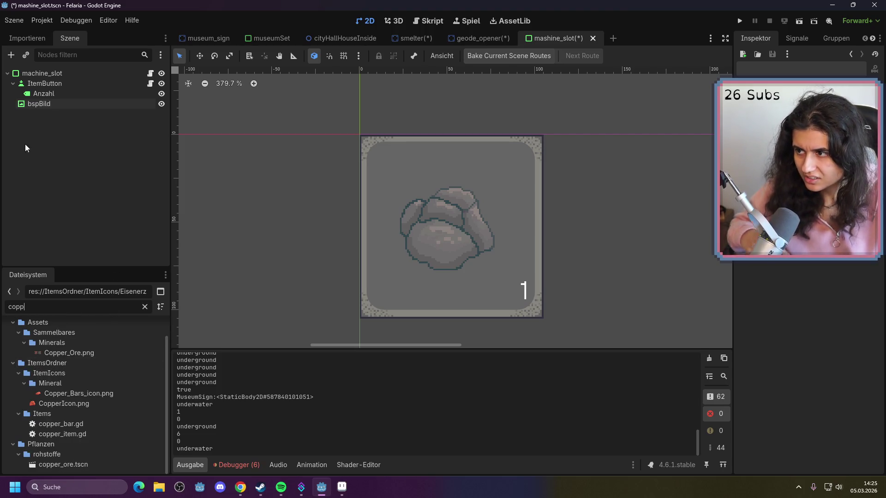
click(47, 102)
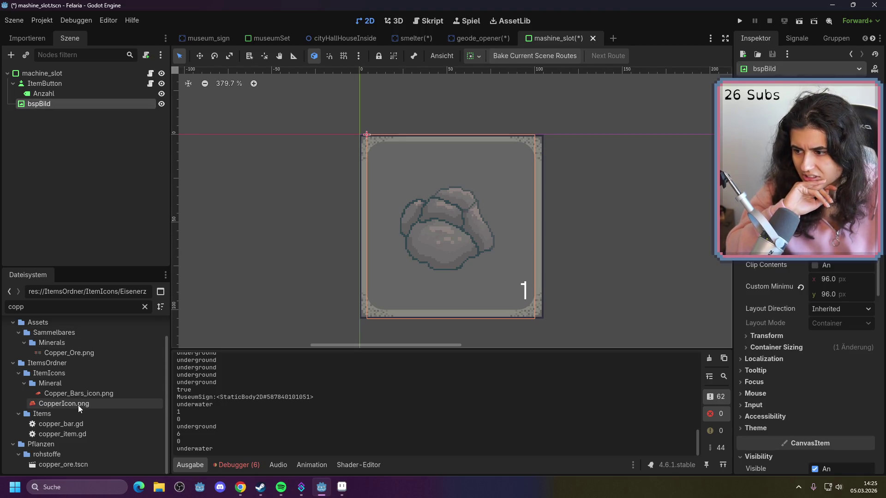
mouse_move(78, 405)
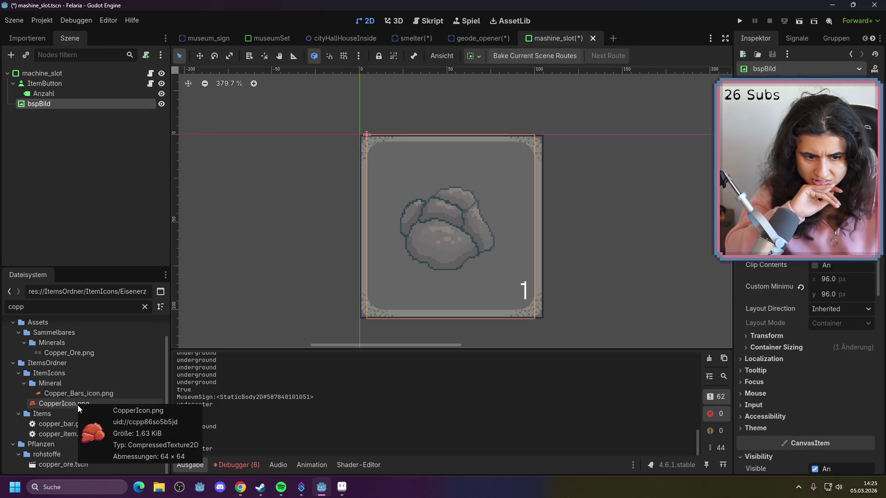
mouse_move(78, 405)
mouse_down()
mouse_move(613, 221)
mouse_move(807, 106)
mouse_move(830, 102)
mouse_up()
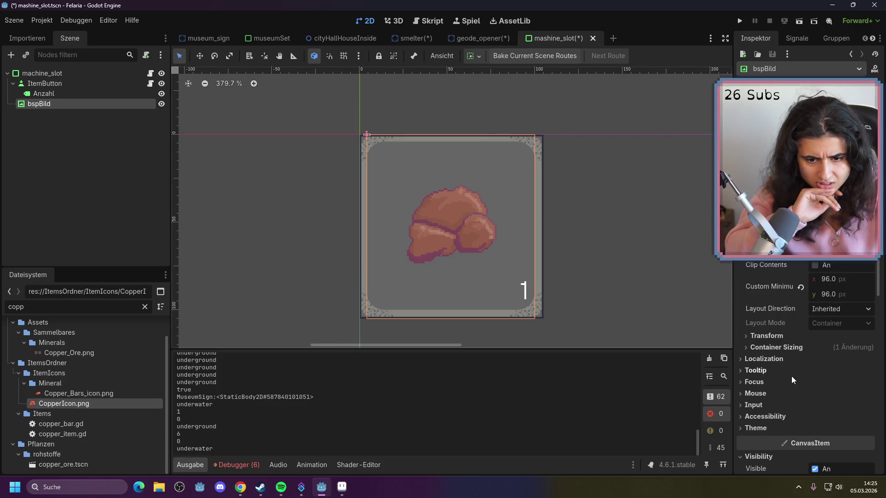
Set bspBild's Modulate to ffffff80, white at half opacity
scroll(790, 378, down, 2)
click(839, 390)
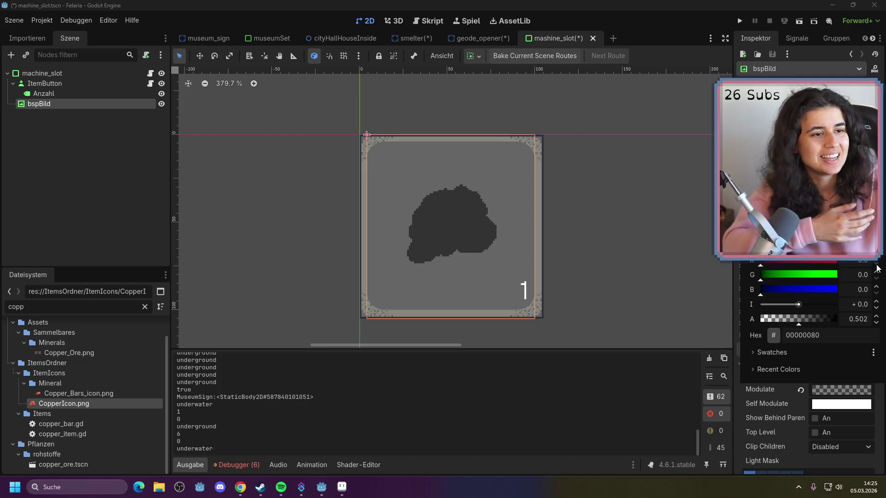
mouse_move(878, 268)
mouse_down()
mouse_move(807, 185)
mouse_move(756, 92)
mouse_up()
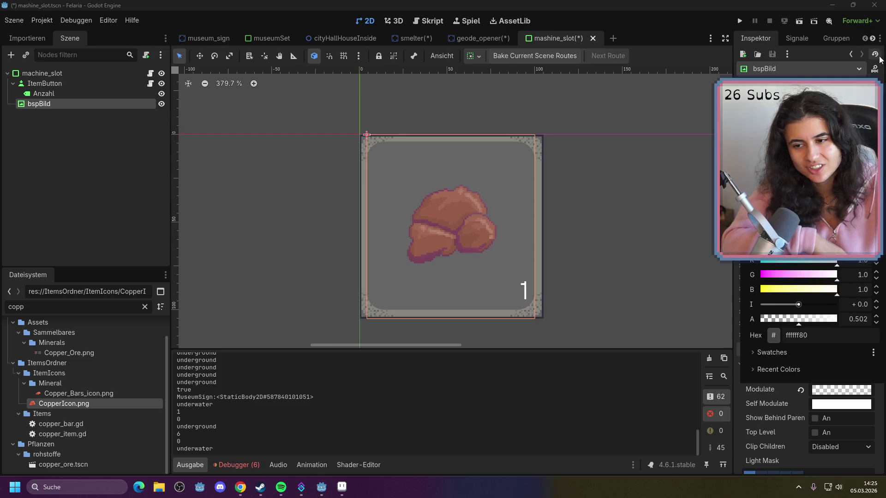
click(66, 207)
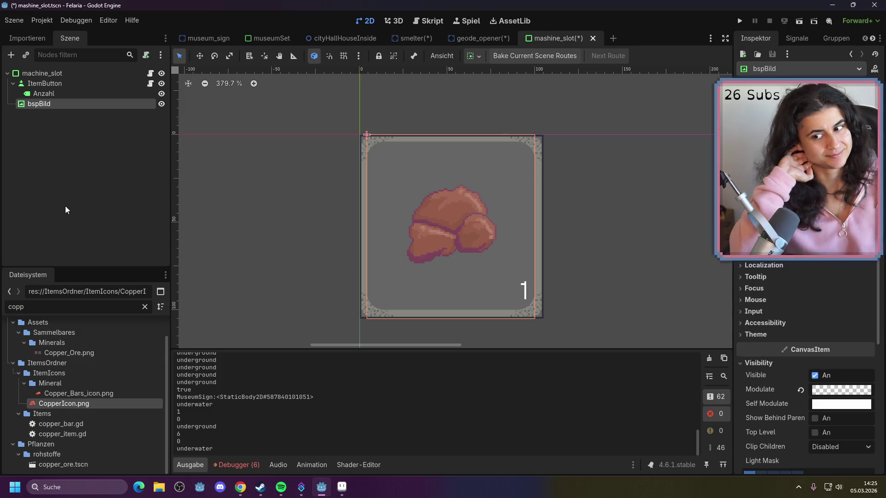
Preview the copper ore sample inside the slot, then reselect the bspBild node
click(83, 162)
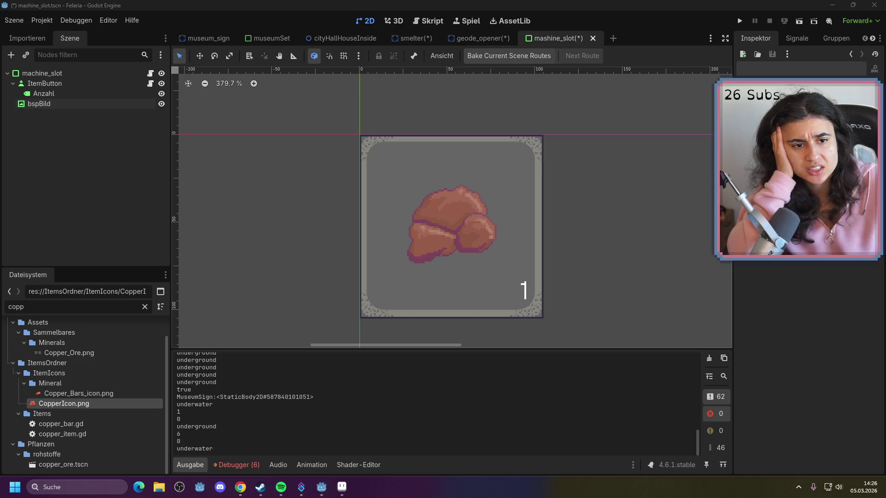
click(87, 103)
Delete the bspBild sample image node and save the machine_slot scene
key(Delete)
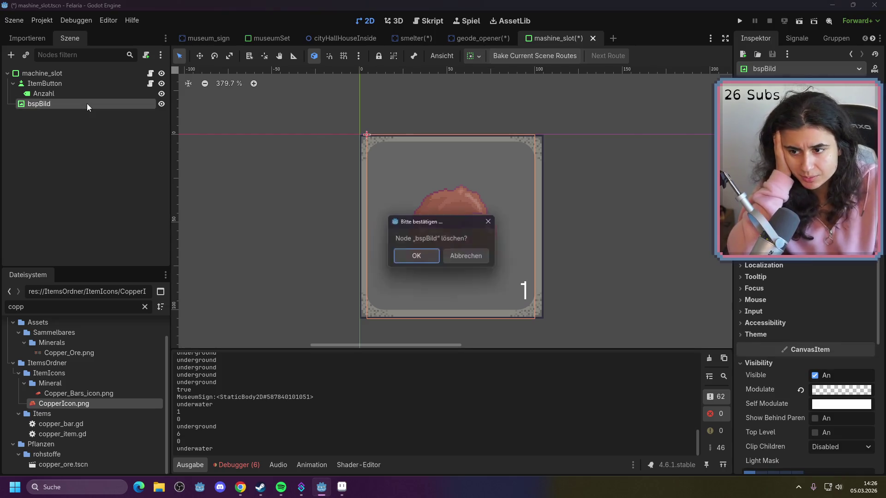
click(408, 257)
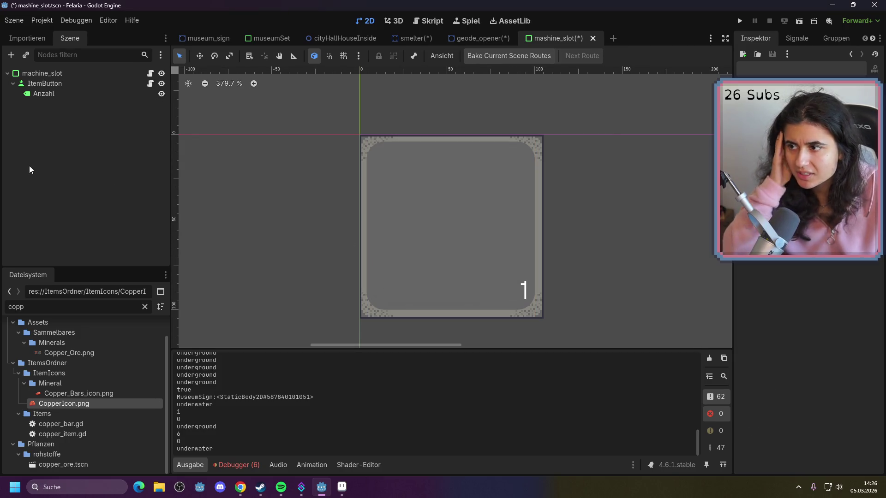
key(ctrl+s)
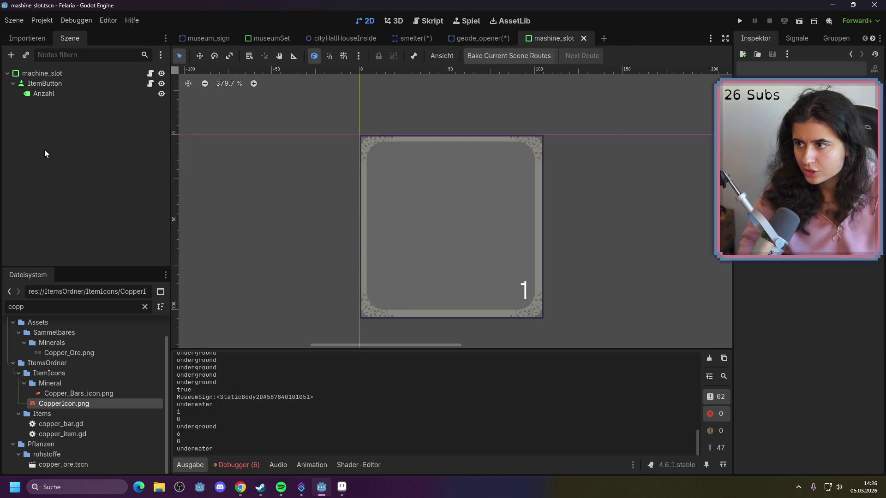
Copy ItemButton's StyleBox and paste it as a unique copy into Pressed
click(63, 84)
scroll(812, 338, down, 10)
scroll(812, 338, down, 5)
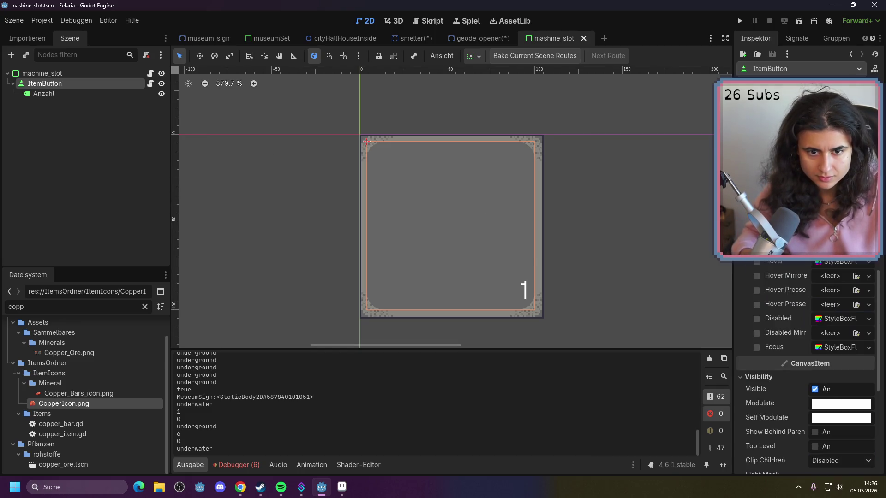
click(867, 258)
click(811, 347)
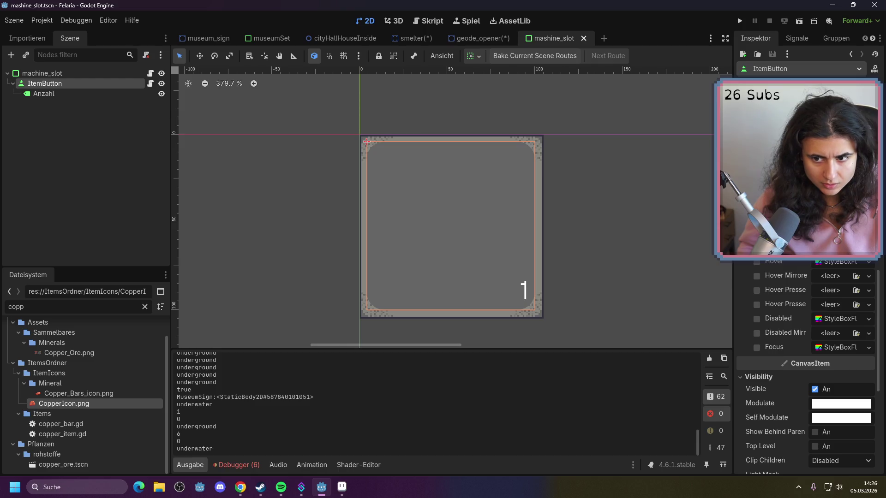
click(840, 318)
right_click(769, 261)
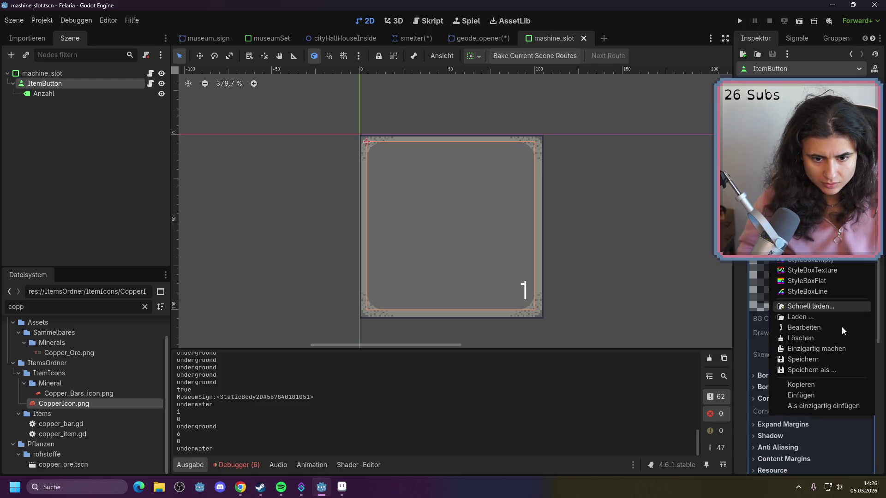
click(844, 406)
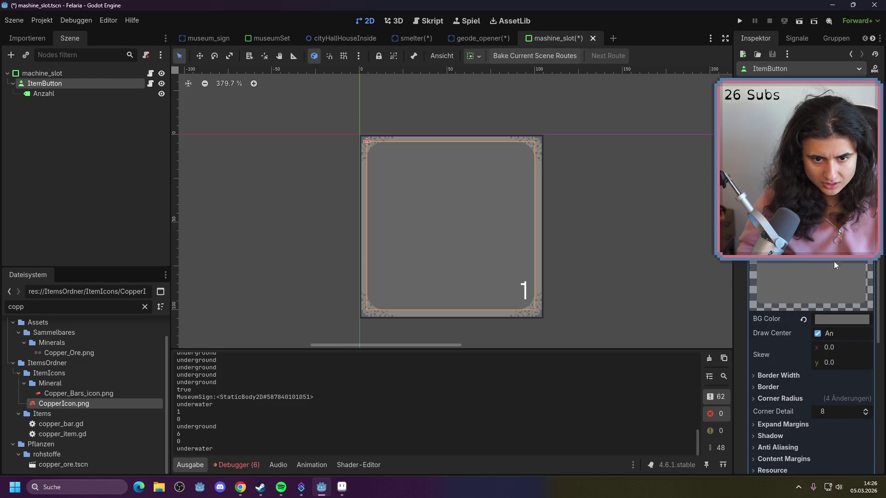
Give the Pressed style a darker BG Color of 373737
click(833, 317)
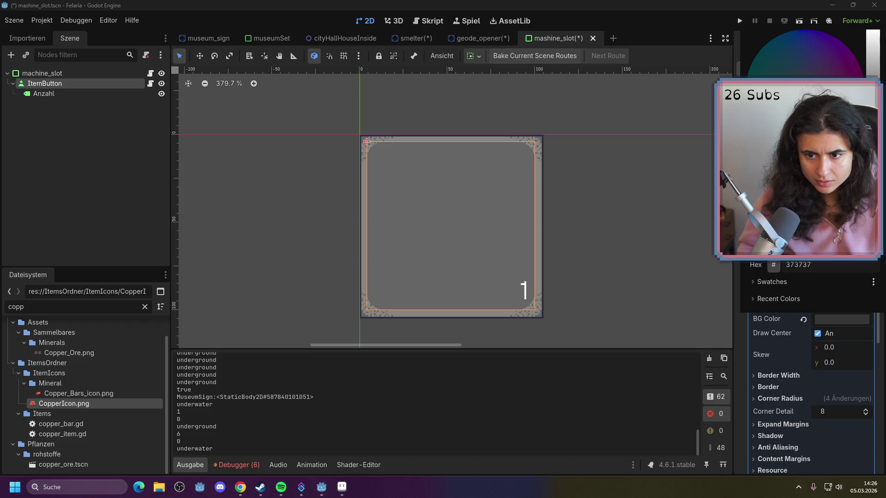
click(123, 173)
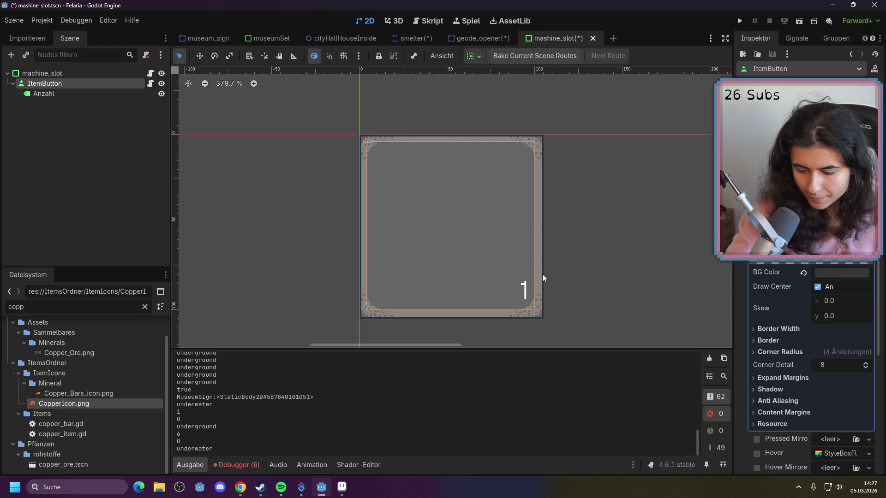
click(799, 487)
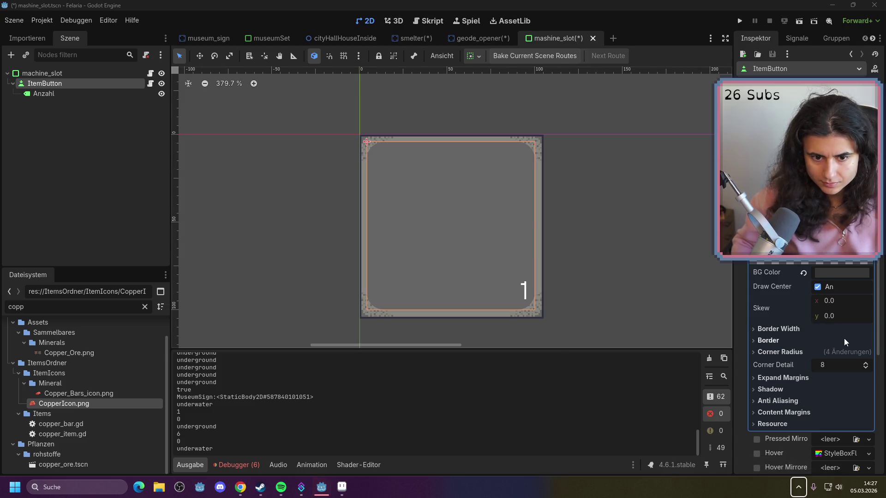
click(840, 272)
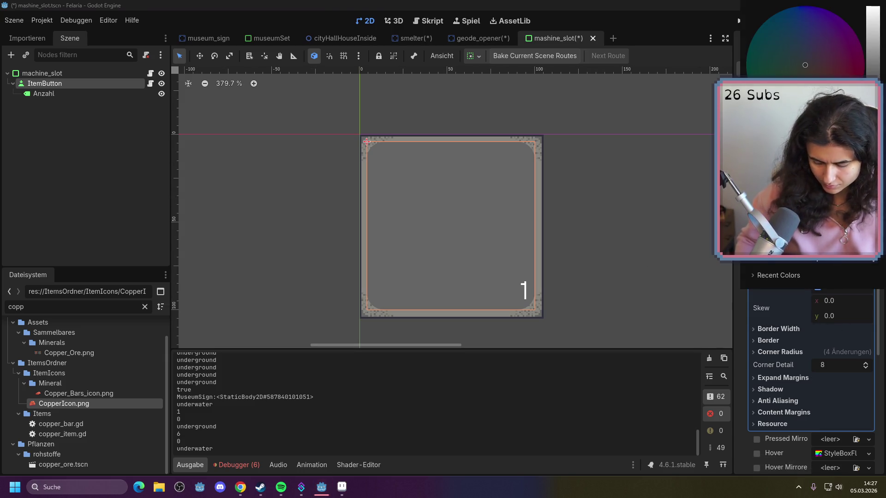
key(Escape)
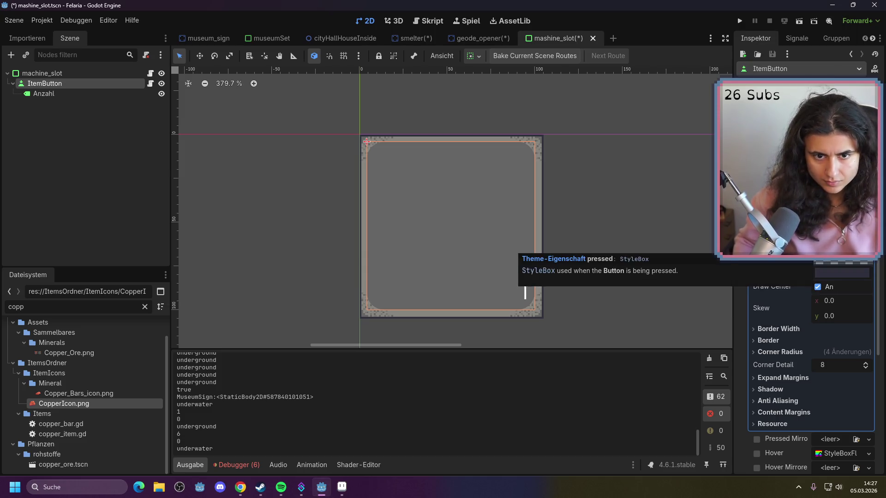
click(839, 258)
Copy the darker 373737 style and paste it into ItemButton's Focus style
click(869, 257)
click(842, 333)
click(868, 257)
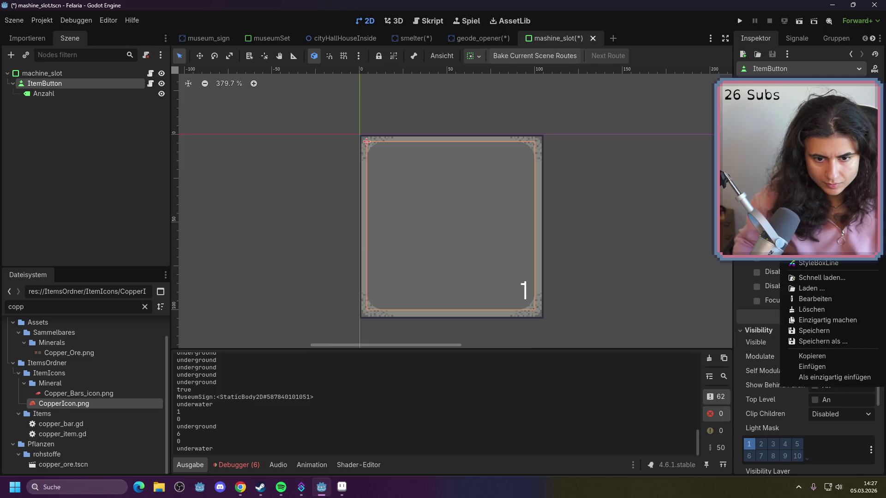
click(833, 355)
click(869, 258)
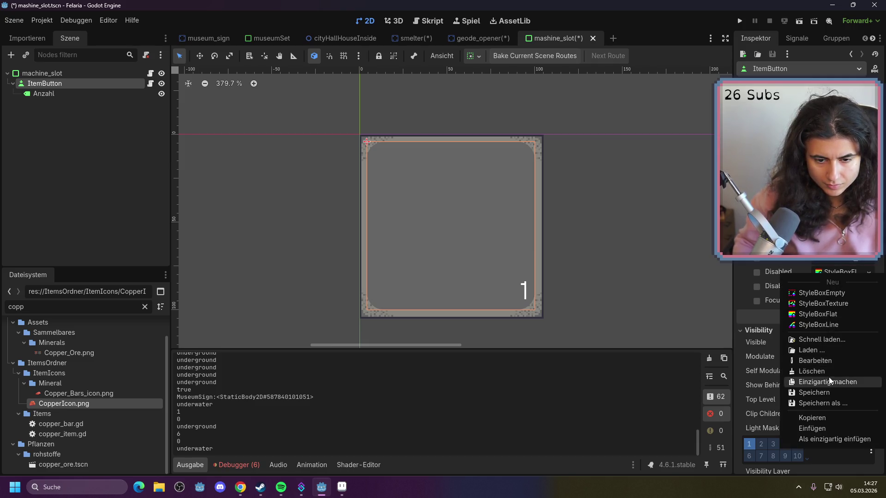
click(828, 311)
click(831, 303)
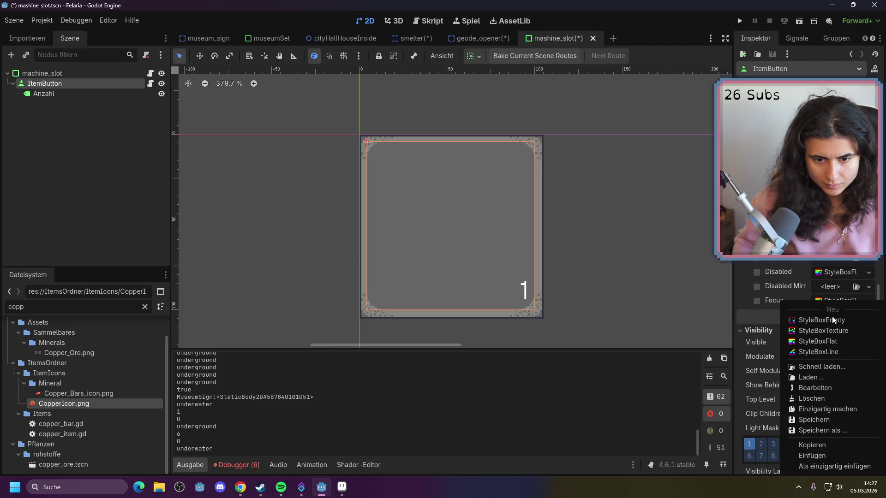
click(823, 452)
Save the machine_slot scene and switch to the geode_opener scene
click(79, 227)
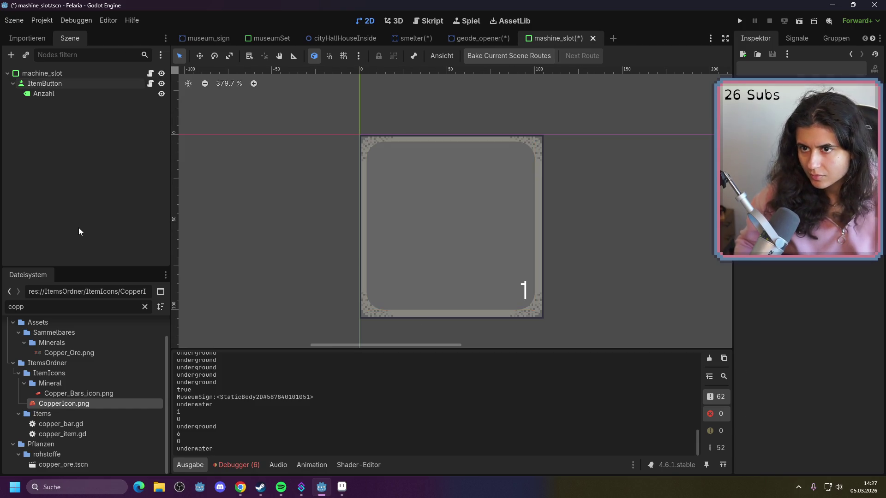
key(ctrl+s)
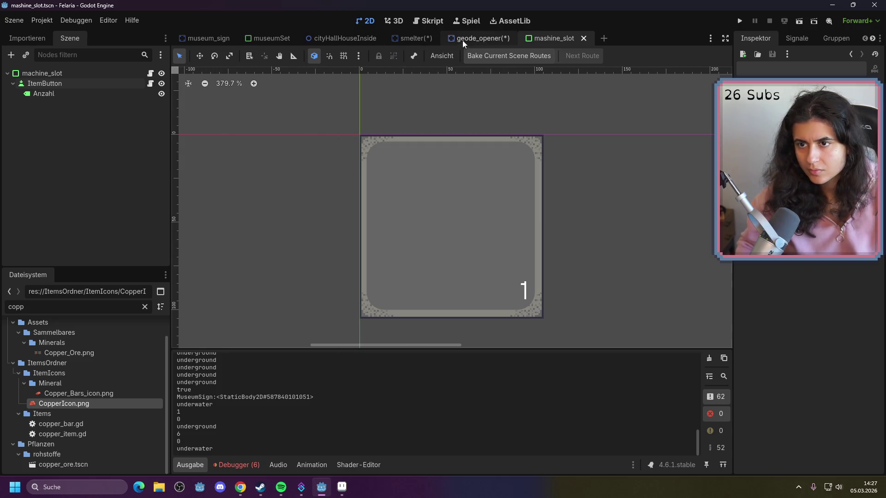
click(463, 40)
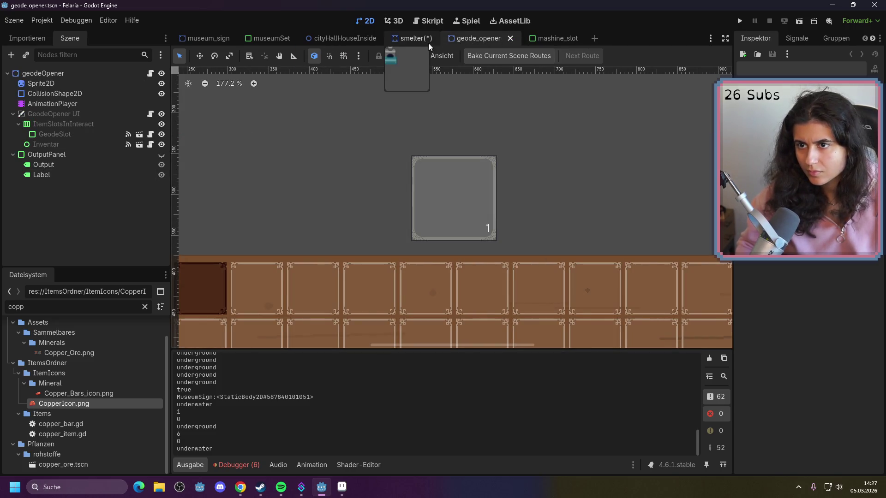
Switch to the smelter scene and select the ItemSlotsInInteract container
click(422, 39)
click(93, 233)
scroll(443, 192, down, 2)
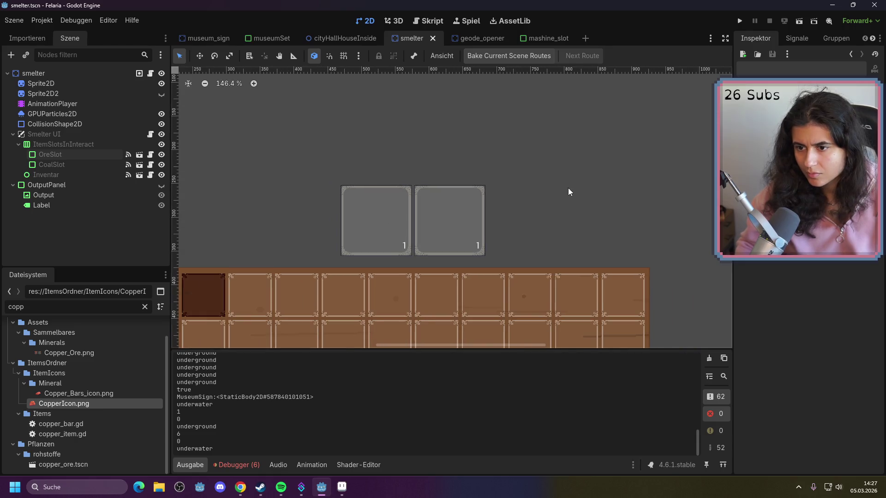
scroll(505, 204, up, 1)
scroll(508, 204, up, 1)
scroll(624, 159, down, 3)
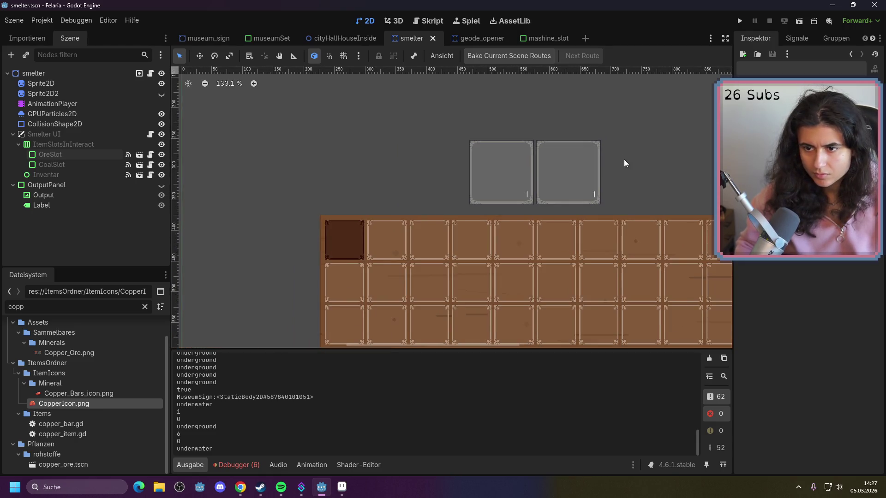
scroll(448, 166, up, 9)
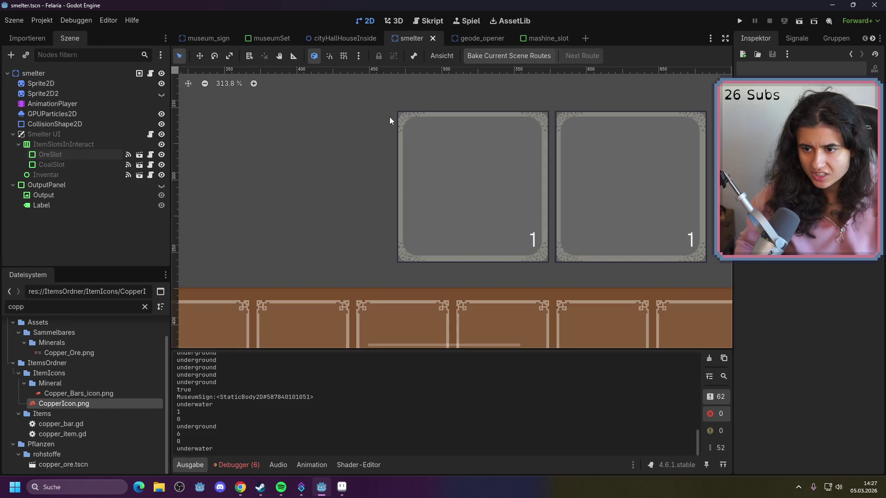
scroll(390, 118, down, 3)
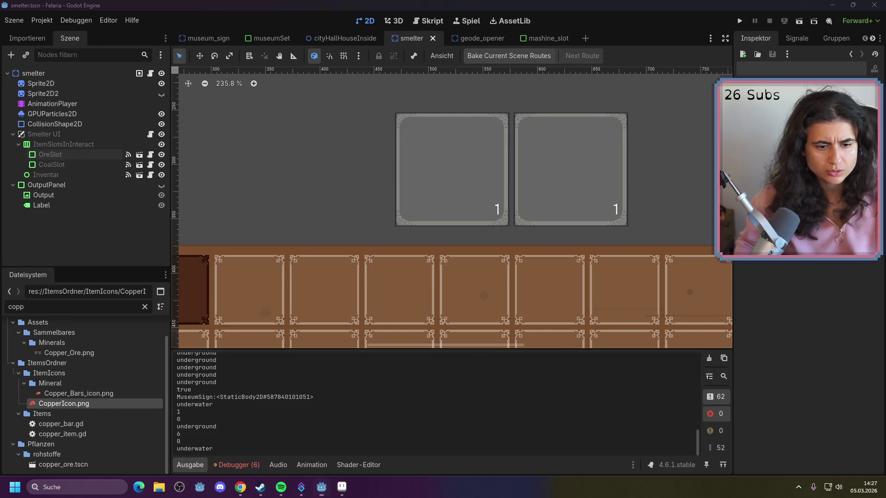
click(59, 156)
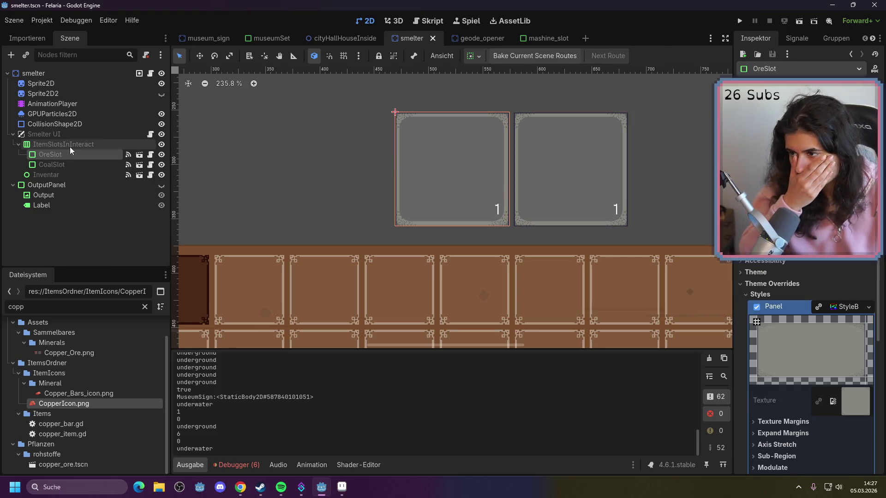
click(70, 147)
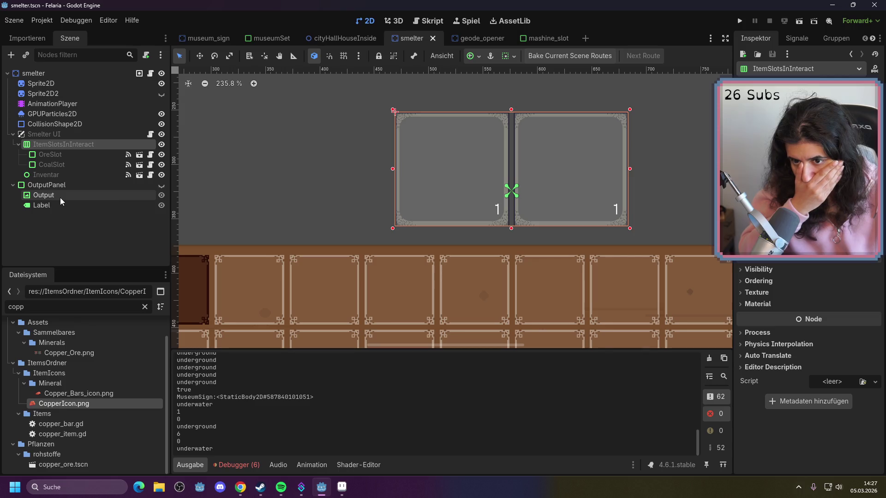
Filter the FileSystem dock to 'feuer' sprite sheets and bring up Create Node
double_click(7, 307)
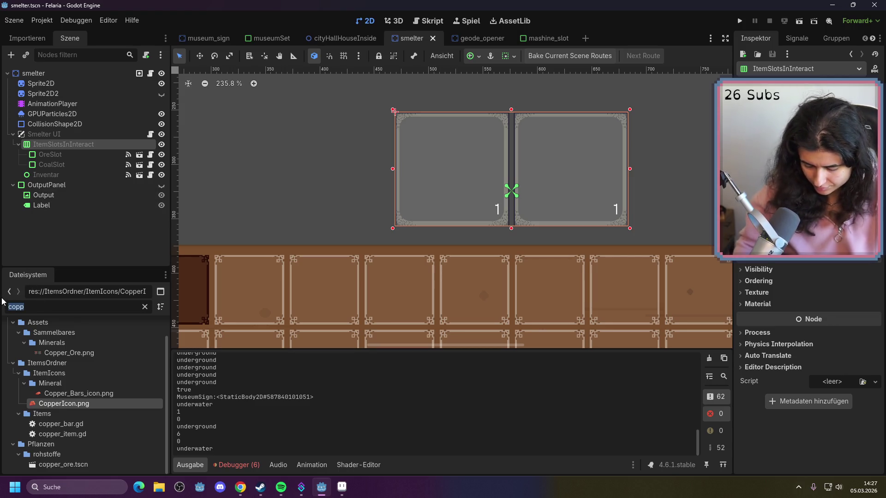
text(fire)
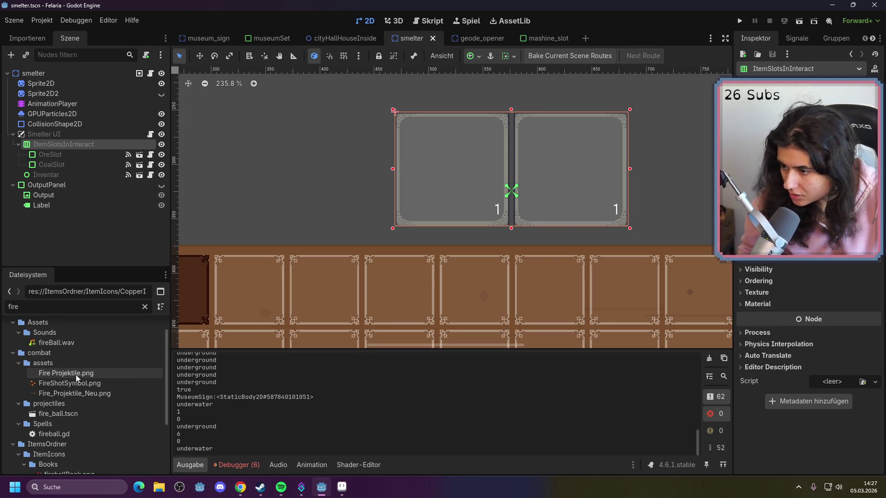
scroll(88, 411, down, 3)
scroll(93, 419, up, 4)
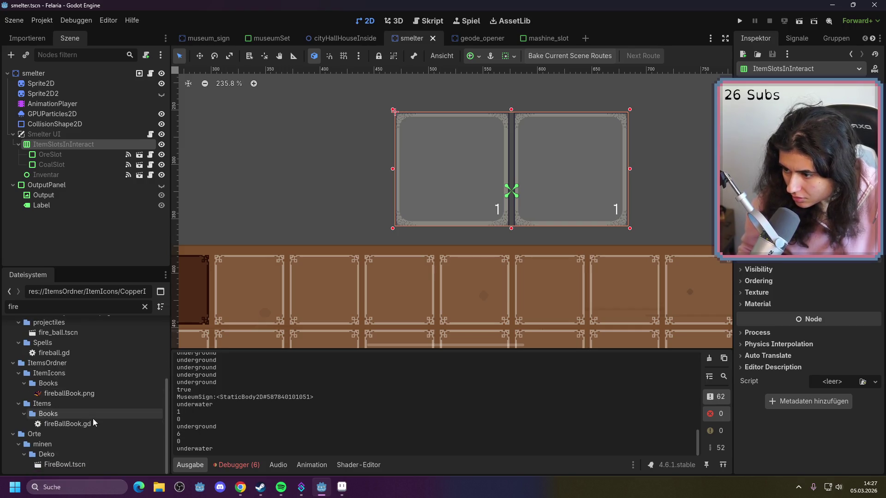
drag(33, 308, 2, 297)
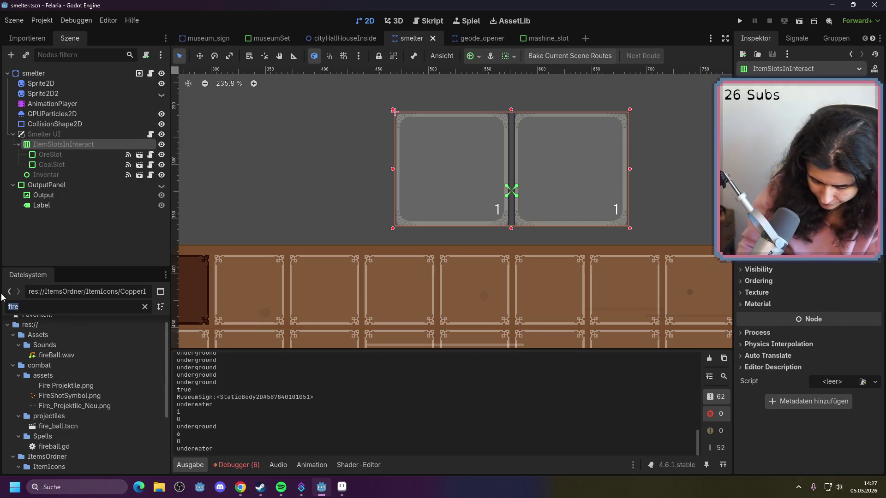
text(feuer)
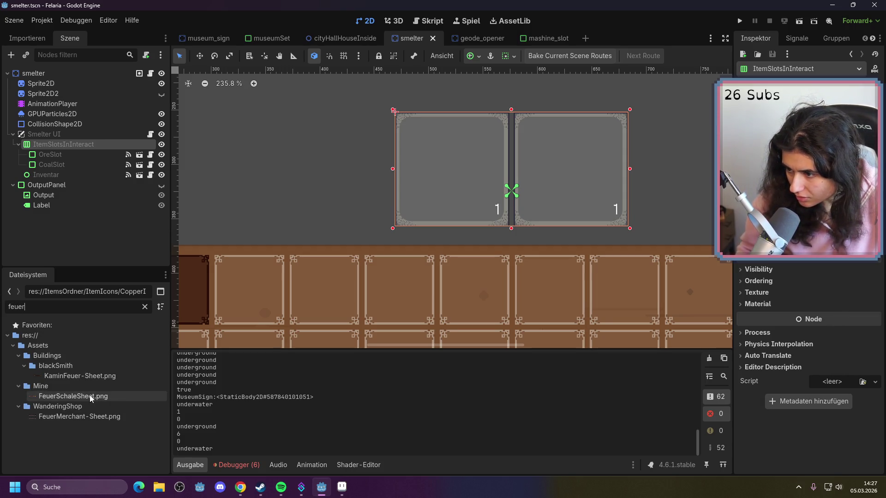
mouse_move(90, 396)
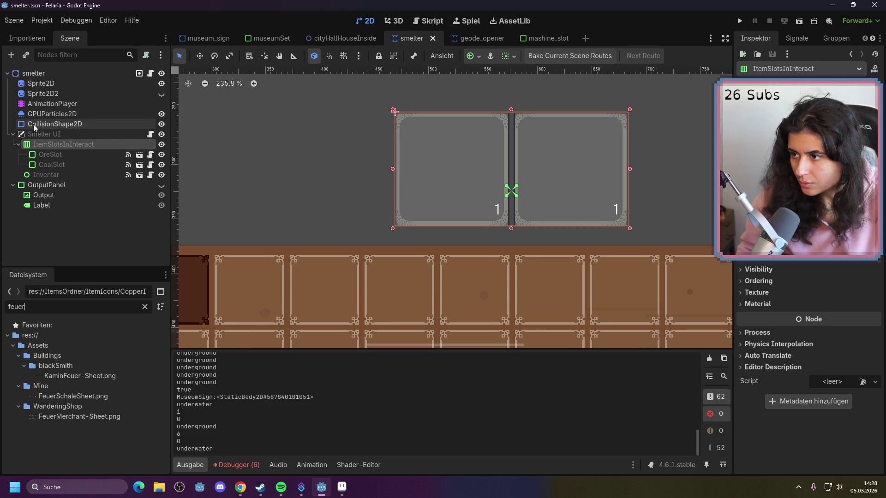
click(11, 55)
Create a TextureRect and place it between OreSlot and CoalSlot
text(text)
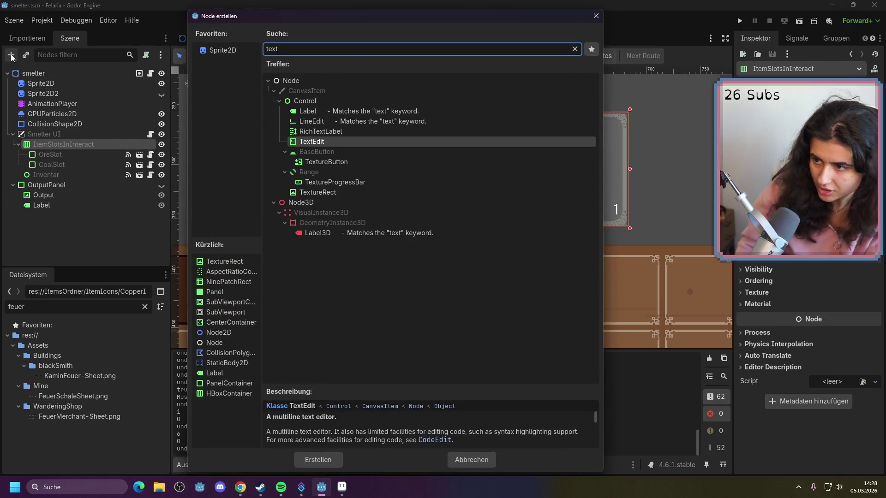
click(318, 193)
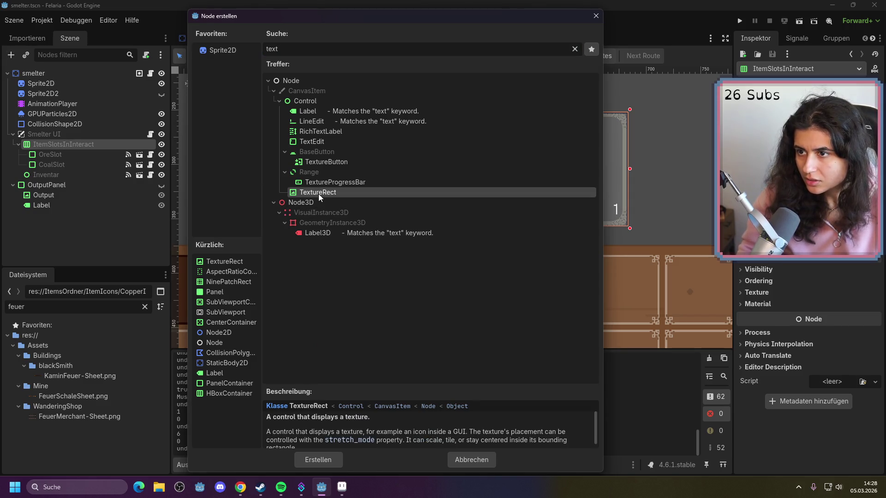
click(317, 460)
drag(57, 178, 54, 163)
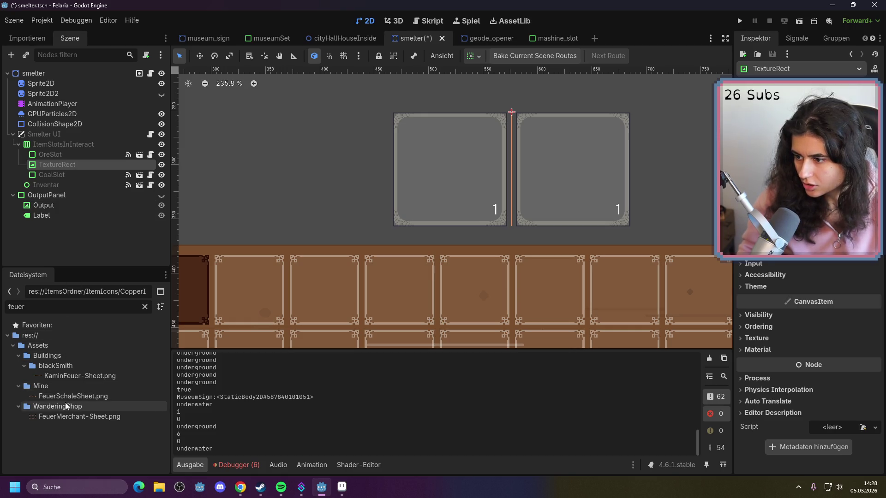
Give it an AtlasTexture of FeuerSchaleSheet.png cropped to one flame (74,0,15×23)
click(857, 86)
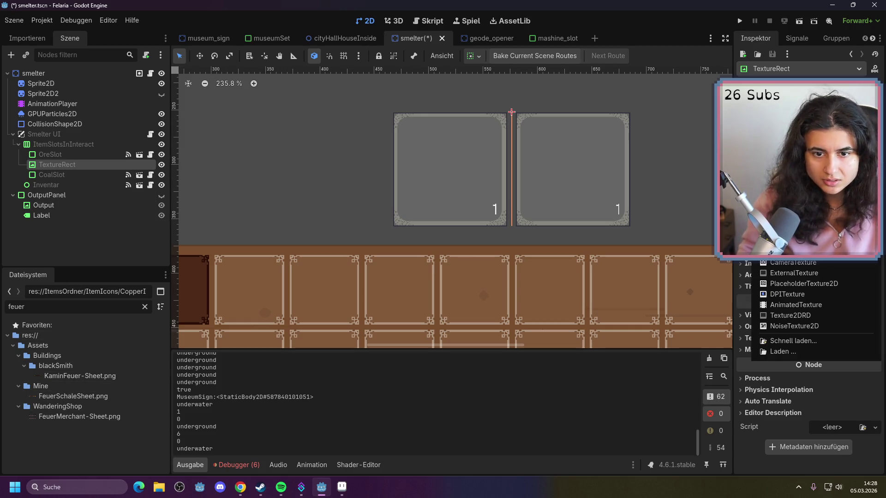
click(803, 284)
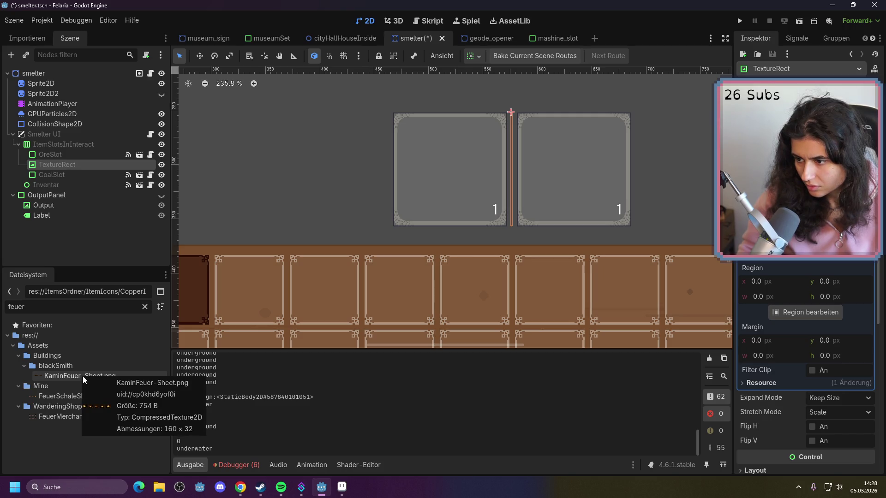
mouse_move(66, 397)
mouse_down()
mouse_move(731, 300)
mouse_move(839, 245)
mouse_up()
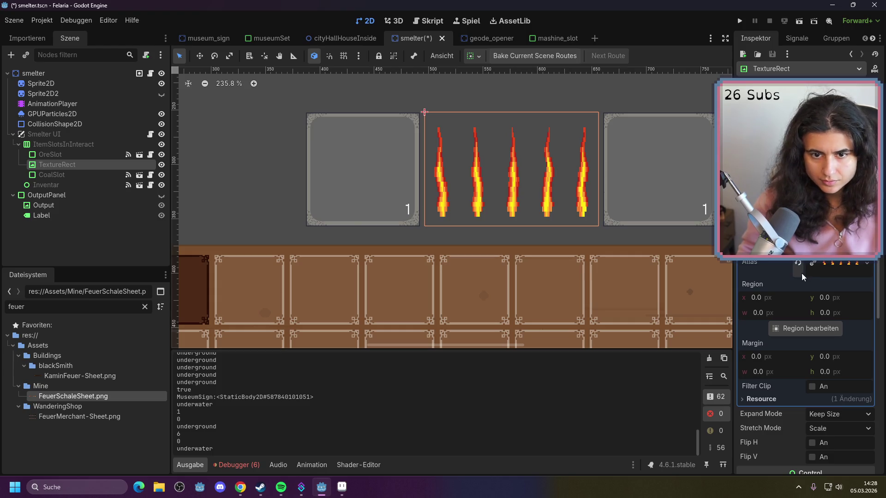
click(814, 328)
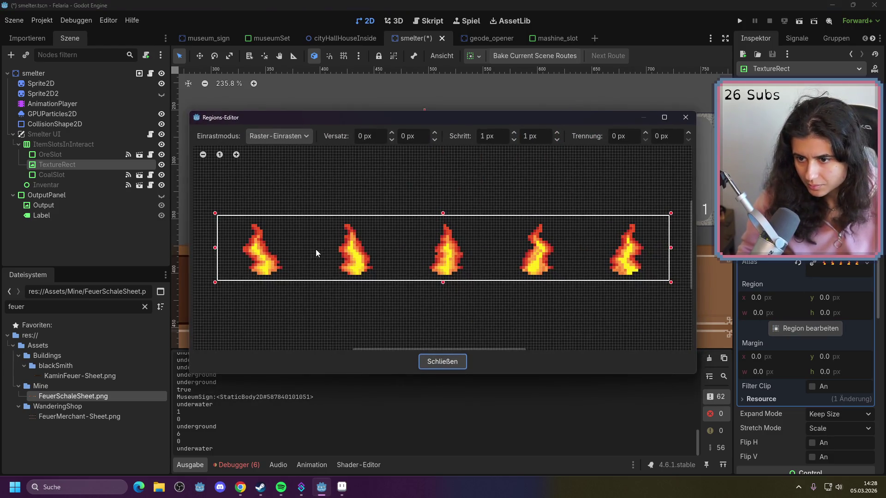
drag(218, 251, 426, 258)
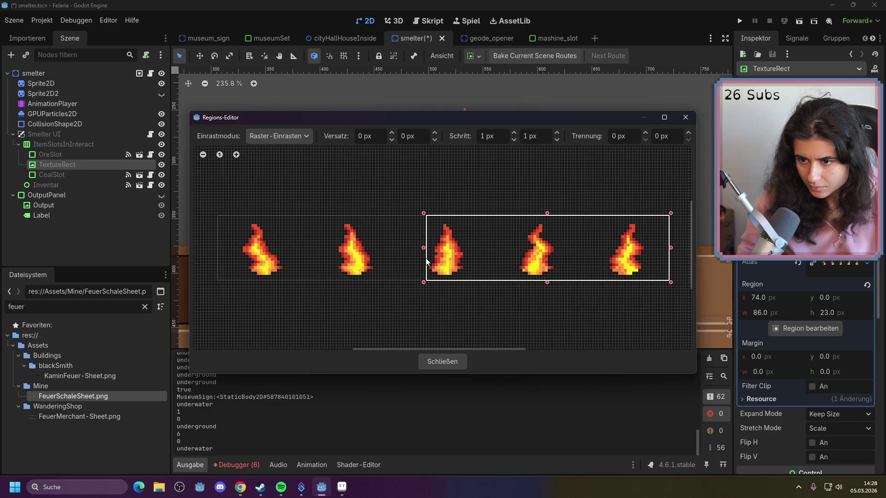
drag(672, 249, 472, 240)
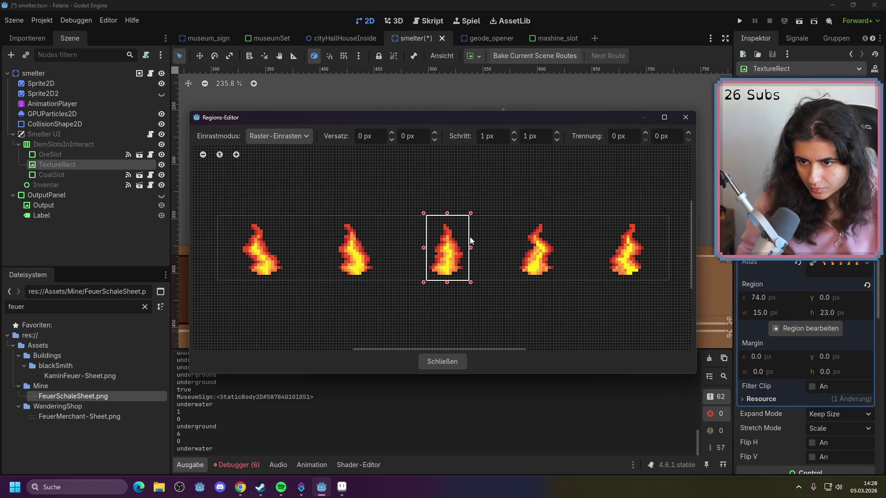
click(450, 363)
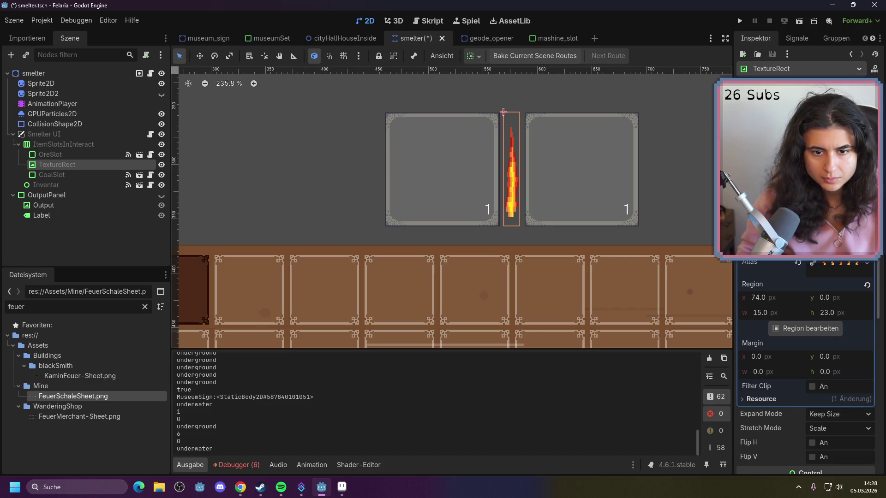
Set the flame image's Custom Minimum Size x to 19, then raise it to 80
scroll(819, 295, down, 5)
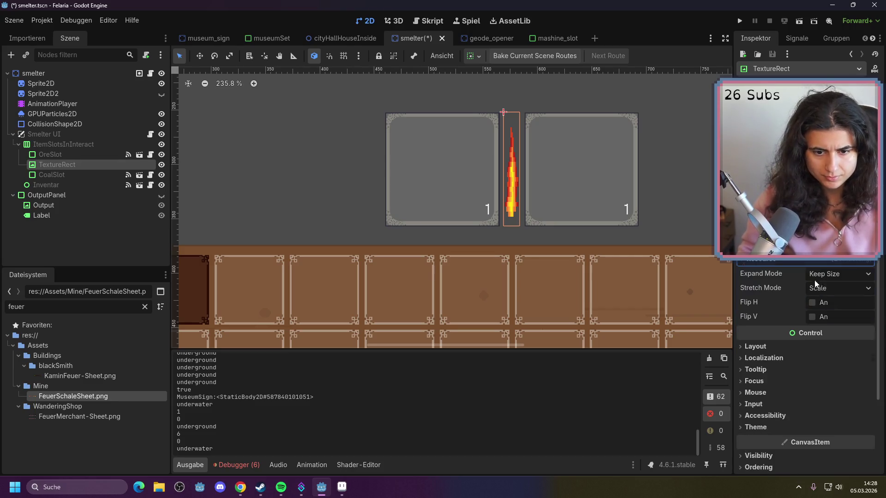
click(792, 347)
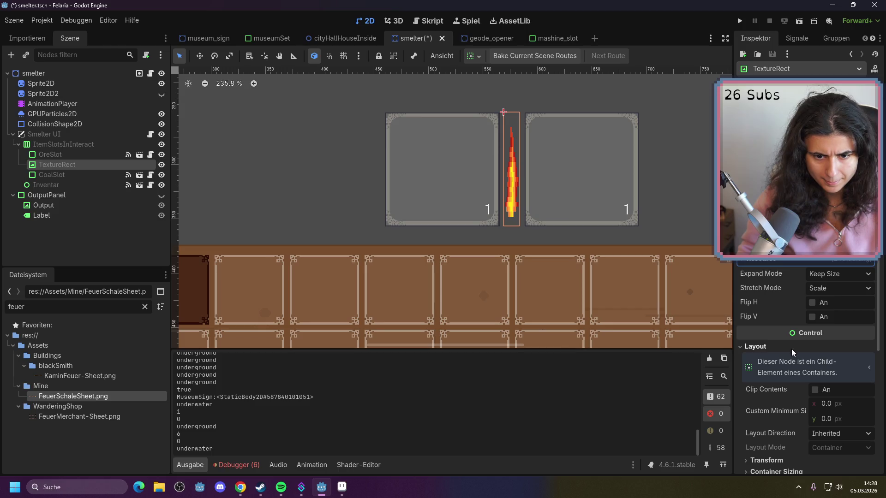
click(840, 410)
text(19)
key(Return)
drag(841, 407, 841, 407)
click(265, 216)
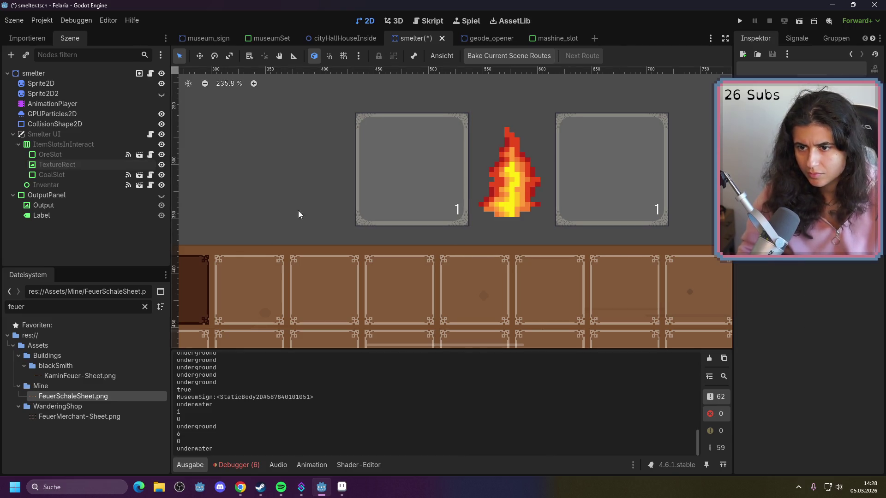
scroll(359, 187, down, 4)
scroll(600, 194, down, 5)
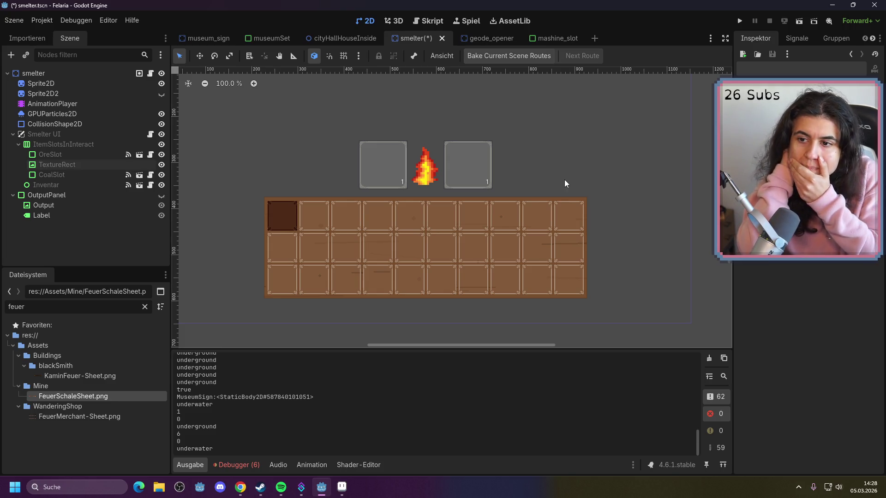
click(108, 164)
scroll(834, 263, down, 10)
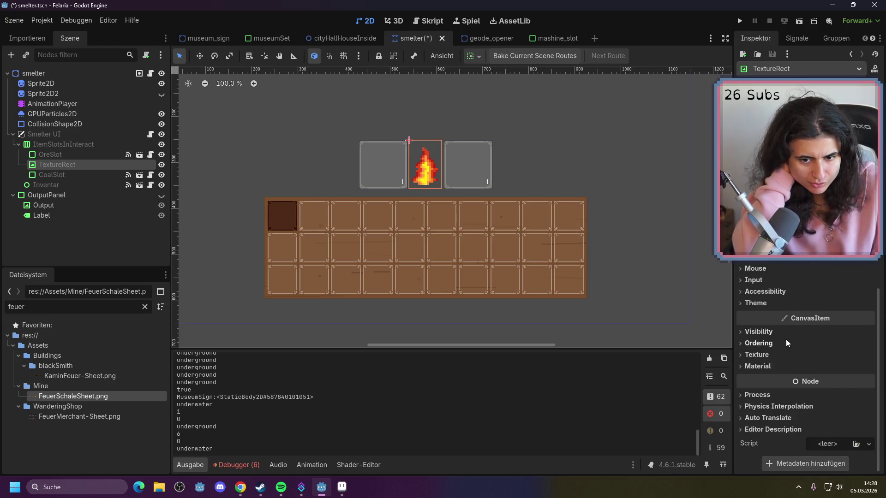
Open the flame's Visibility Modulate colour and try black, white and red tints
click(776, 332)
click(816, 359)
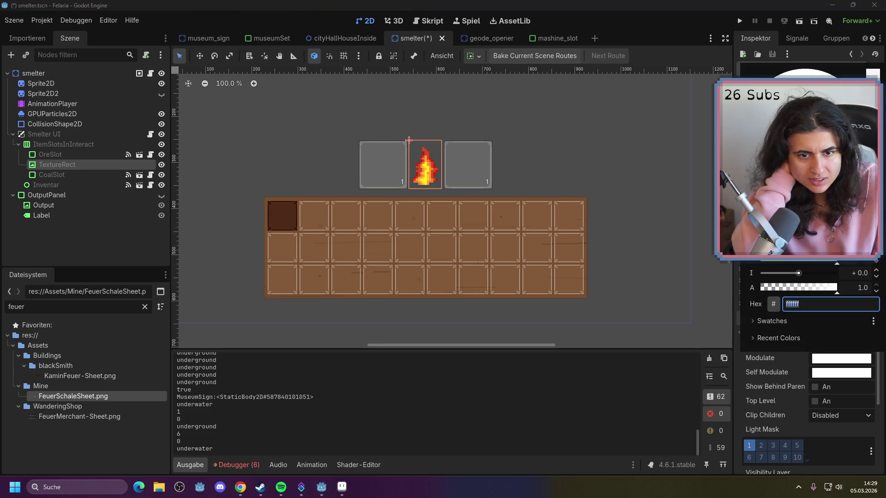
click(804, 184)
drag(805, 184, 803, 258)
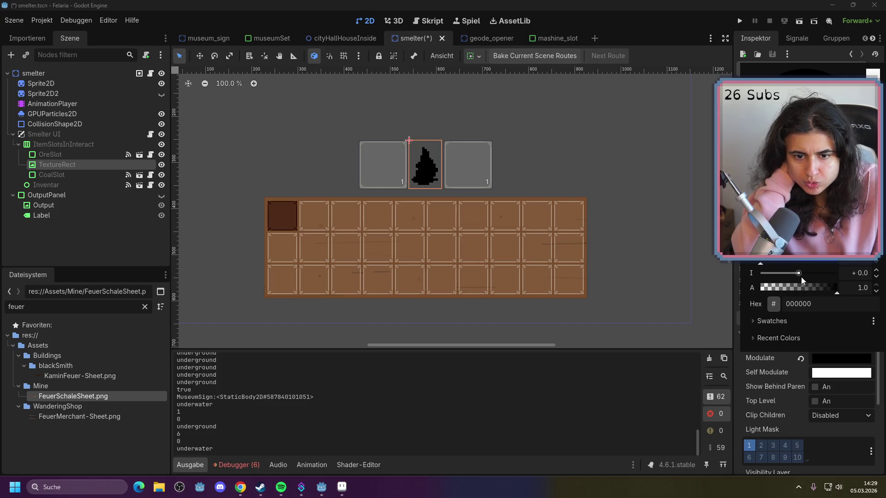
drag(820, 273, 845, 268)
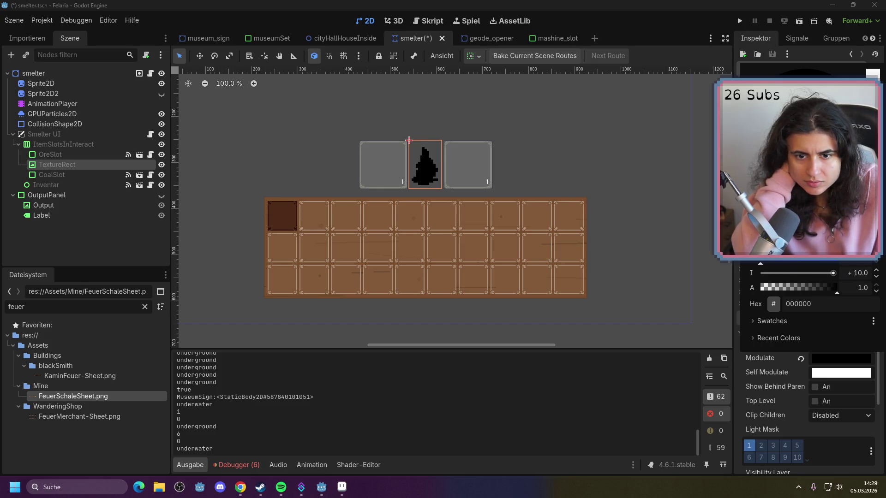
mouse_move(774, 260)
mouse_down()
mouse_move(805, 263)
mouse_move(780, 263)
mouse_up()
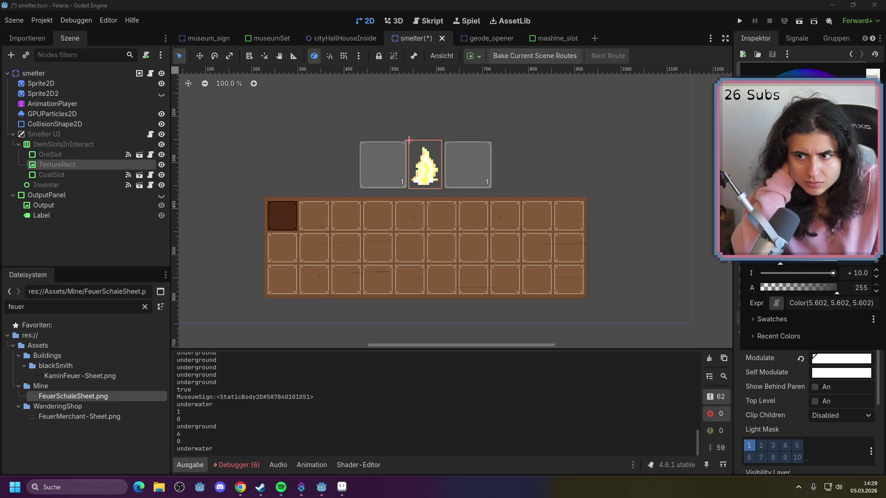
drag(804, 166, 816, 147)
Try blue and cyan tints, settle on an overbright near-white, then start deleting the flame node
click(799, 69)
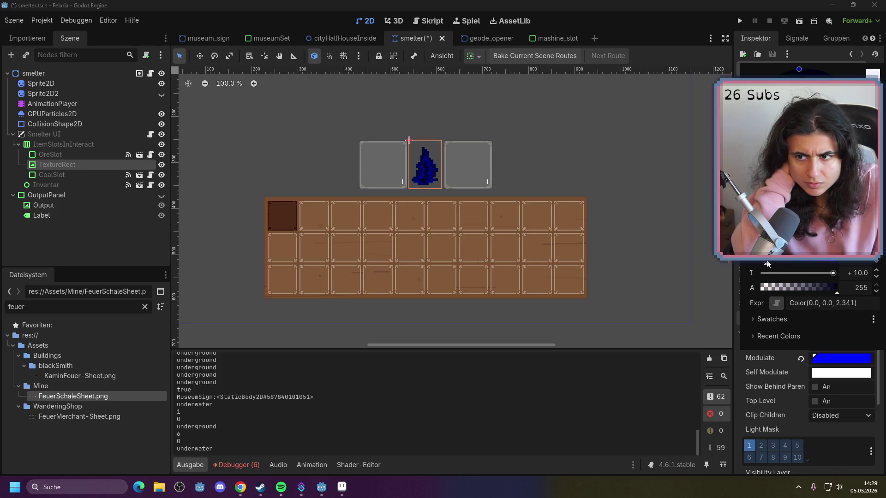
mouse_move(824, 273)
mouse_down()
mouse_move(743, 278)
mouse_move(871, 279)
mouse_up()
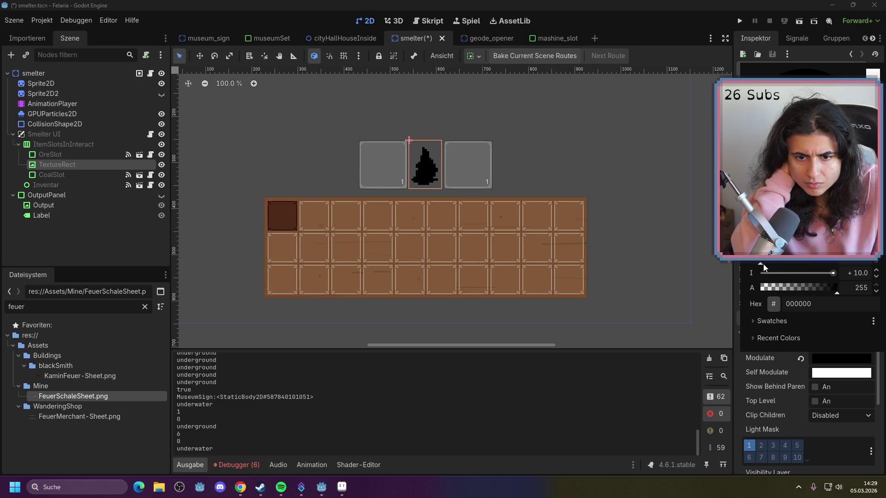
drag(765, 264, 772, 264)
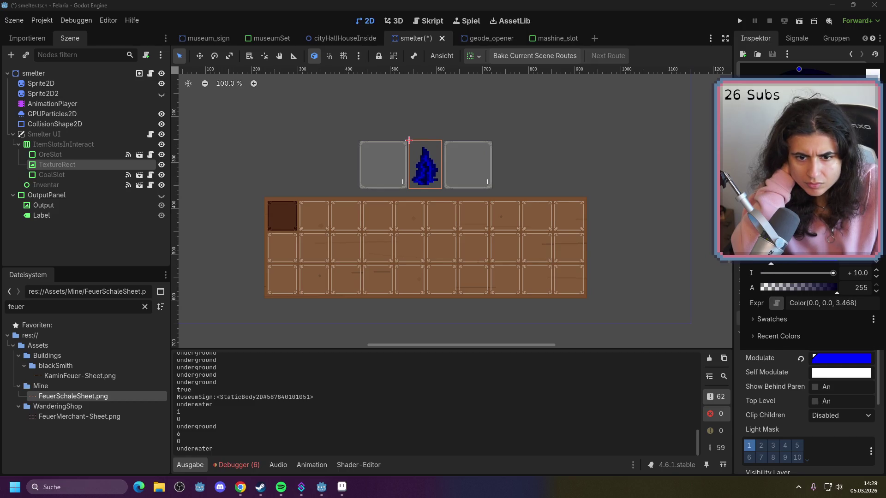
drag(799, 69, 803, 137)
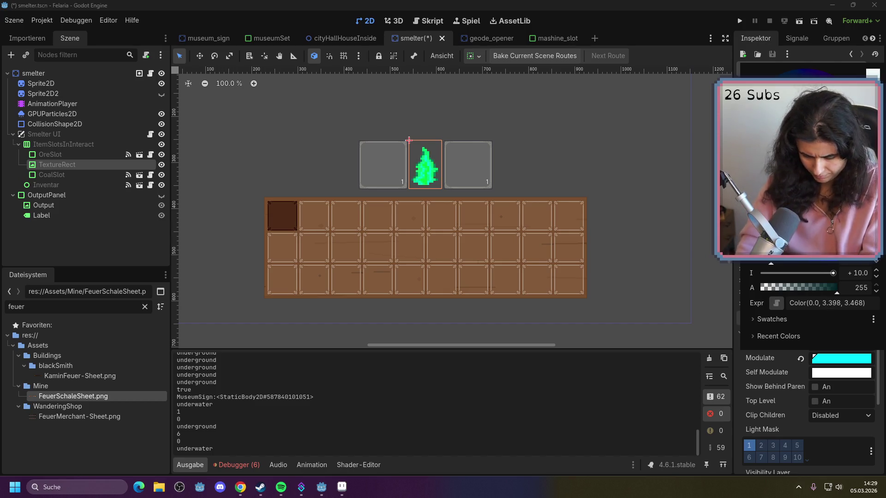
drag(765, 230, 826, 231)
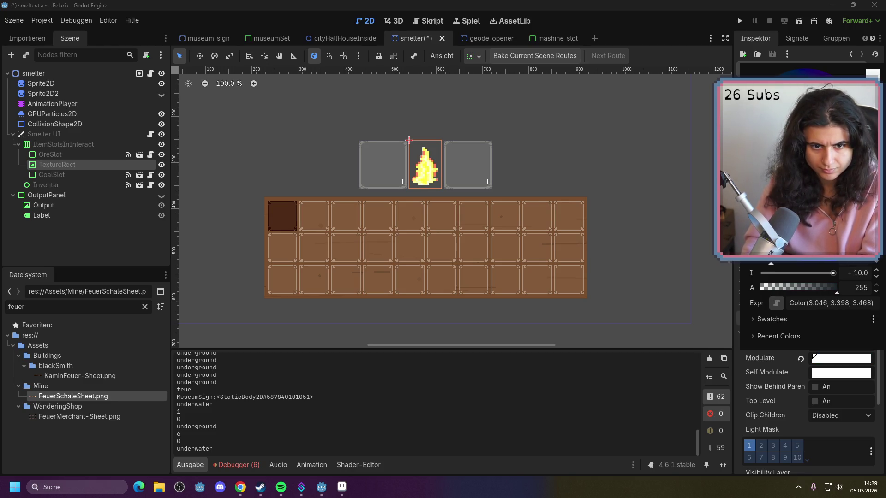
click(445, 203)
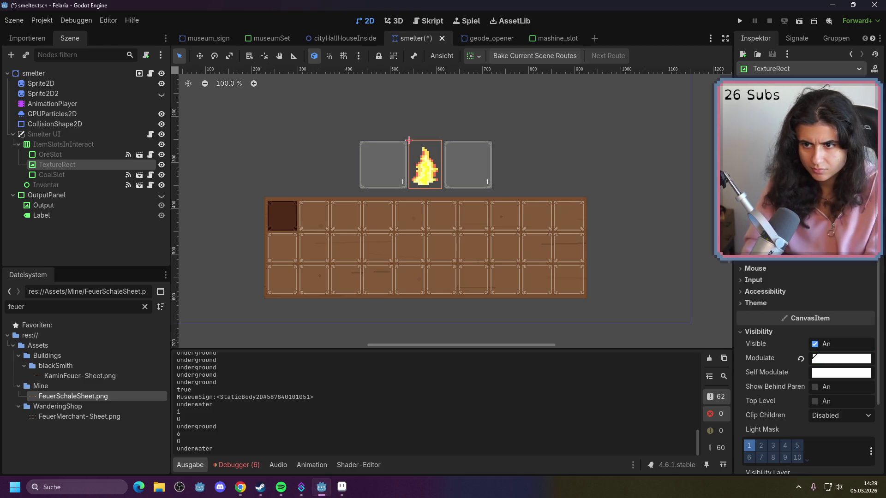
scroll(521, 182, down, 2)
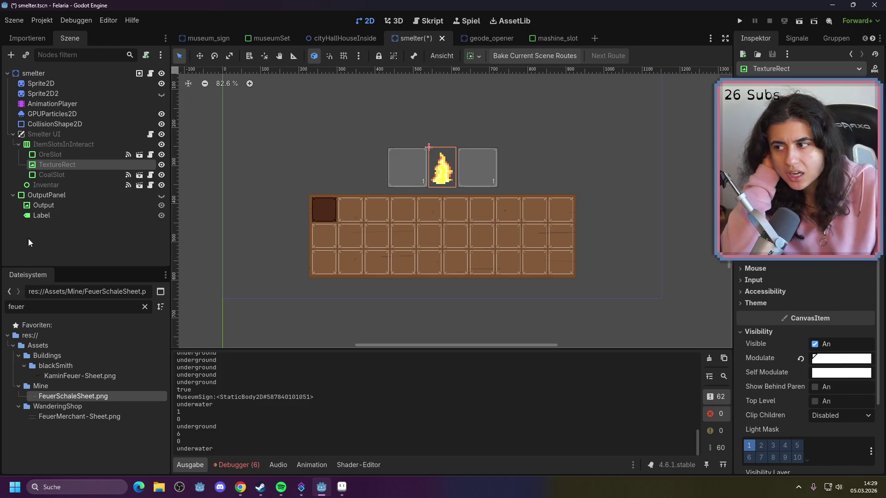
key(Delete)
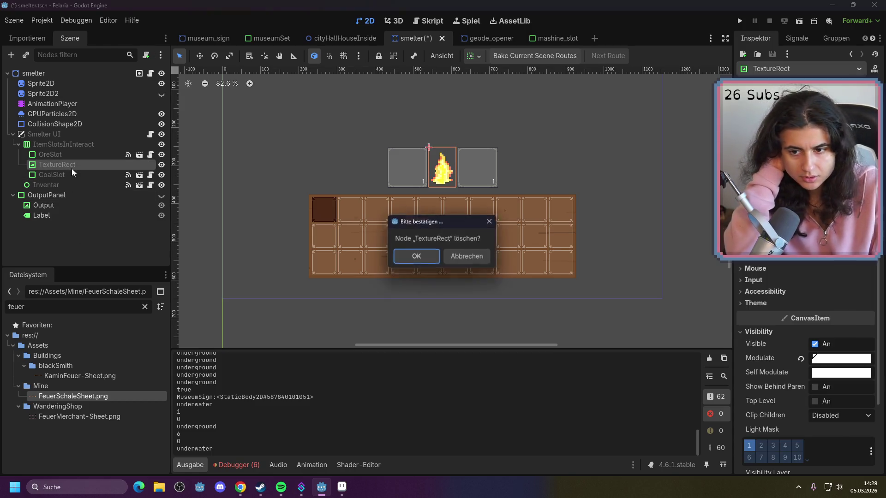
Confirm deleting the flame TextureRect, save the smelter scene, and select the 'feuer' filter text
click(402, 257)
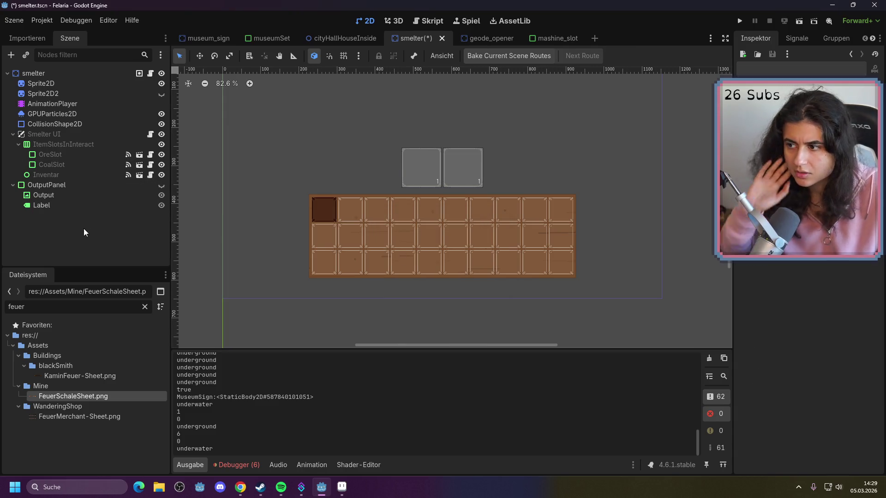
key(ctrl+s)
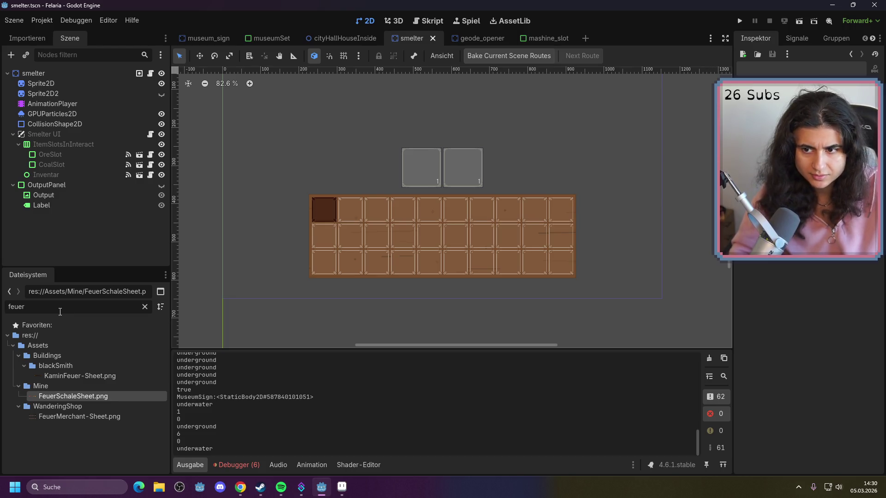
drag(60, 311, 2, 310)
scroll(439, 172, up, 10)
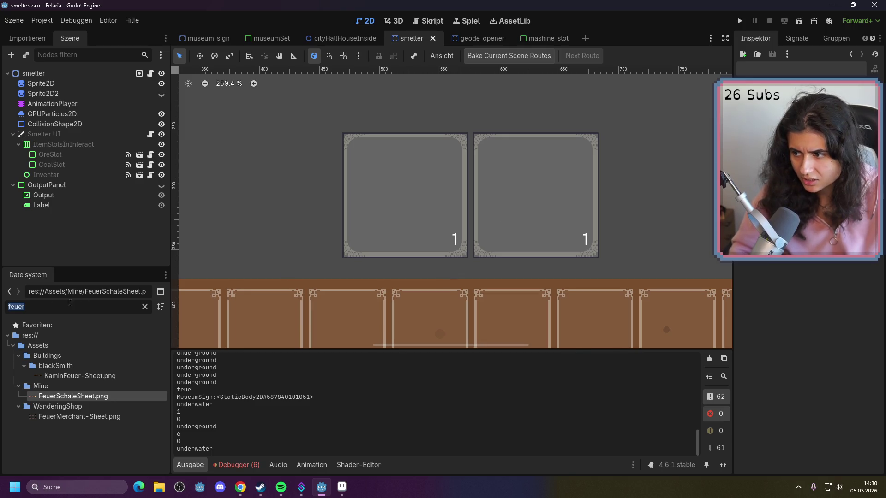
Filter files for 'main', open main.tscn, and open addTestItems' testingItems.gd script
key(BackSpace)
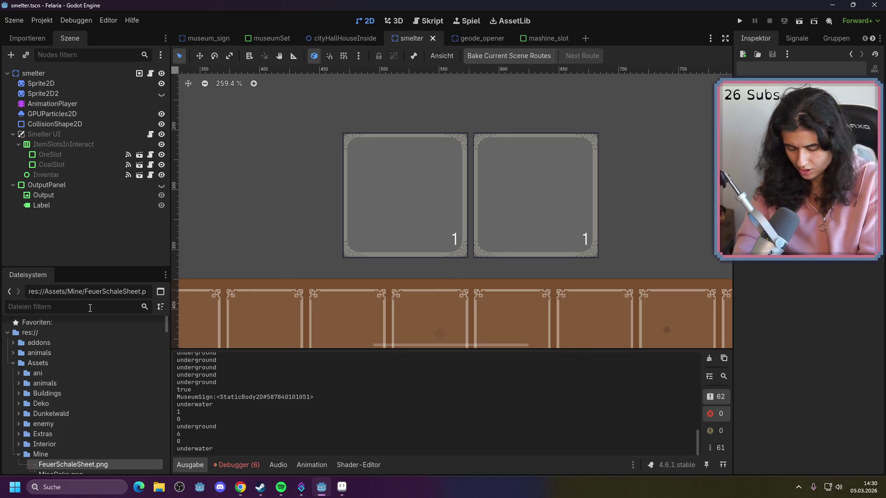
text(main)
click(74, 389)
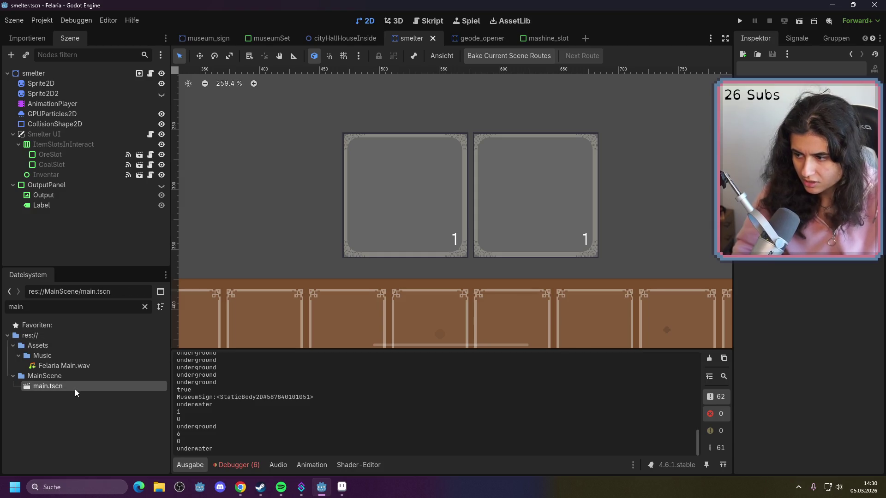
double_click(75, 389)
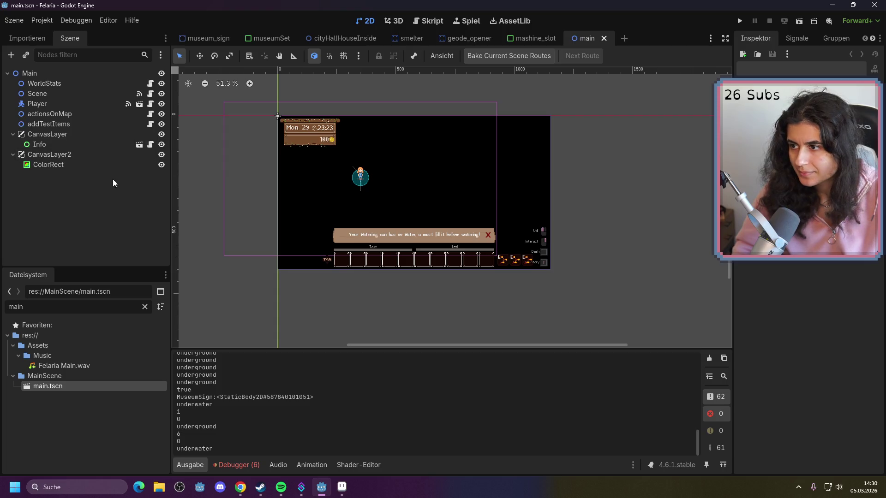
click(150, 104)
click(150, 124)
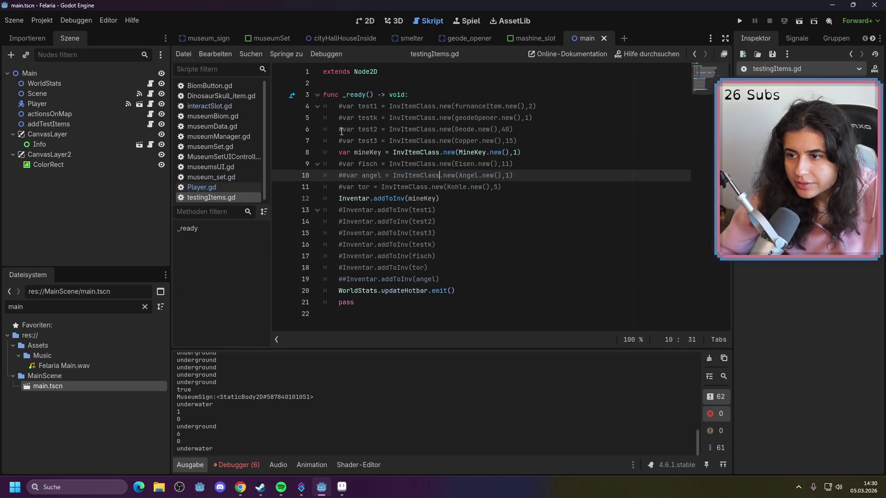
Uncomment the test1, test2, test3, testk, fisch and tor item variable lines with Ctrl+K
click(362, 131)
key(ctrl+k)
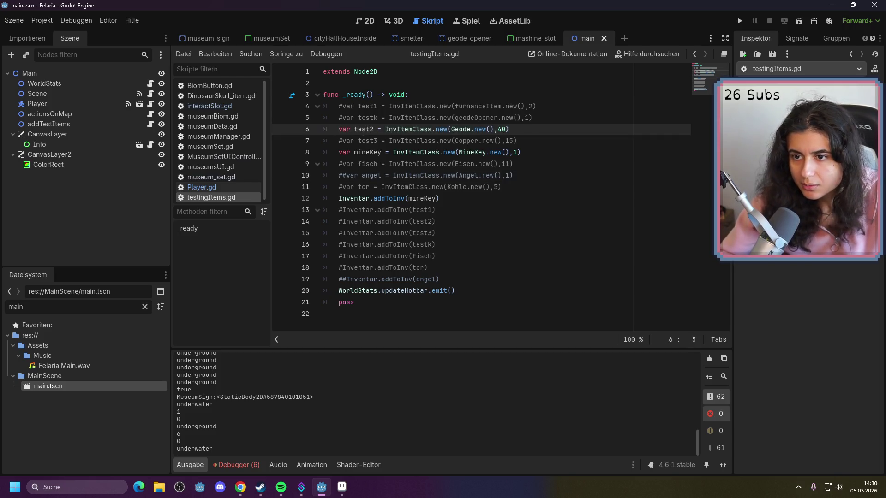
key(Up)
key(ctrl+k)
key(Up)
key(ctrl+k)
key(Down)
key(Down)
key(Down)
key(ctrl+k)
key(Down)
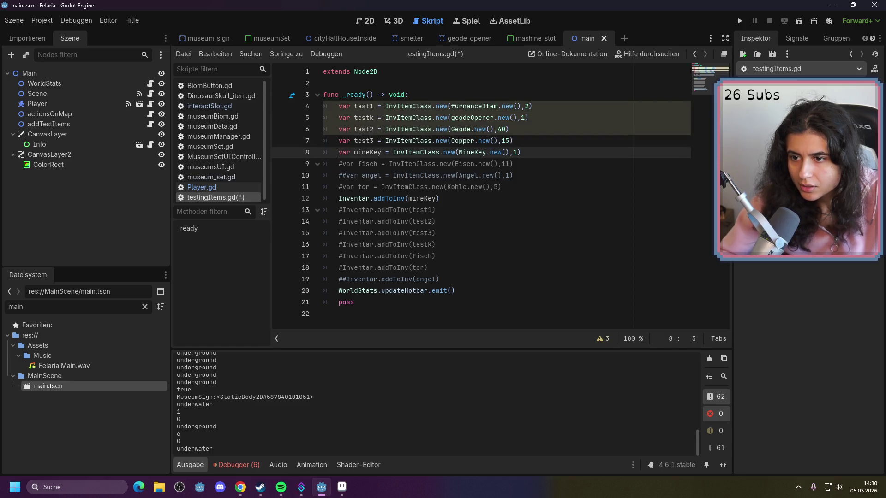
key(Down)
key(ctrl+k)
key(Down)
key(Down)
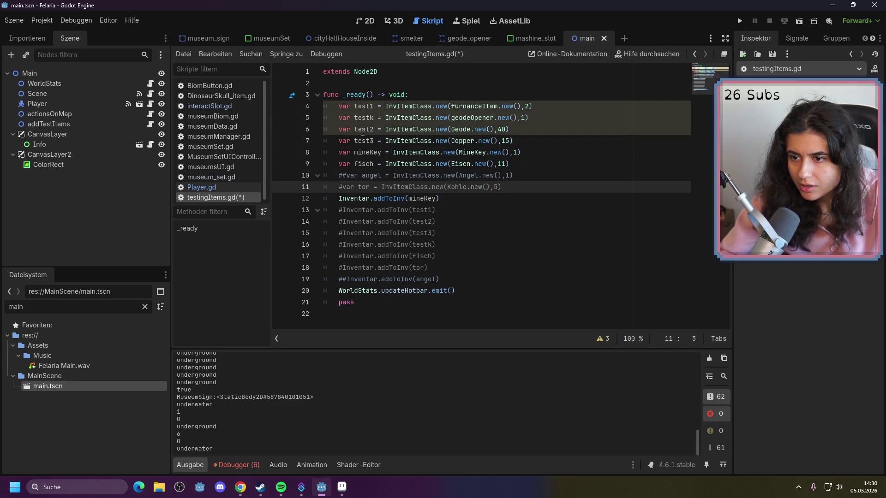
key(ctrl+k)
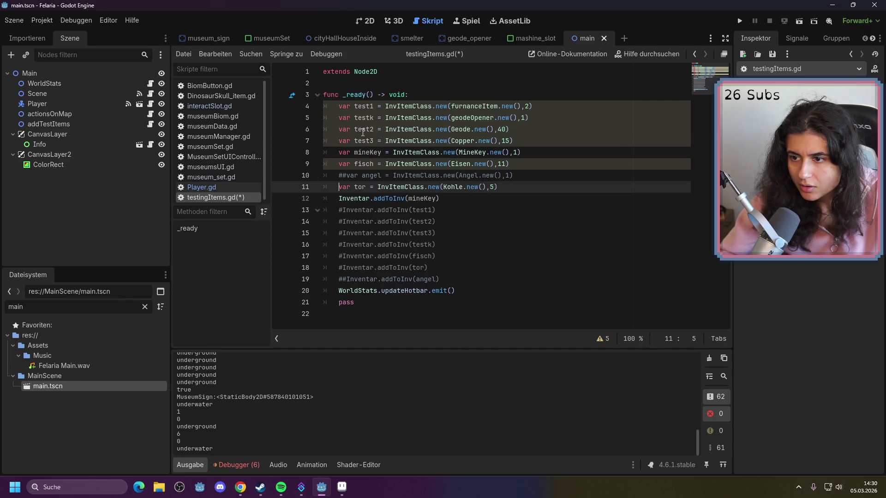
Uncomment the Inventar.addToInv lines for test1, testk, test2, test3 and tor
key(Down)
key(Down)
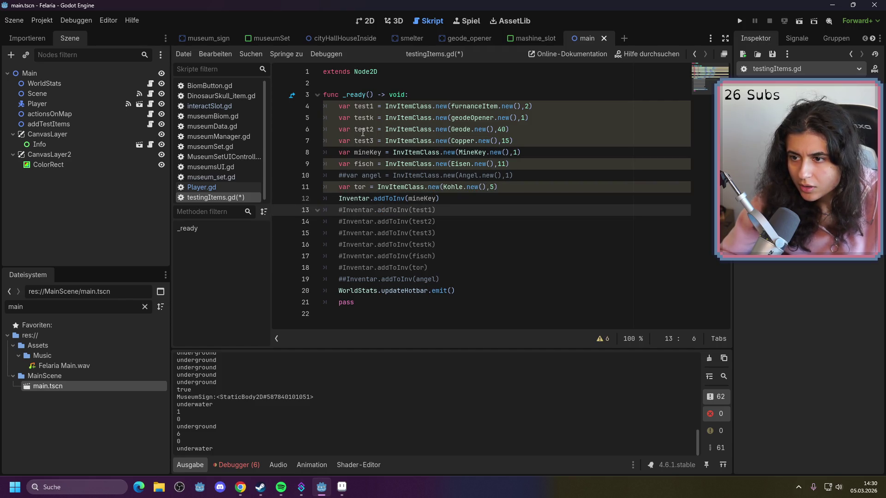
key(ctrl+k)
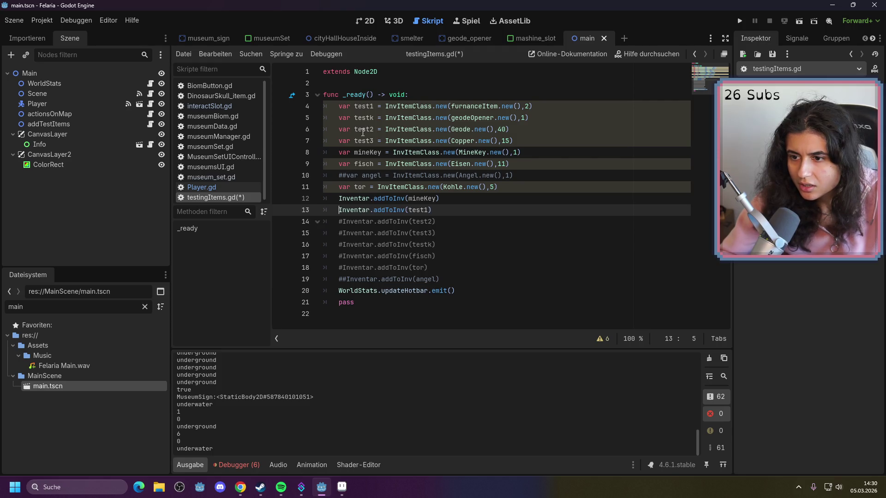
key(Down)
key(Down)
key(Down)
key(ctrl+k)
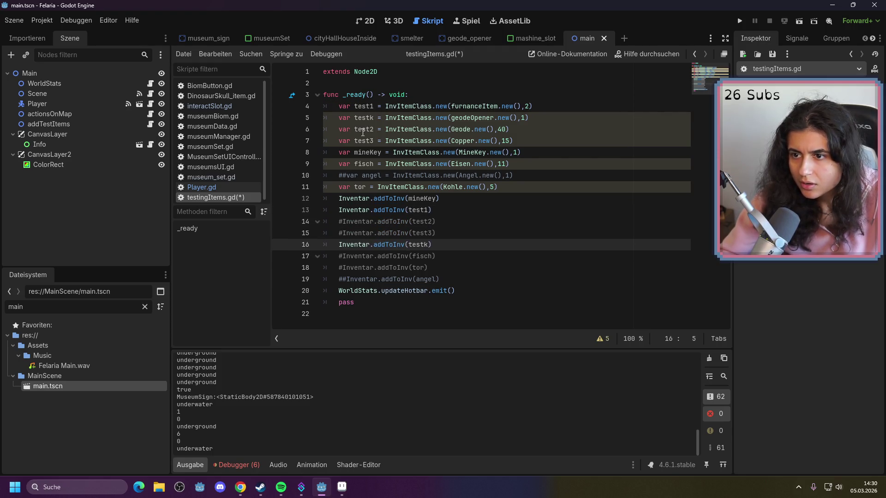
key(Up)
key(Up)
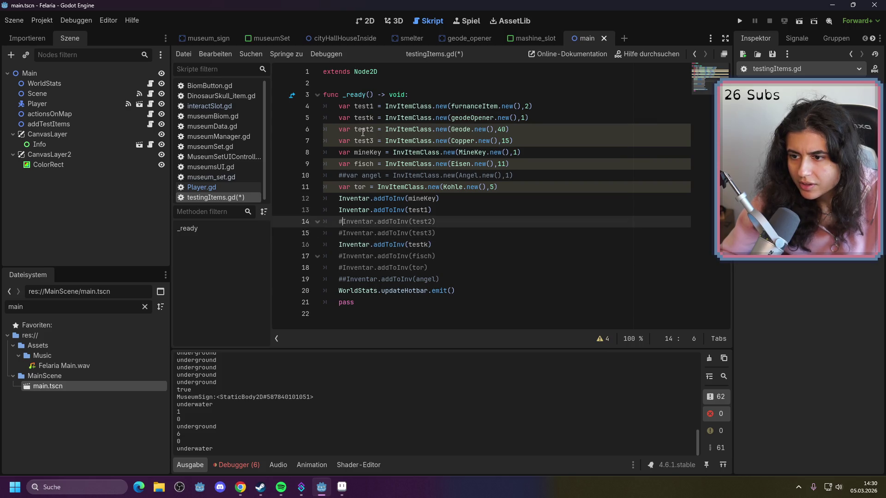
key(ctrl+k)
key(Down)
key(ctrl+k)
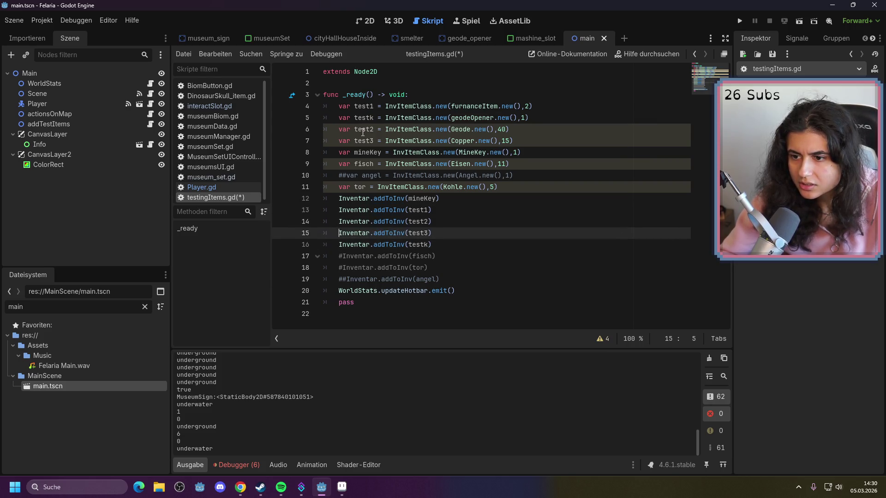
key(Down)
key(Down)
key(Down)
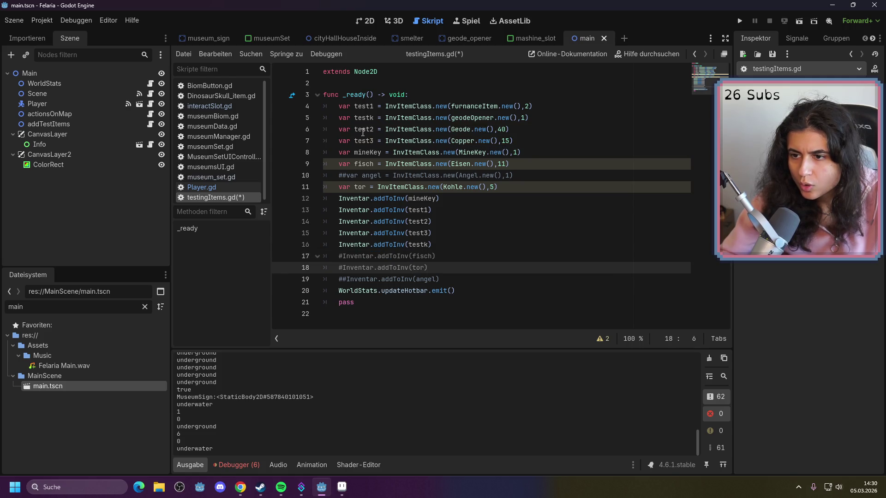
key(ctrl+k)
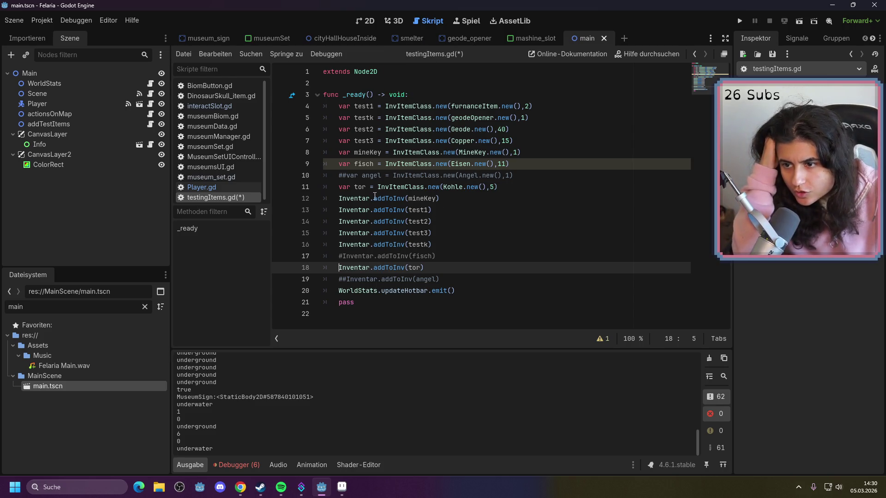
Comment out the fisch variable line with # and run the Felaria project
click(338, 165)
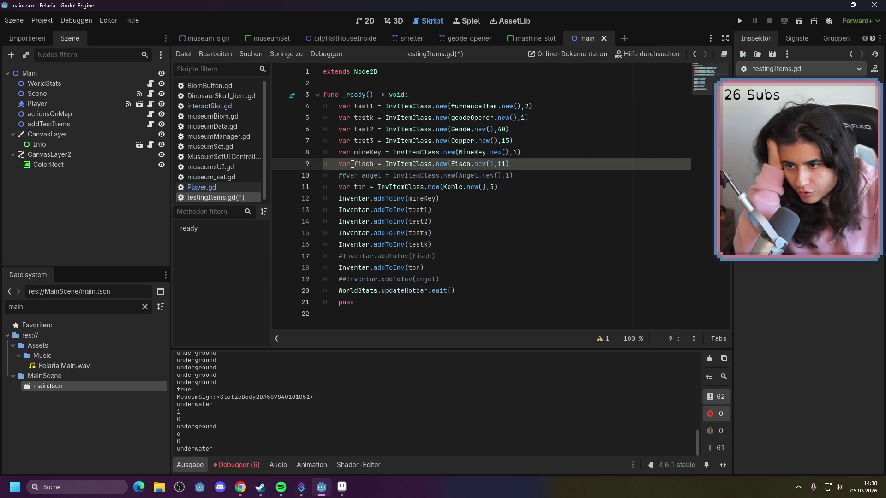
text(#)
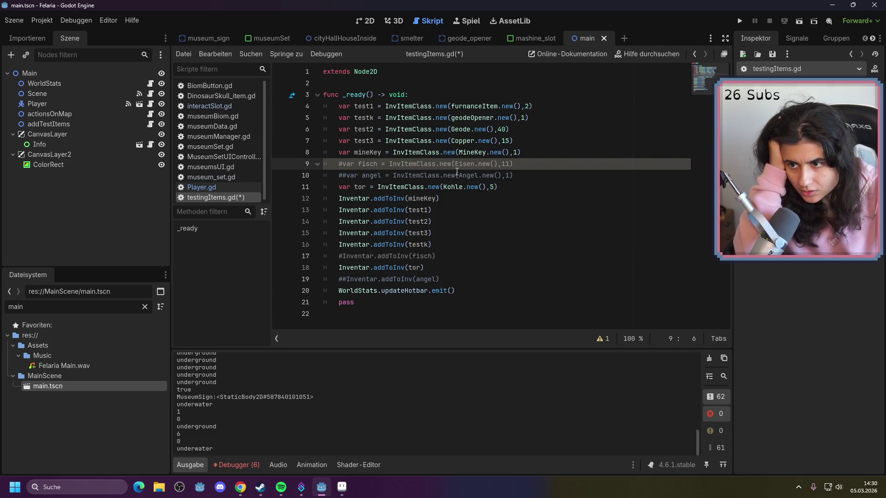
click(740, 23)
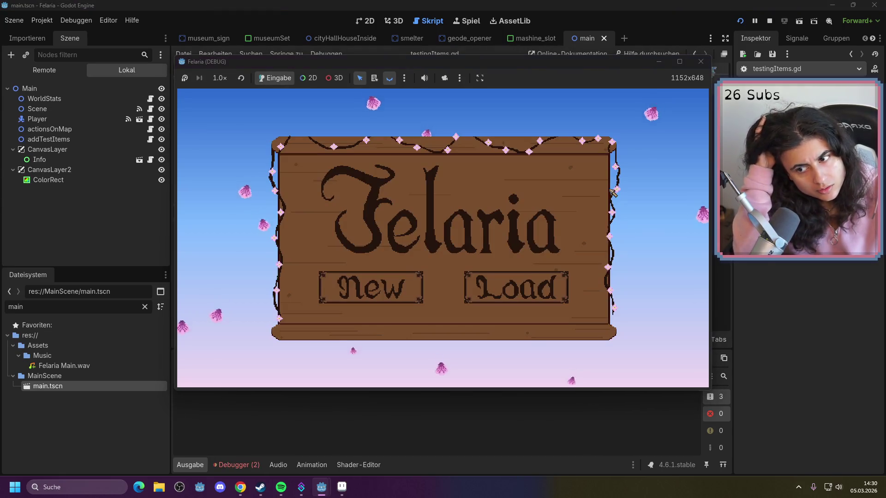
Start a new Felaria game and place a furnace in the bedroom
click(410, 287)
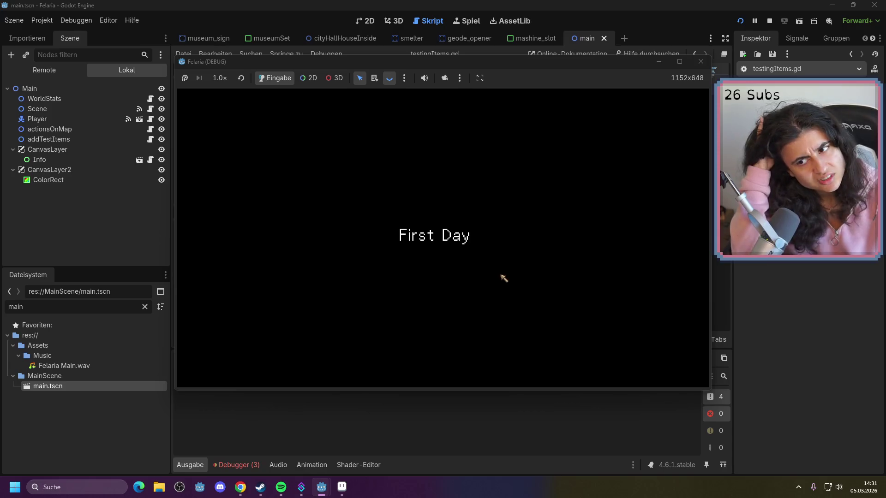
key(a)
key(s)
scroll(418, 239, down, 6)
key(Tab)
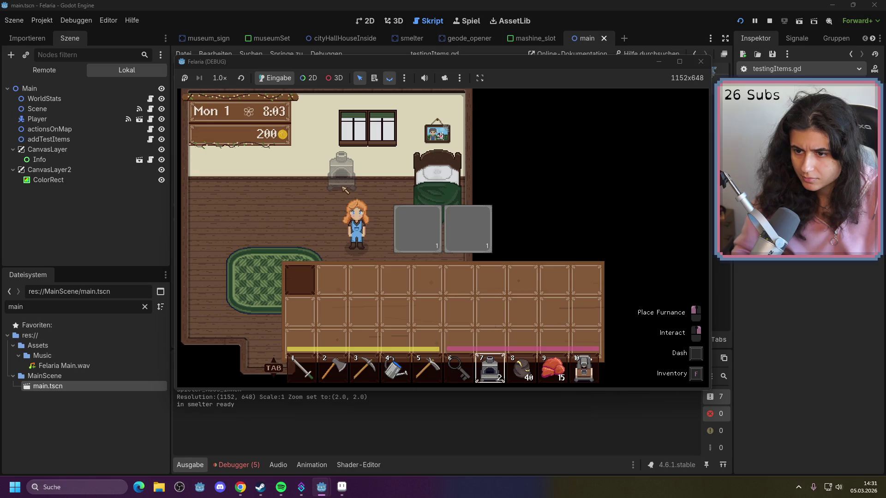
click(344, 187)
key(w)
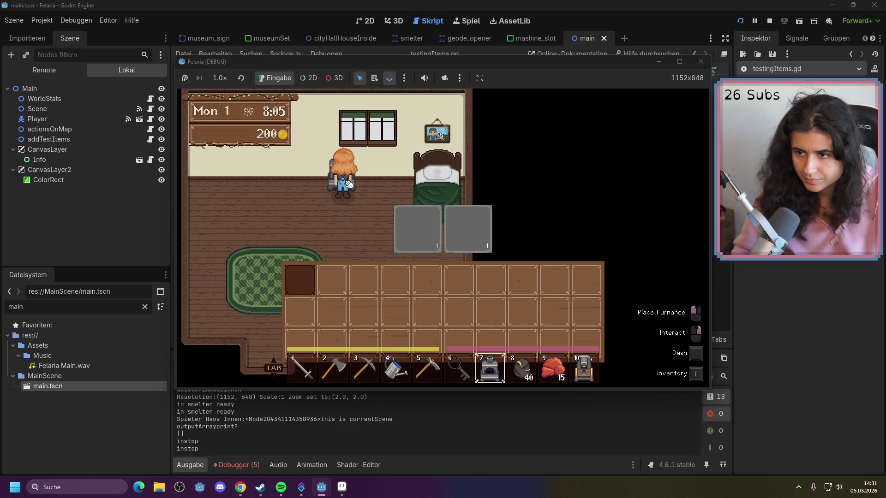
key(s)
Open the smelter scene in the editor and save it
click(405, 40)
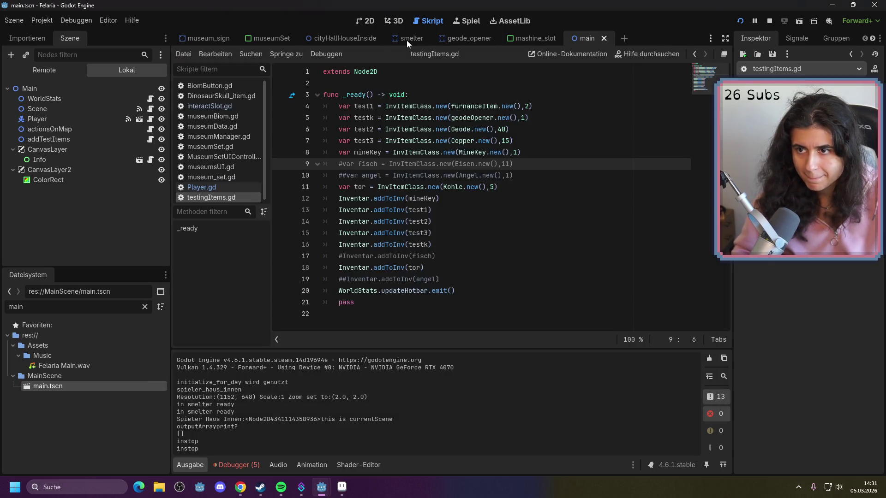
click(406, 40)
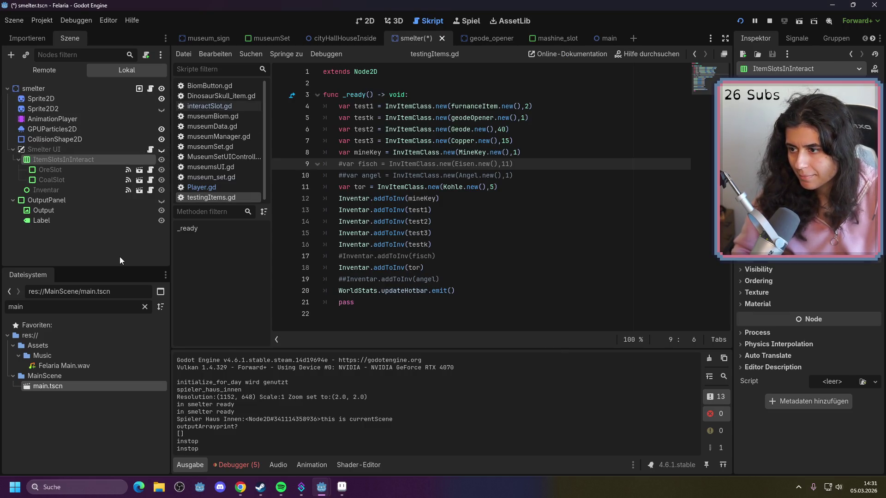
key(ctrl+s)
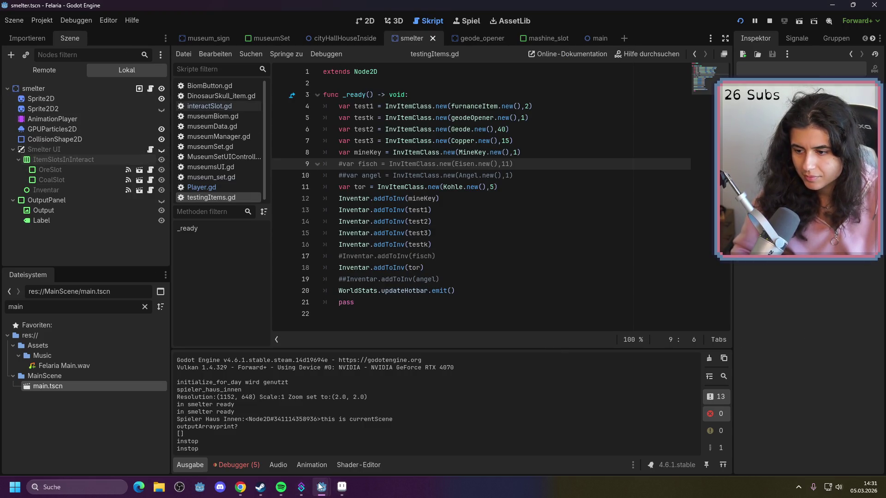
Place a second furnace in the game and open the smelter to check it
mouse_move(321, 487)
click(369, 438)
click(359, 195)
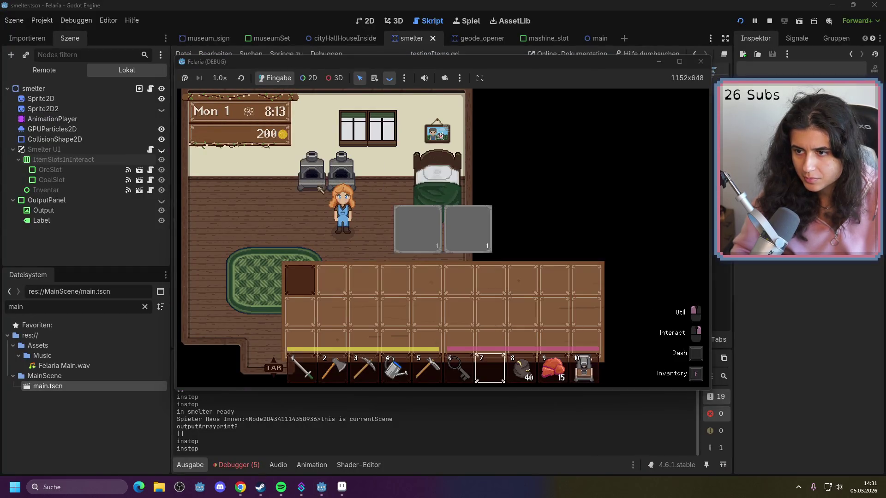
key(w)
right_click(349, 180)
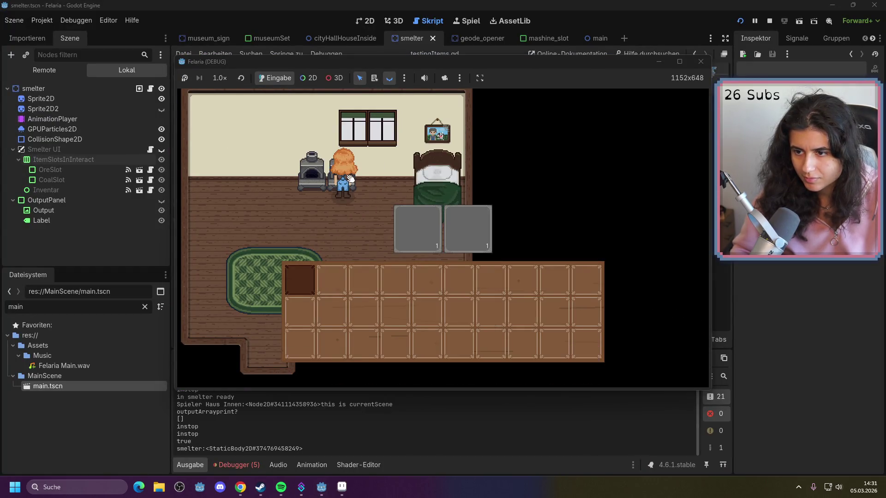
key(e)
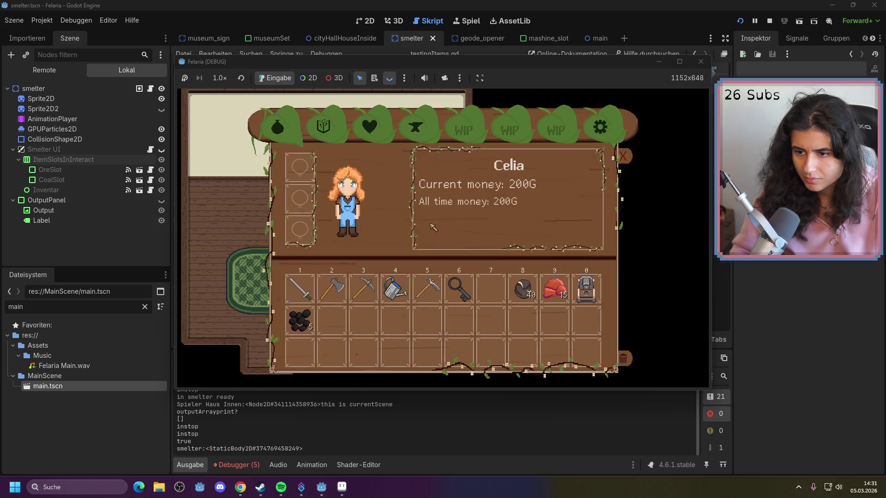
click(622, 156)
right_click(350, 178)
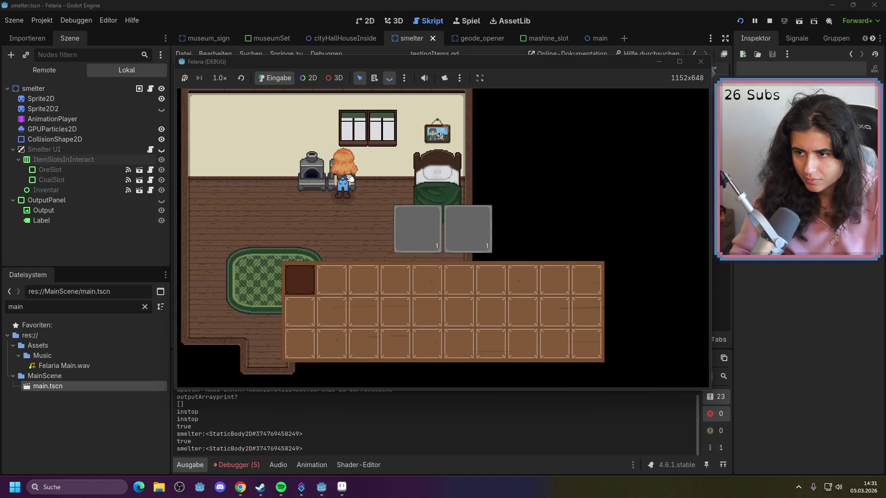
Walk over to the geode opener and interact with it
key(s)
scroll(318, 202, down, 1)
scroll(318, 201, down, 1)
key(a)
key(w)
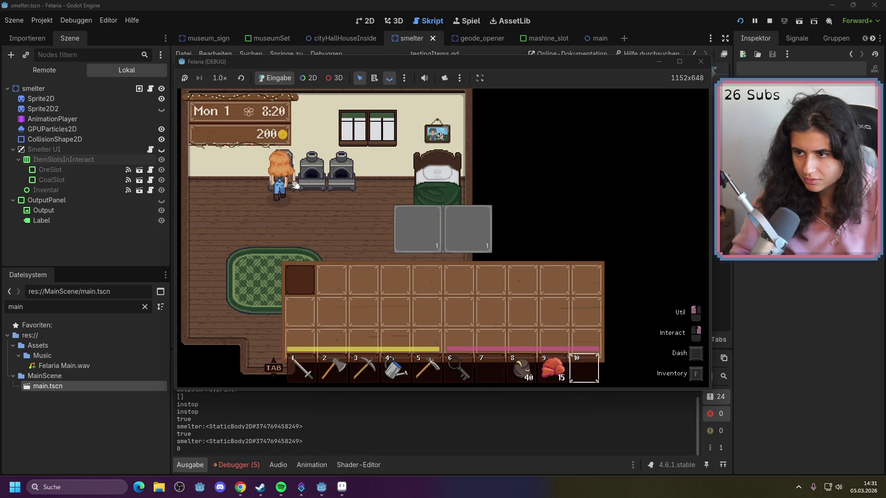
right_click(295, 184)
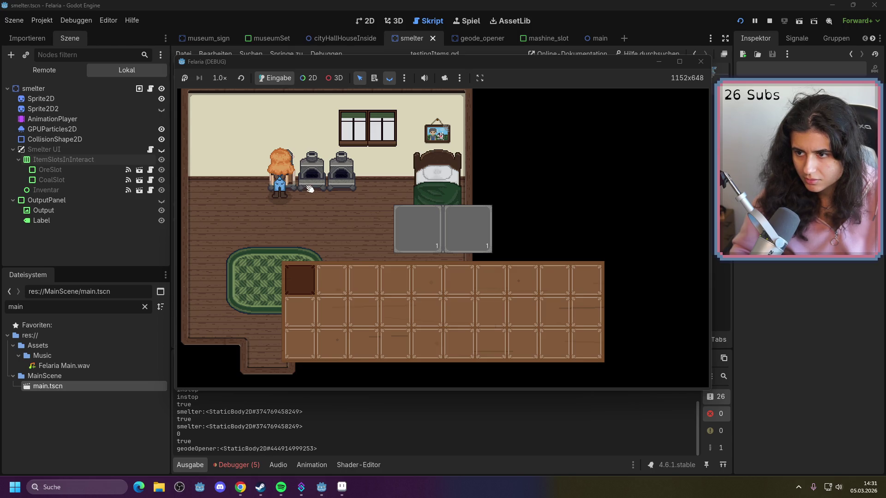
Return to the smelter, open its item slots, then stop the running game
key(s)
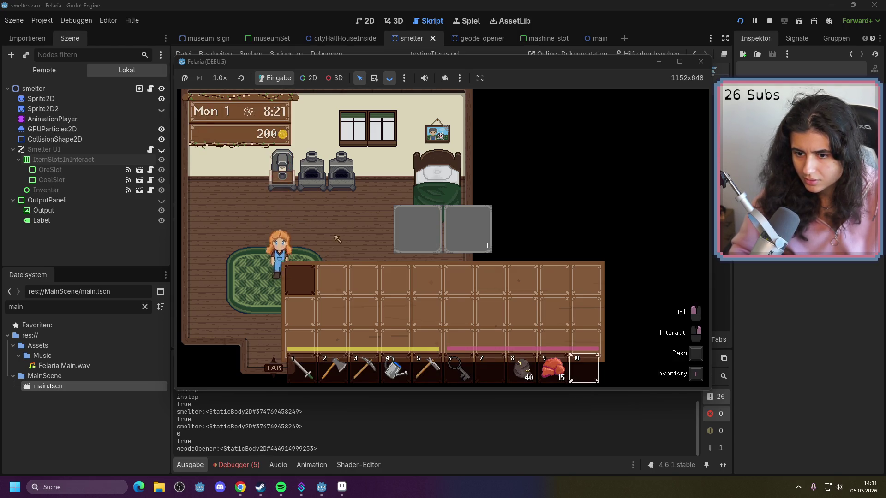
key(w)
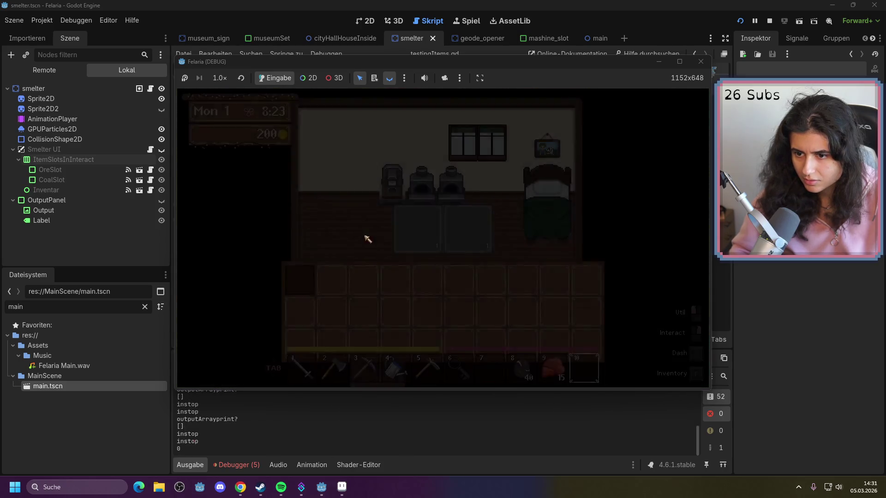
key(w)
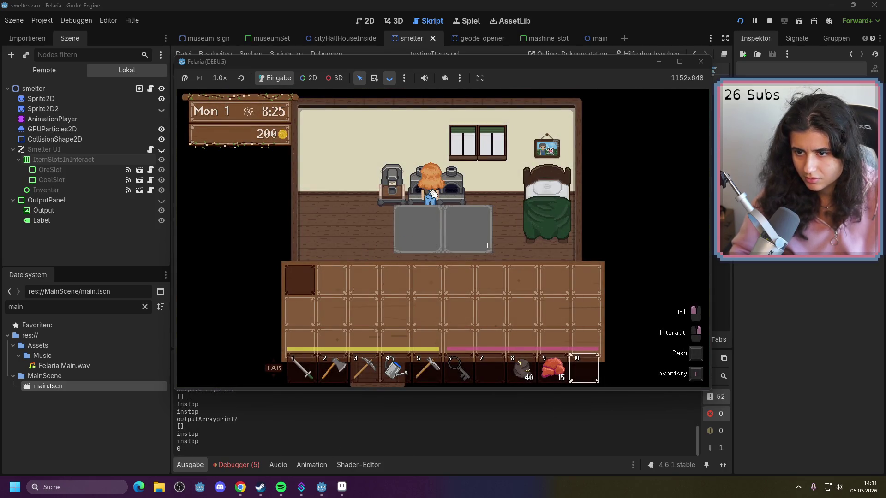
right_click(449, 194)
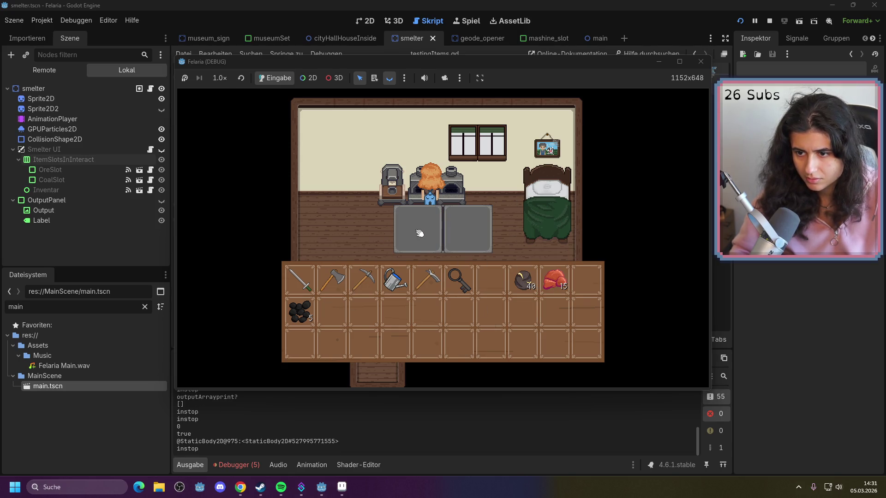
click(700, 62)
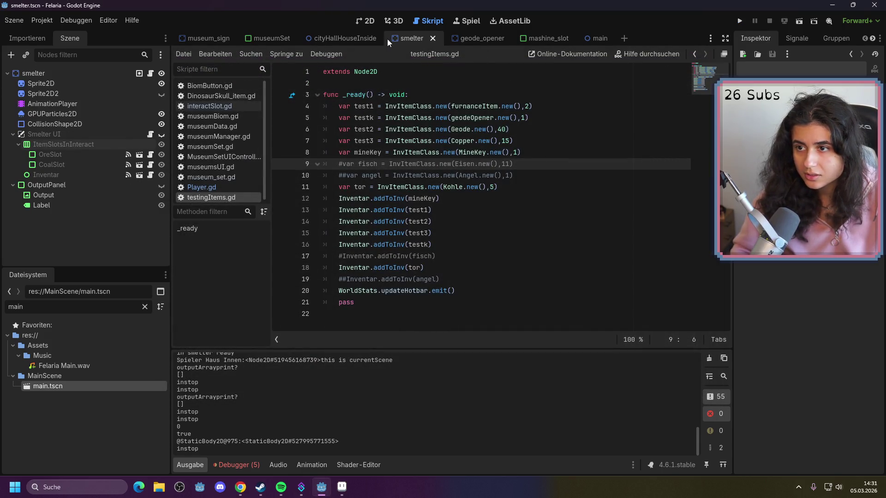
In the 2D view of geode_opener, hide the GeodeOpener UI node and save with Ctrl+S
click(364, 20)
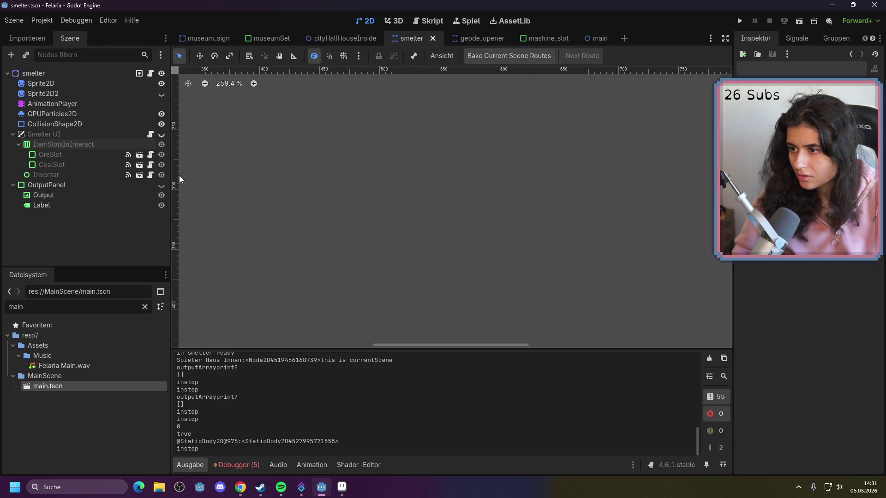
click(460, 44)
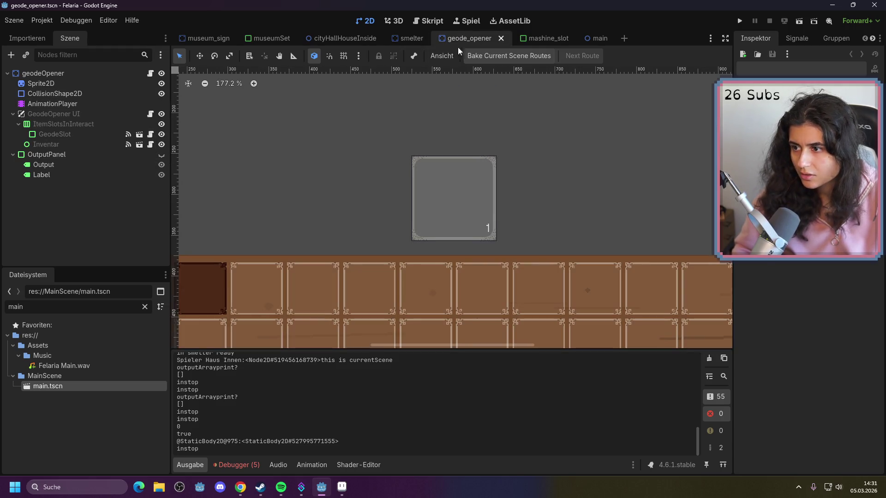
click(161, 114)
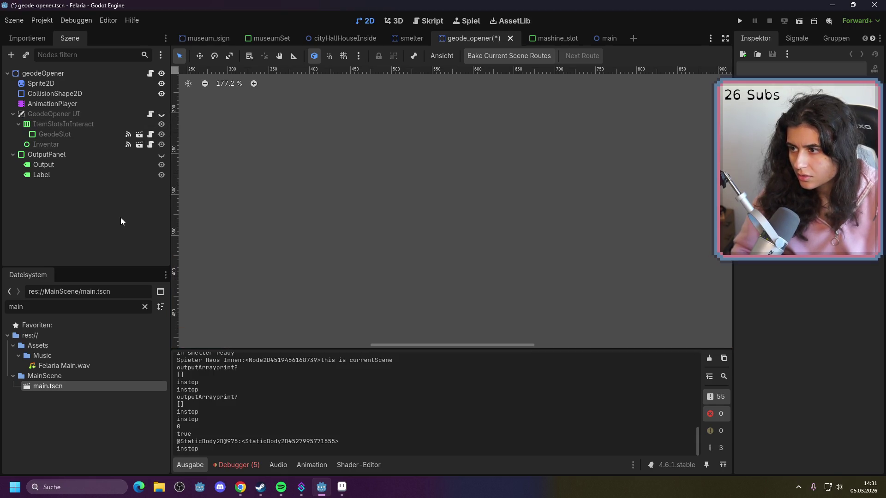
key(ctrl+s)
Run Felaria, start a new game, and walk to the smelter holding the hotbar slot 7 furnace
click(738, 20)
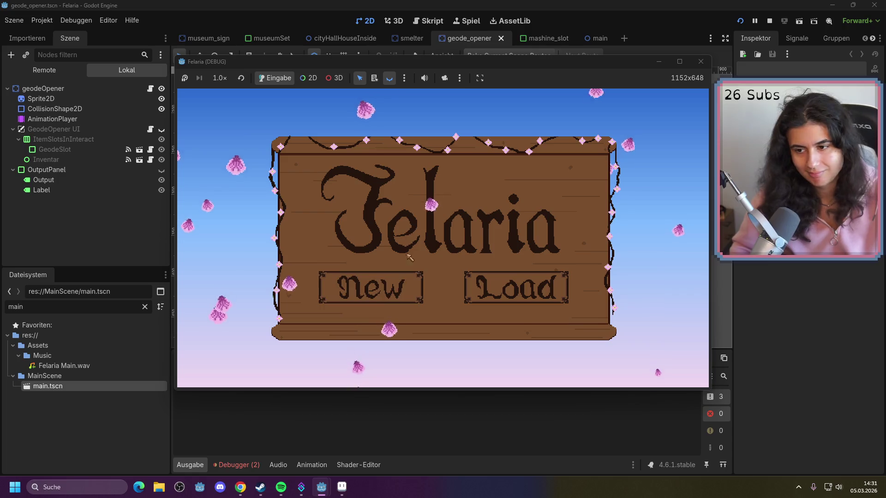
click(367, 297)
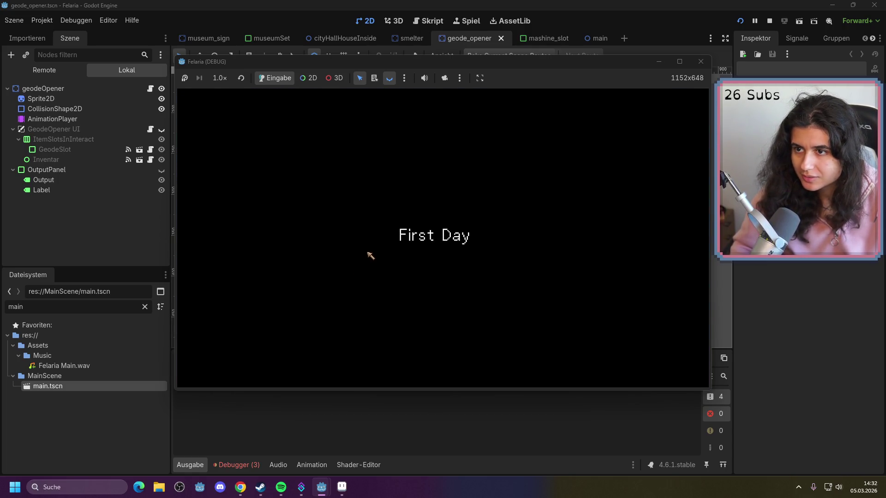
key(a)
key(4)
key(6)
key(7)
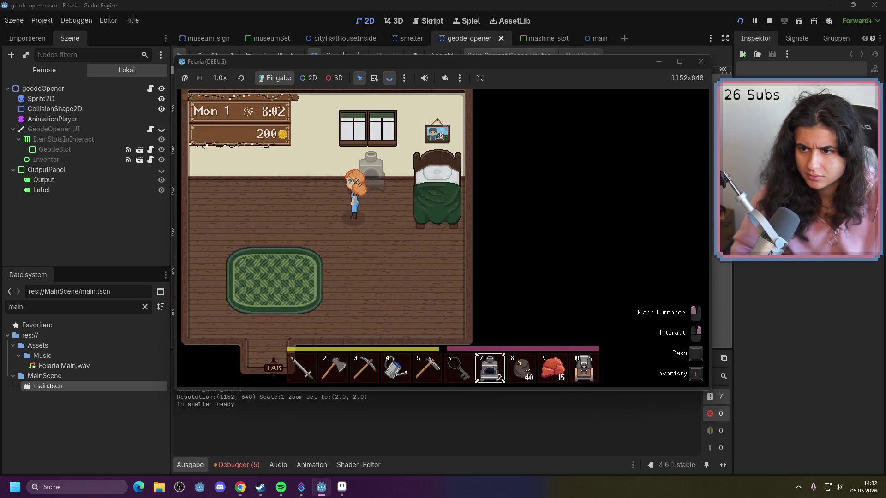
key(a)
key(w)
Load the smelter with 15 copper ore and 5 coal, then place a second furnace
key(Tab)
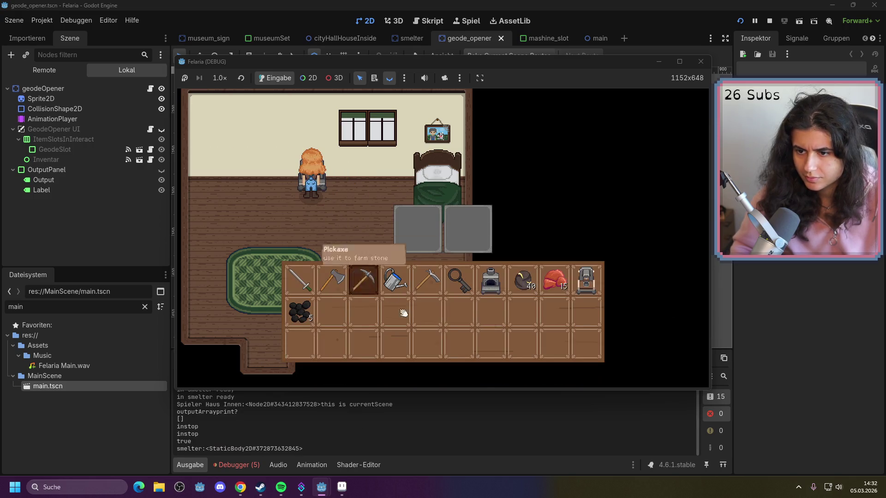
click(555, 280)
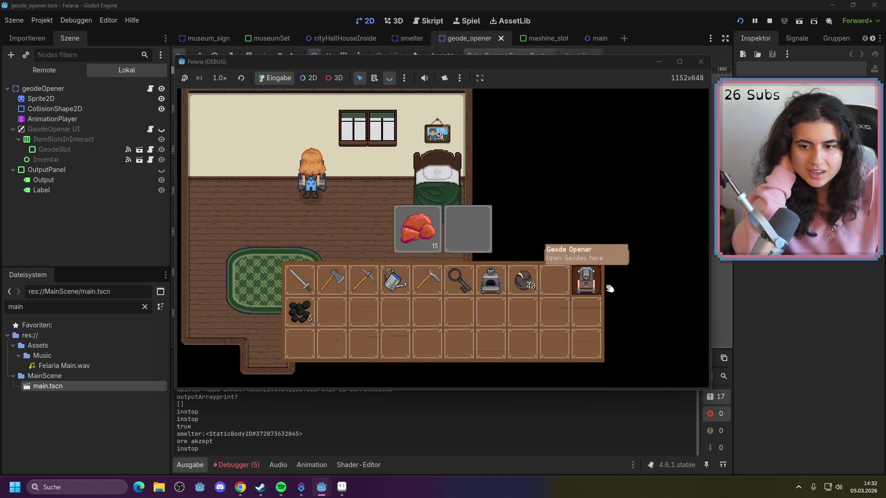
click(302, 314)
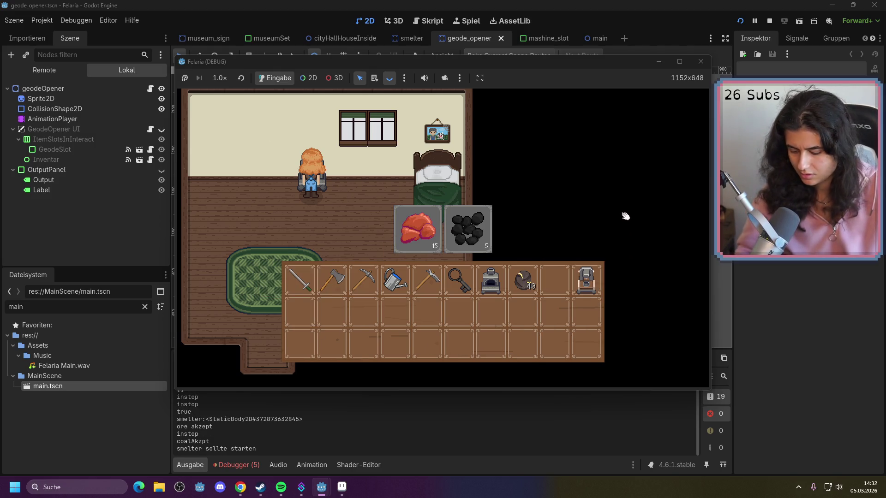
key(Tab)
key(s)
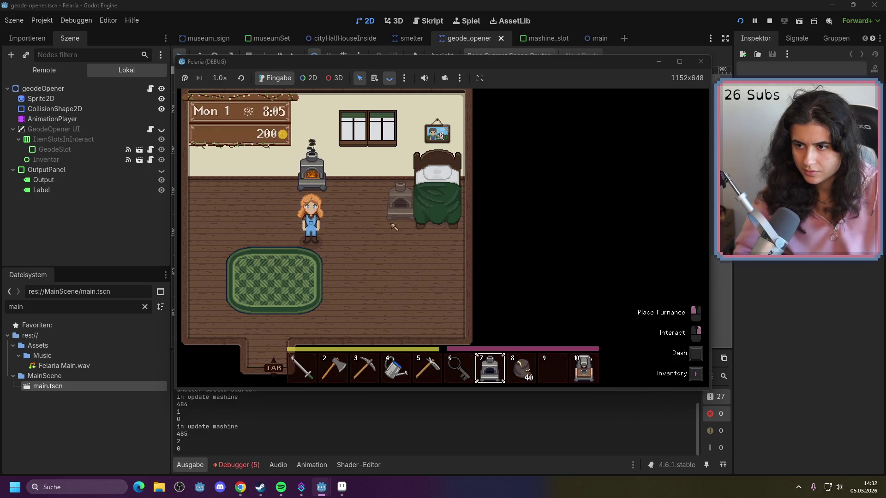
click(349, 184)
Check the new furnace, then place the Geode Opener from slot 10 beside the furnaces
key(w)
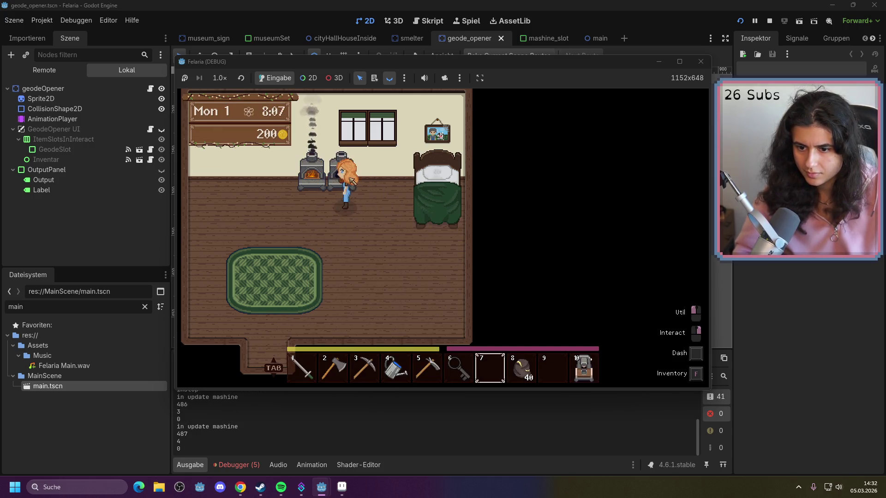
right_click(352, 180)
key(Tab)
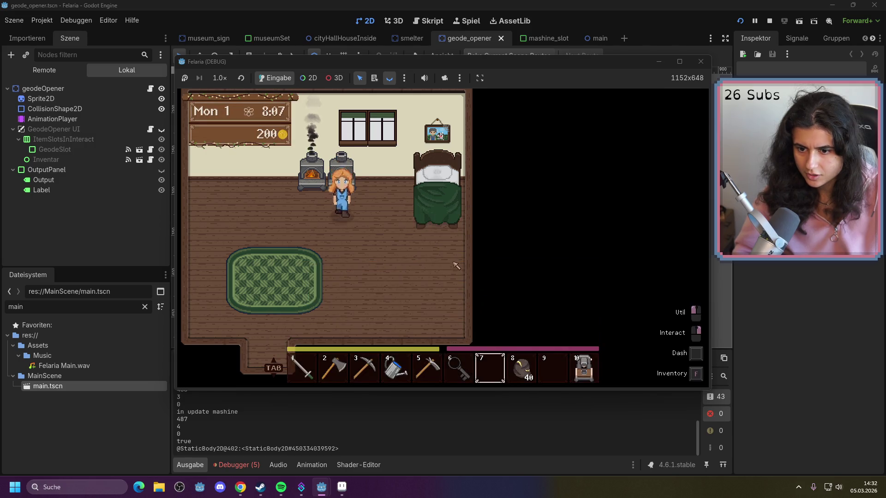
key(0)
key(a)
click(276, 187)
Load the 40 geodes into the Geode Opener and maximize the game window
key(d)
key(w)
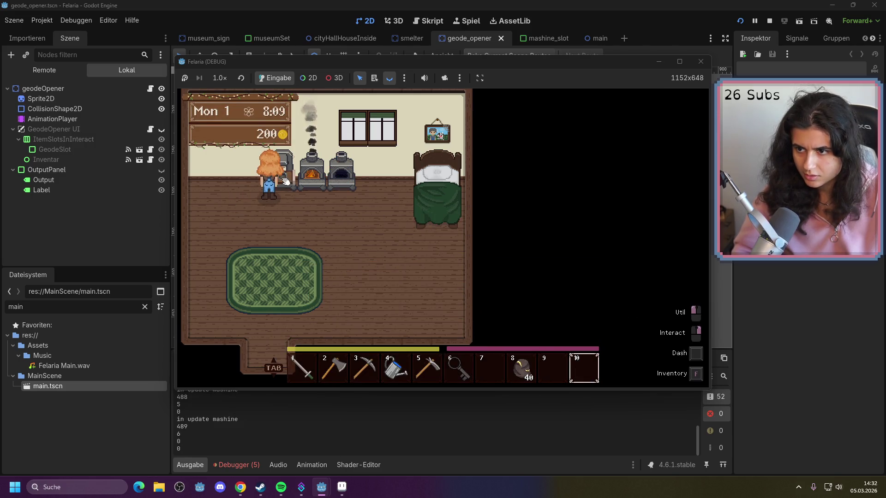
right_click(282, 170)
click(524, 280)
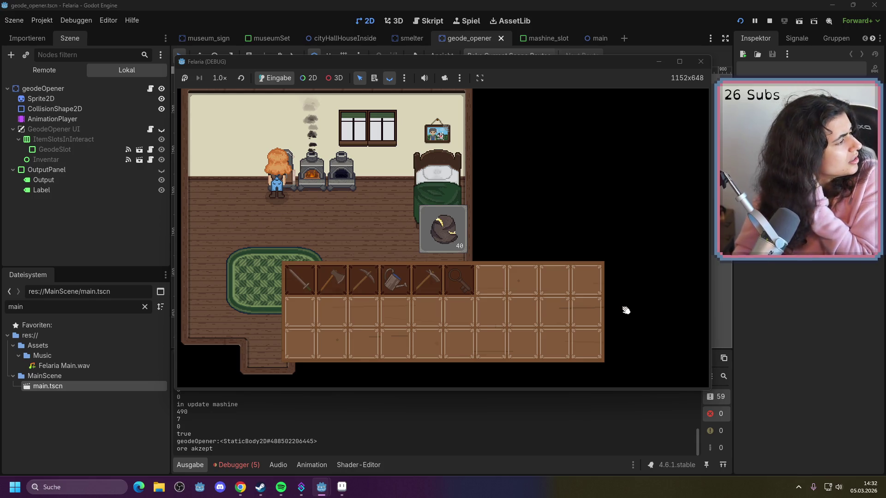
key(f)
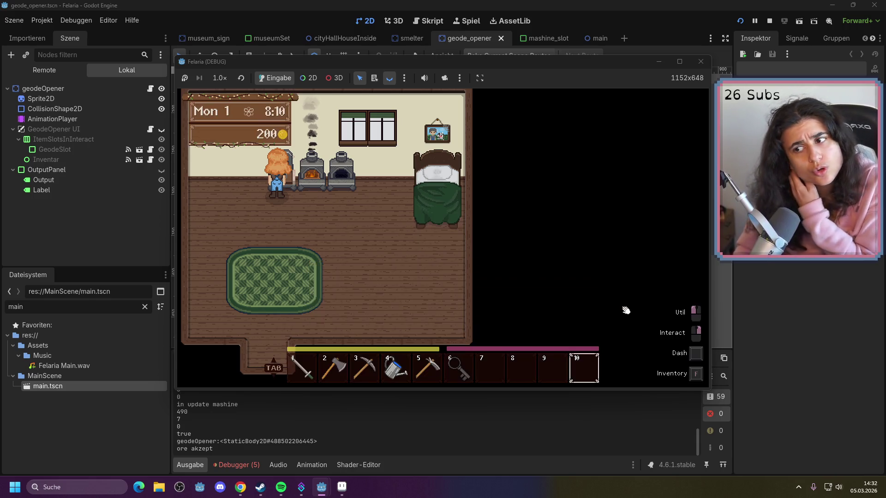
key(s)
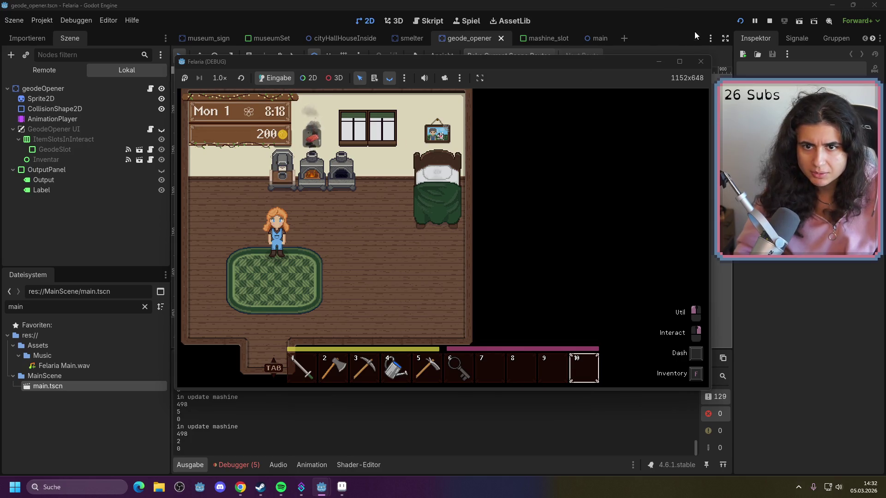
click(679, 61)
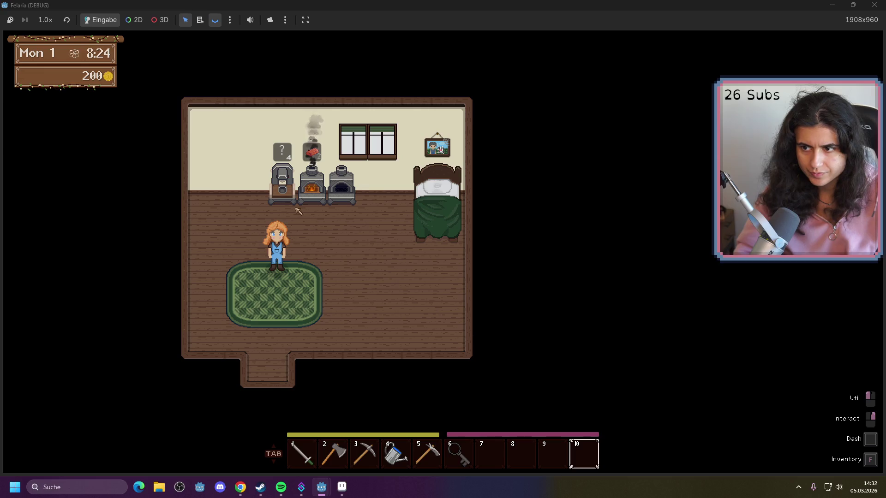
Walk to the middle furnace and collect its smelted copper bars
key(d)
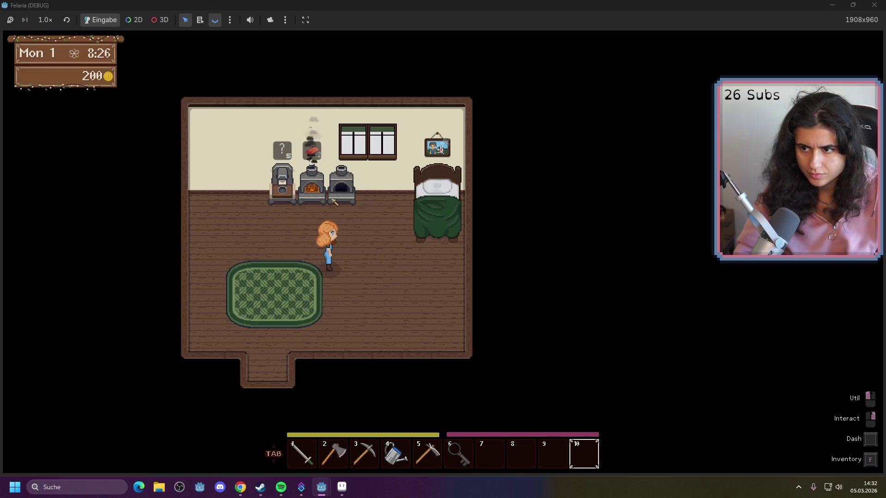
key(w)
key(d)
key(f)
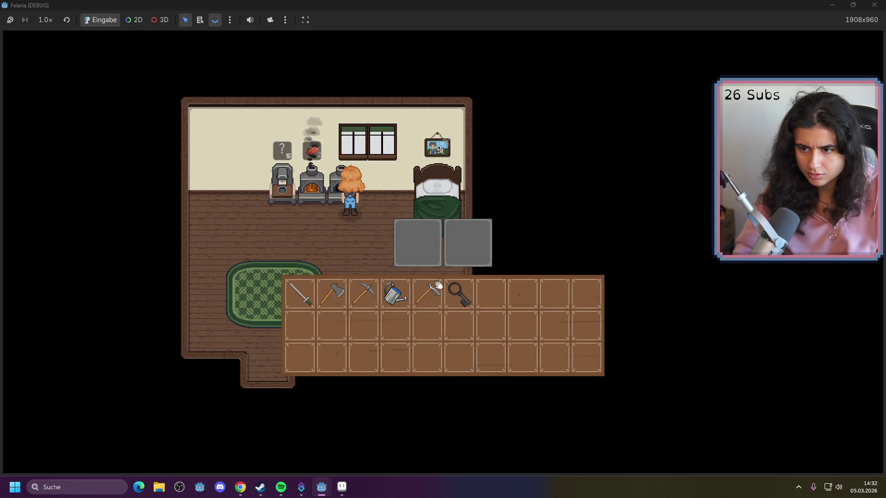
key(f)
key(a)
key(d)
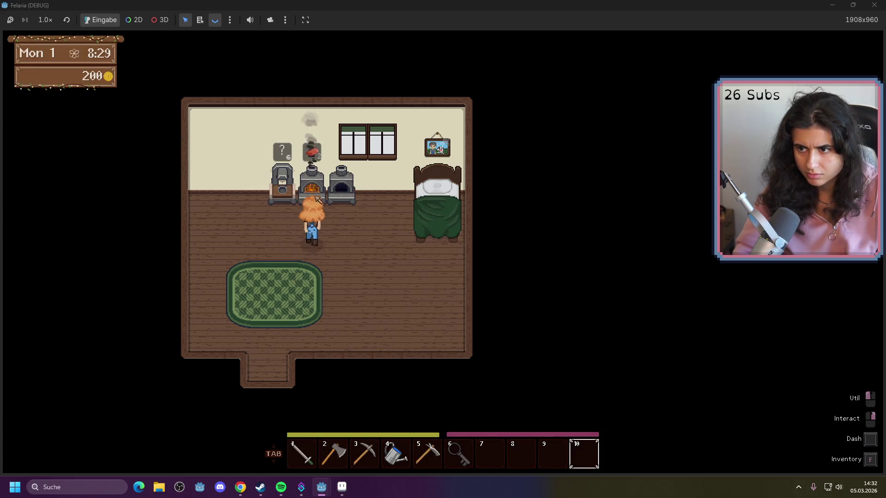
key(w)
right_click(319, 189)
right_click(318, 189)
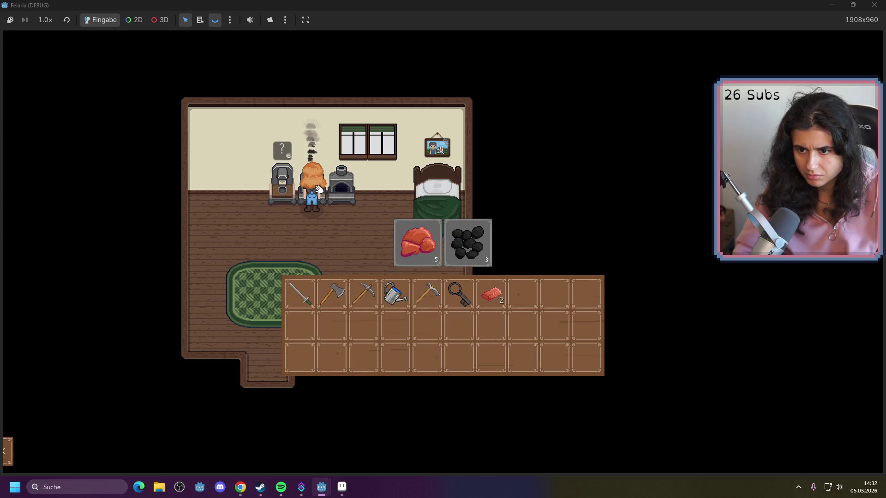
key(f)
Collect the geode opener's outputs repeatedly, then the last copper bar from the furnace
key(a)
right_click(294, 193)
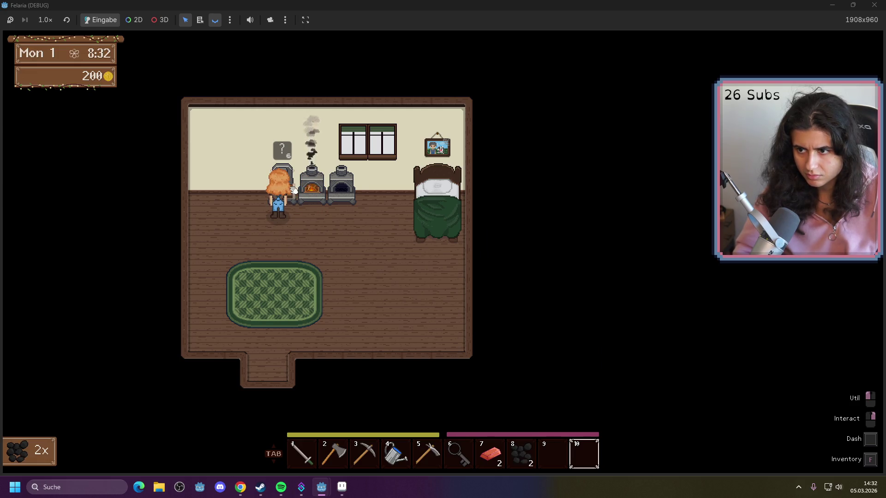
right_click(294, 192)
right_click(294, 189)
right_click(293, 190)
right_click(294, 189)
right_click(294, 189)
key(d)
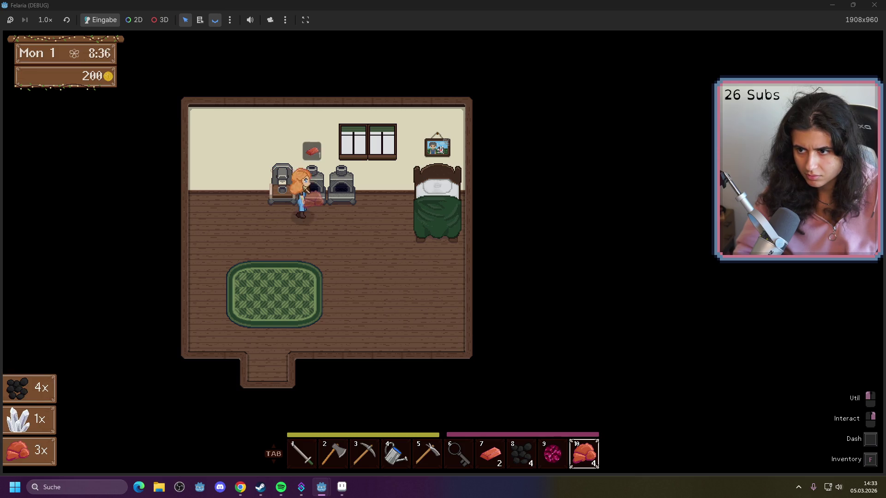
right_click(323, 202)
key(s)
key(2)
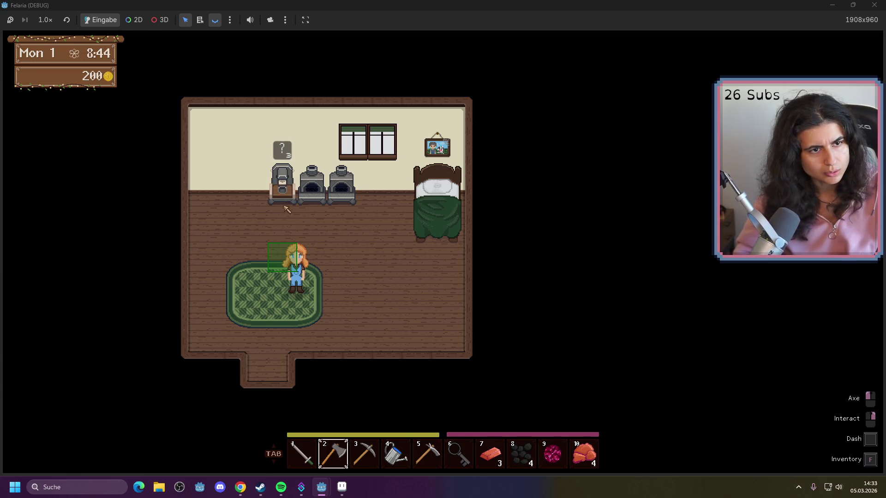
Walk from the house through town and into the museum
key(a)
key(s)
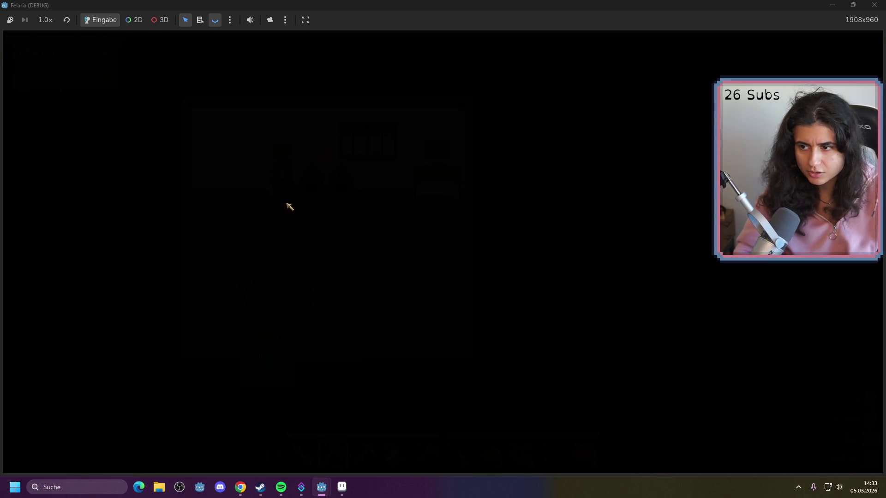
key(a)
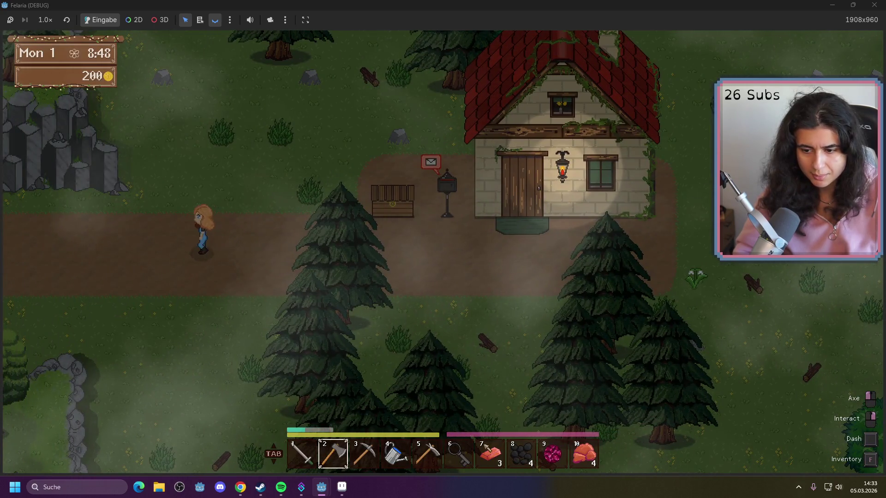
key(a)
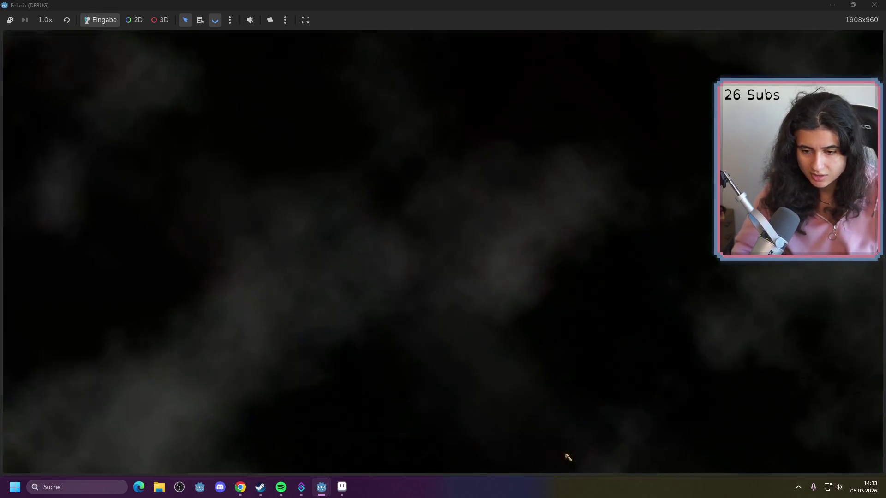
key(s)
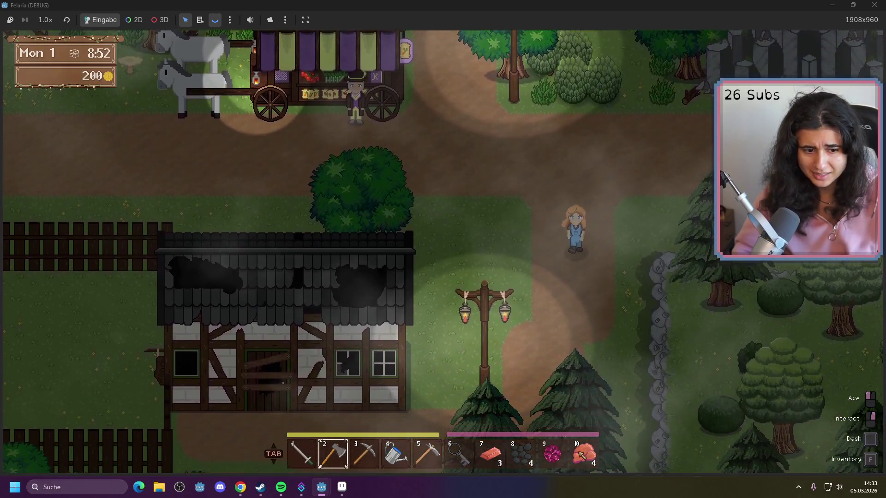
key(a)
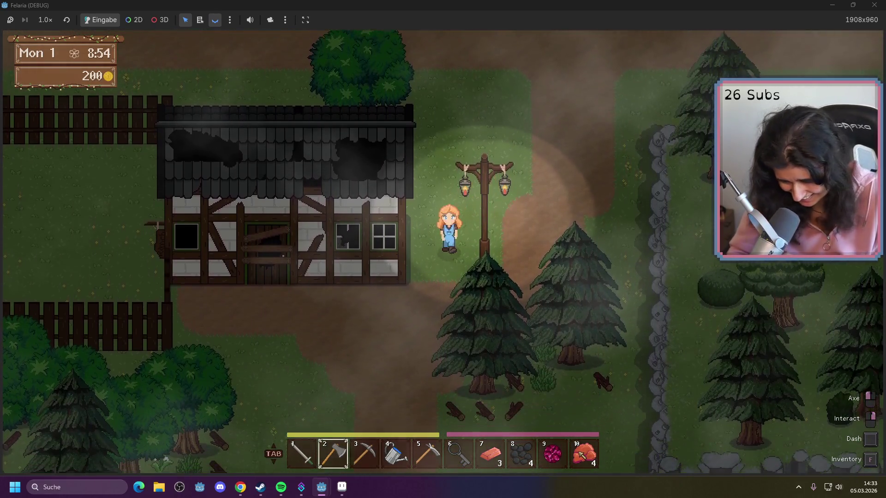
key(s)
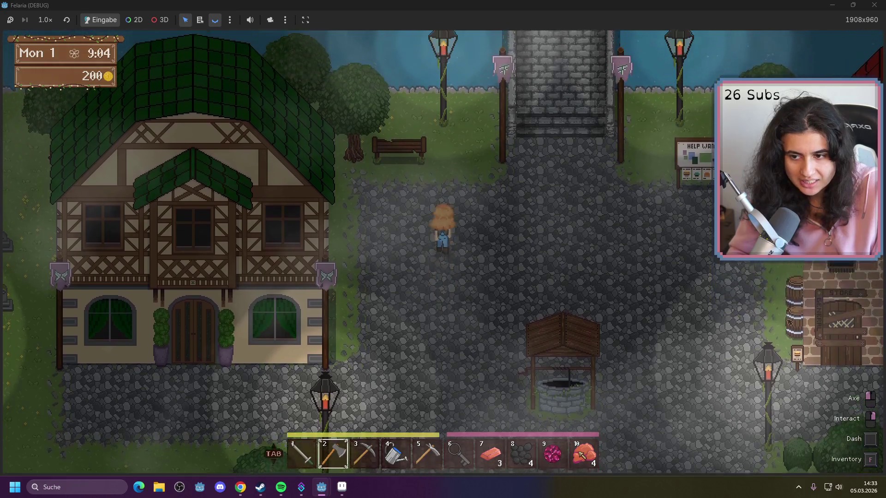
key(s)
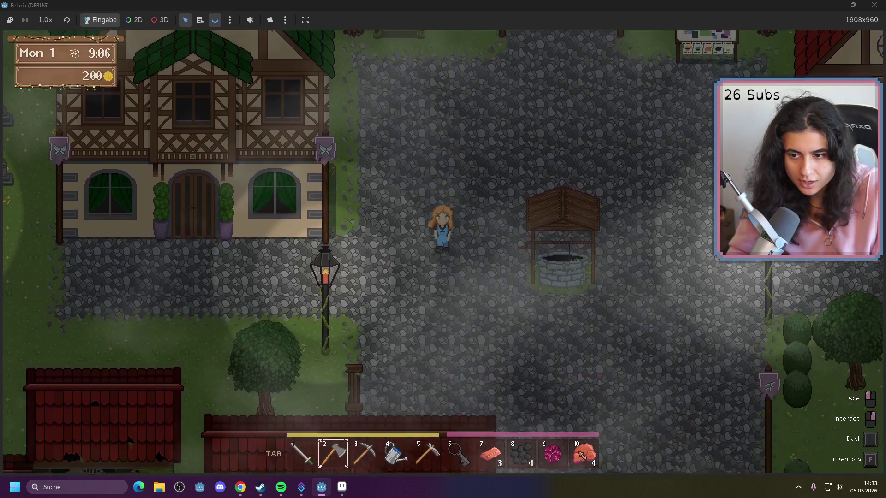
key(w)
key(w)
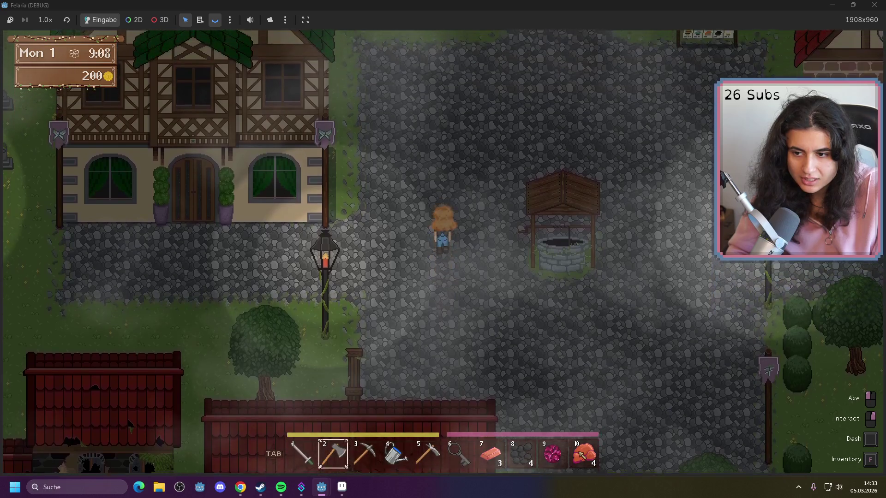
key(s)
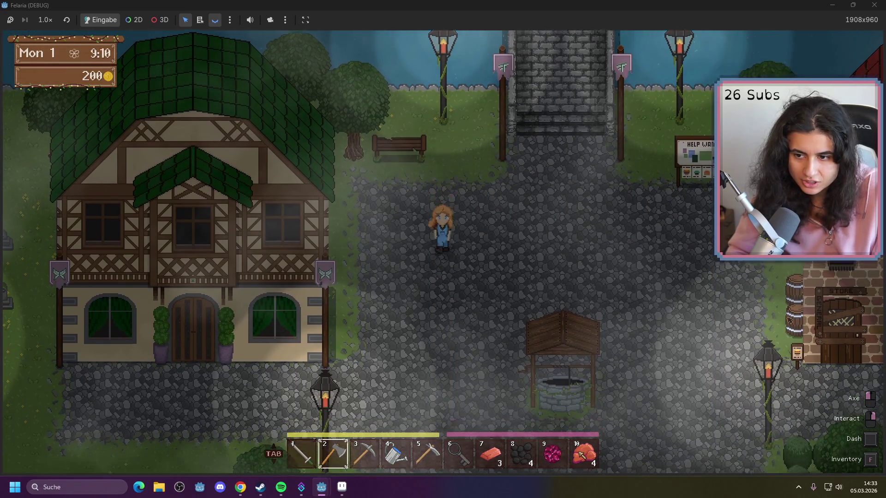
key(a)
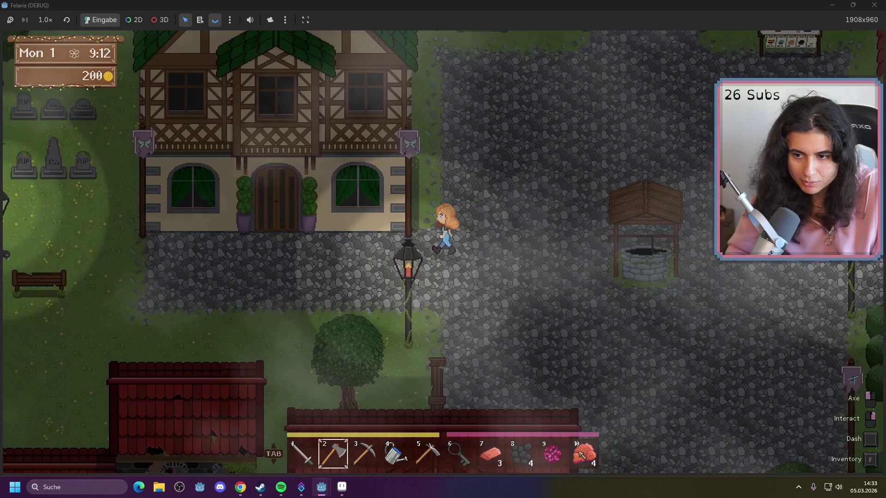
key(w)
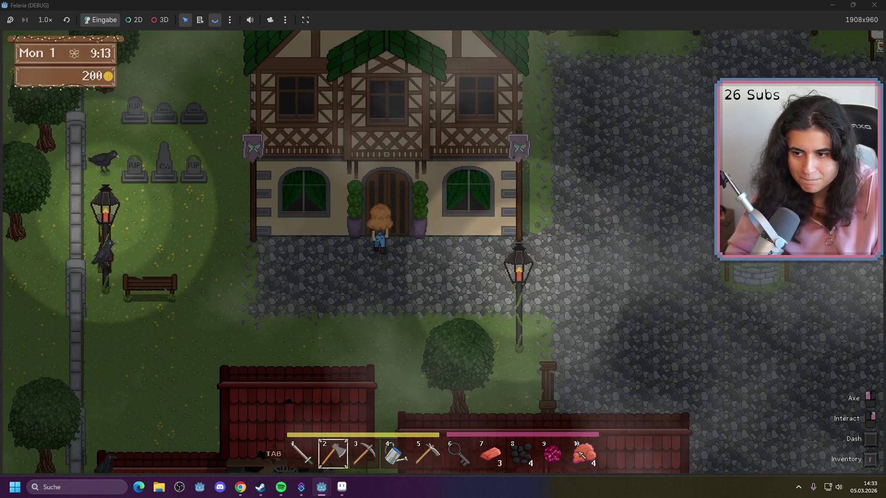
key(w)
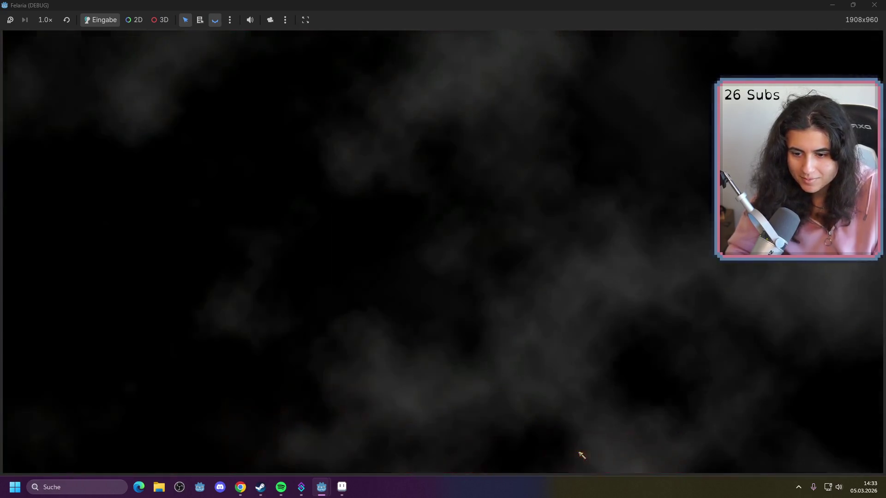
Open the museum collection, view the Underground section, and close it
right_click(421, 285)
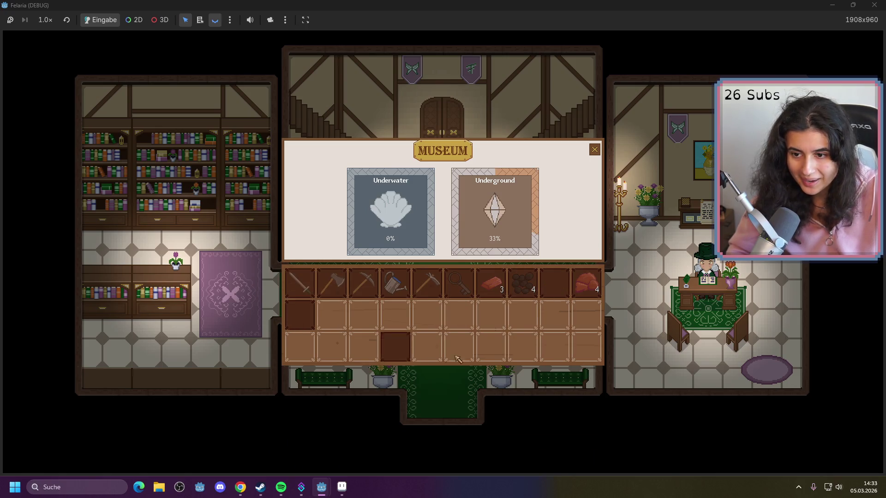
click(523, 204)
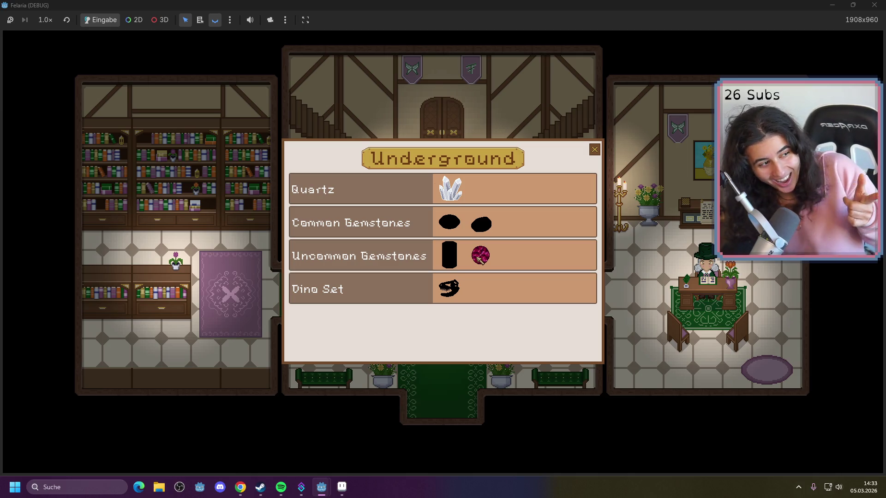
click(594, 152)
Walk from the museum back through the forest path into the house
key(s)
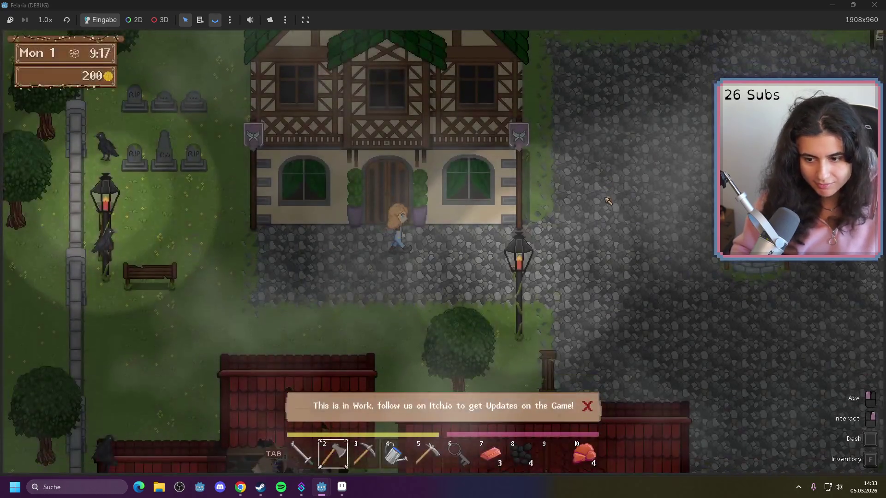
key(d)
key(w)
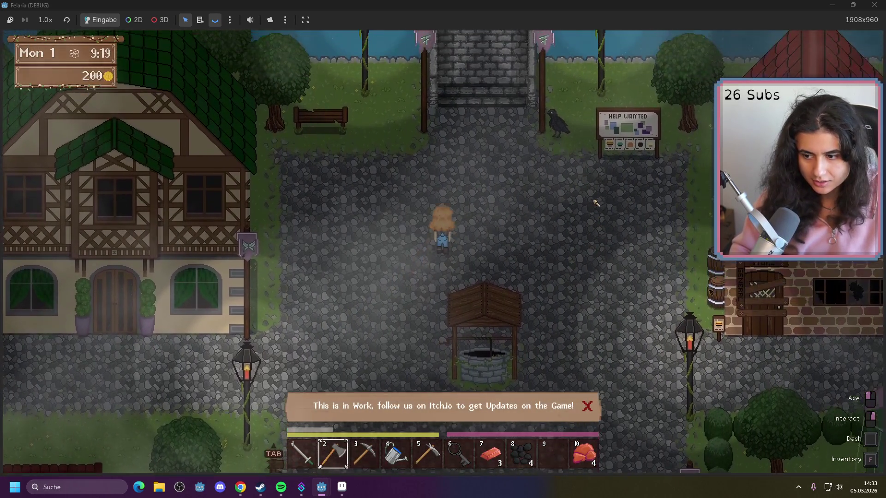
key(w)
key(w)
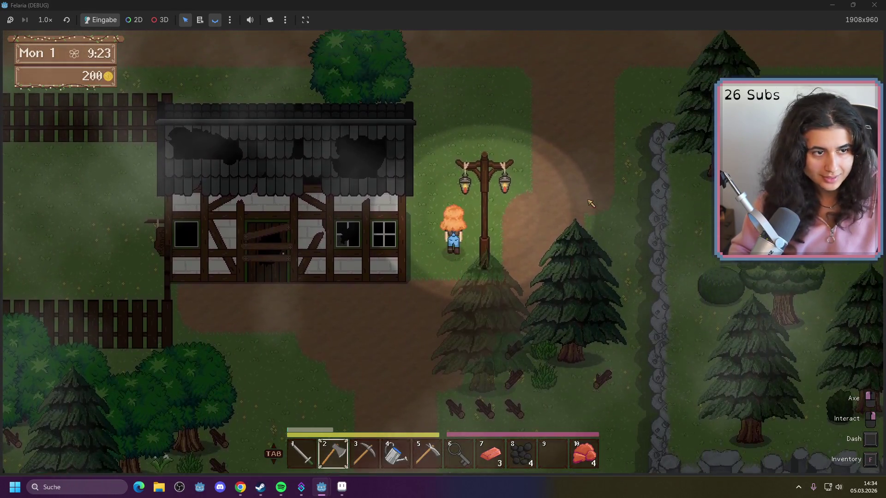
key(w)
key(d)
key(d)
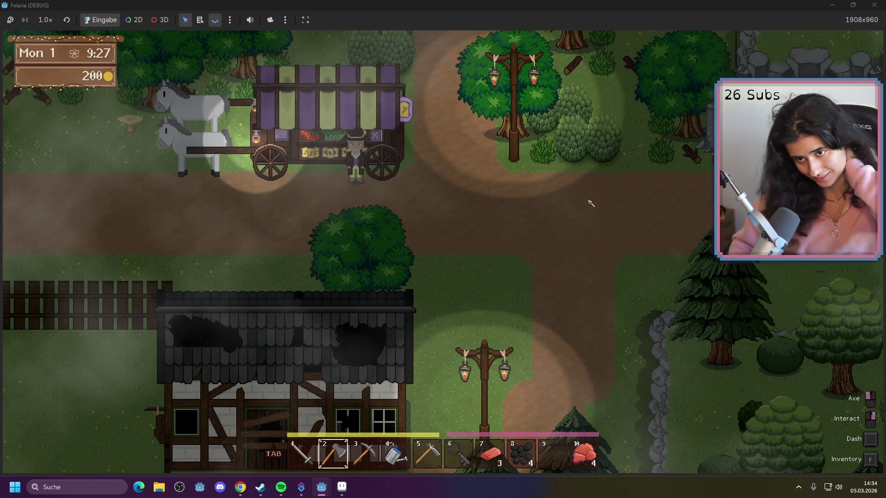
key(d)
key(d)
key(w)
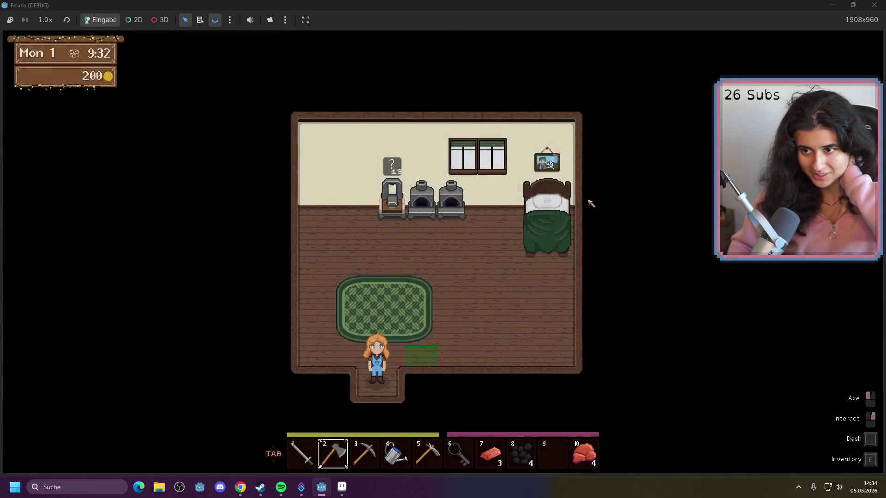
key(w)
Collect output from the left machine, then bring the Godot editor back in front
key(w)
key(s)
key(w)
right_click(400, 208)
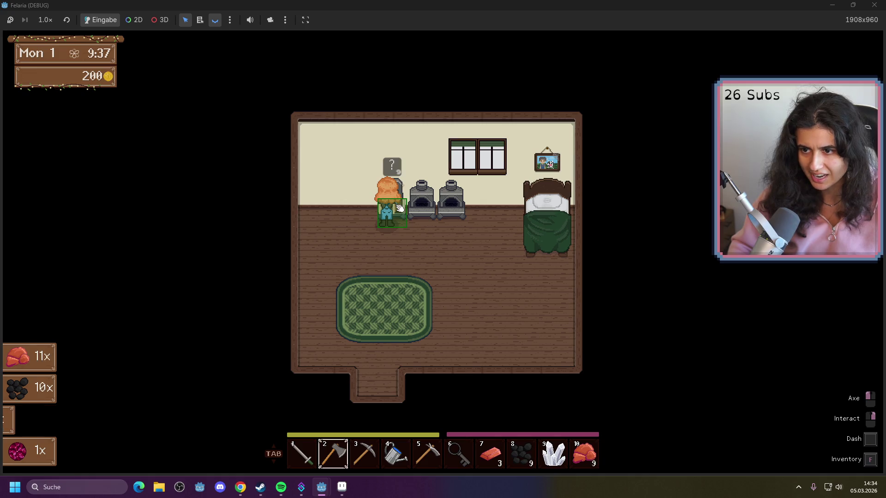
right_click(399, 209)
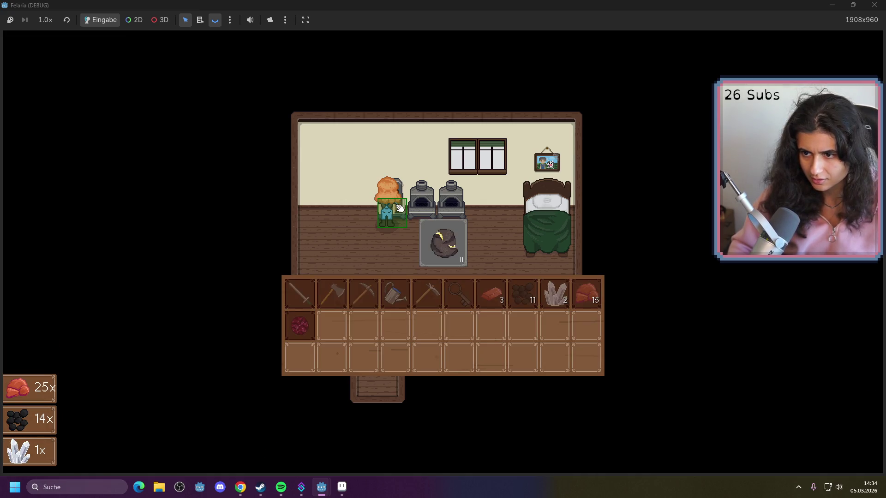
mouse_move(337, 488)
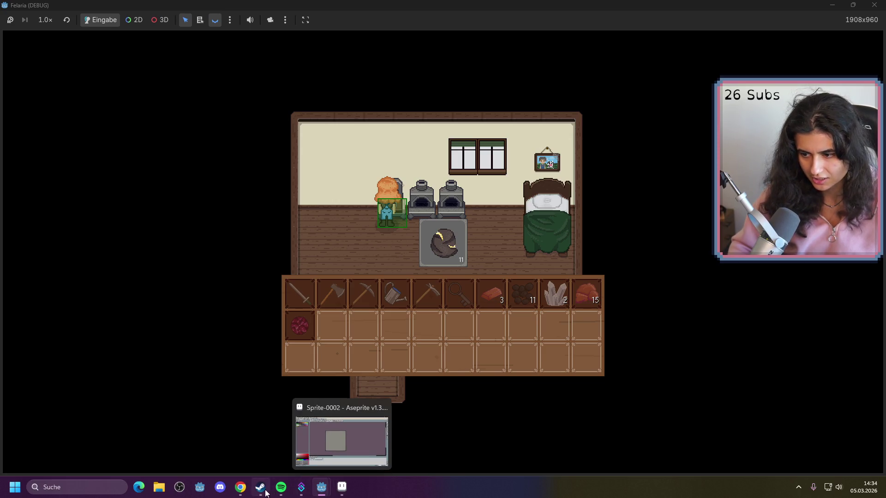
click(258, 437)
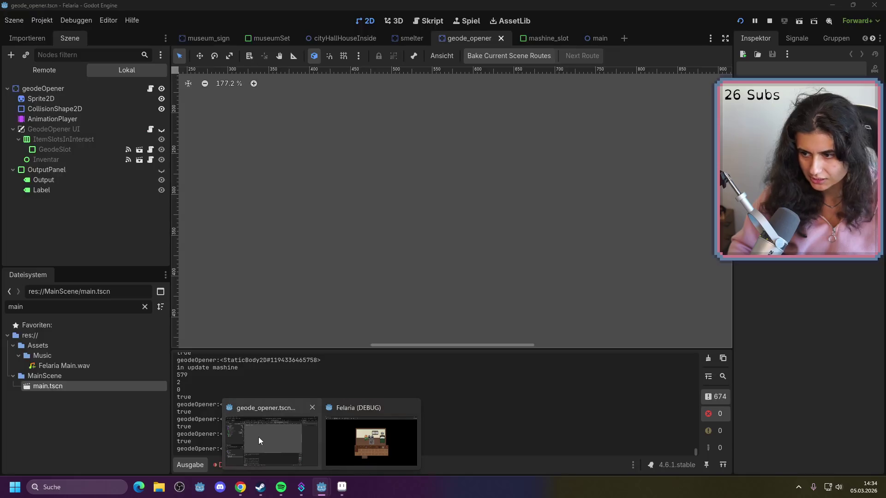
Open testingItems.gd via addTestItems in the main scene, then confirm 11 coal and 17 ore in-game
click(597, 39)
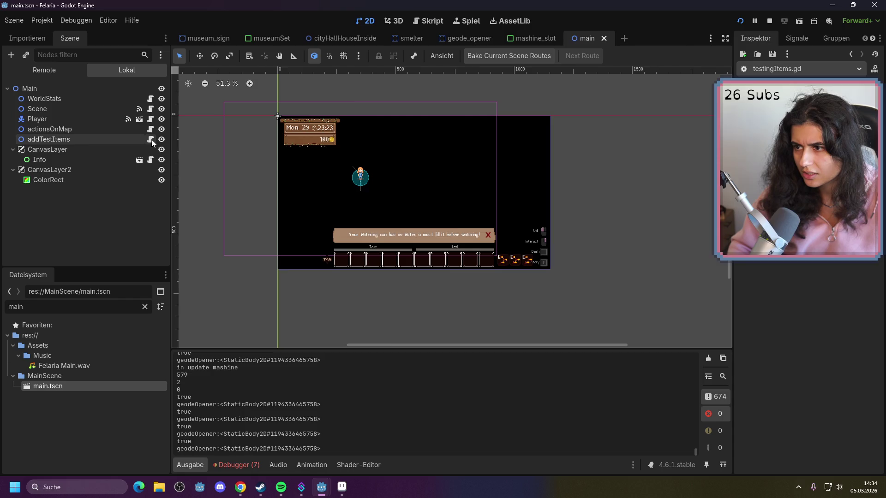
click(151, 140)
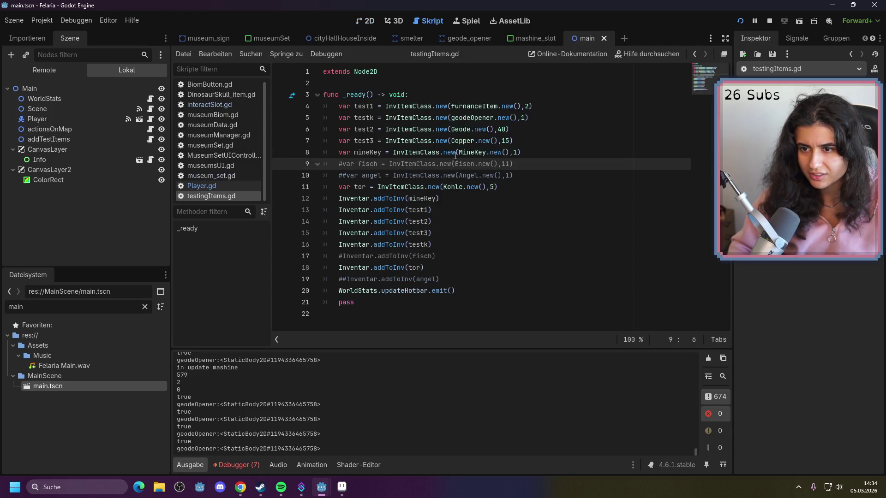
key(F5)
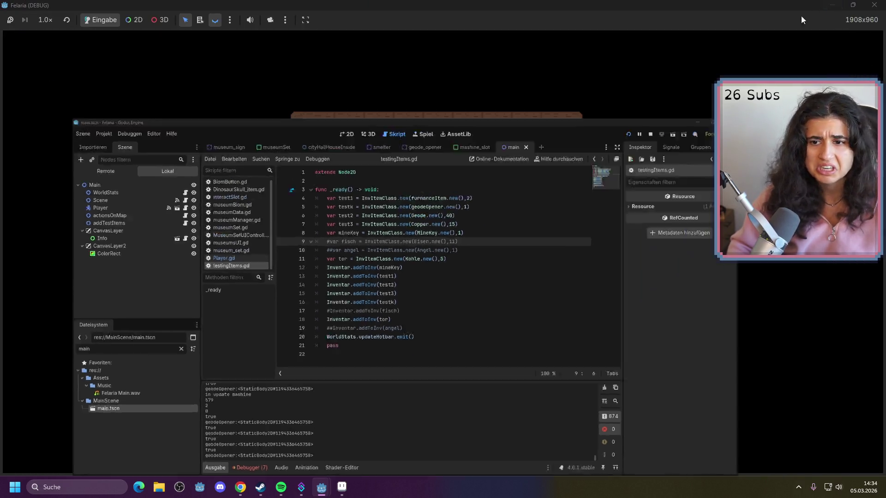
key(s)
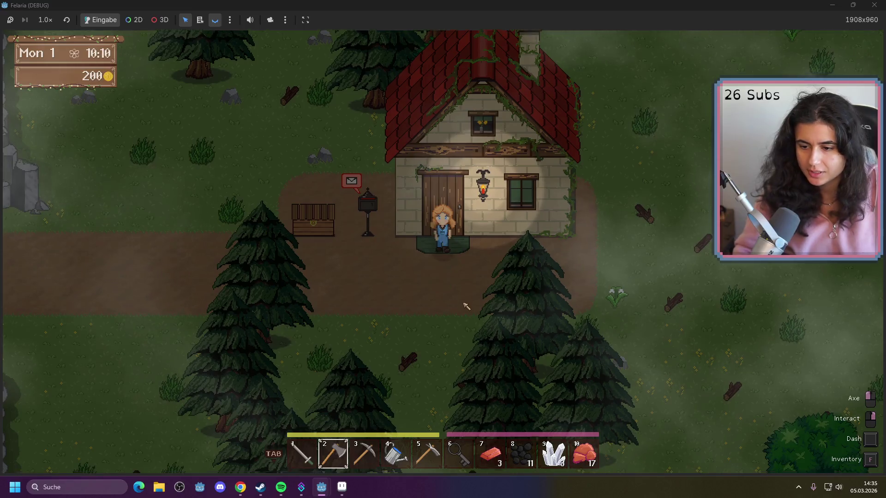
key(f)
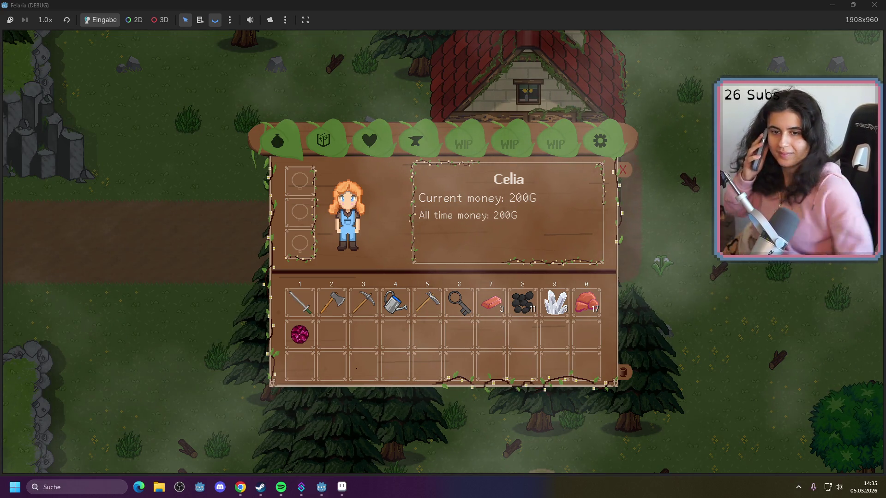
click(625, 171)
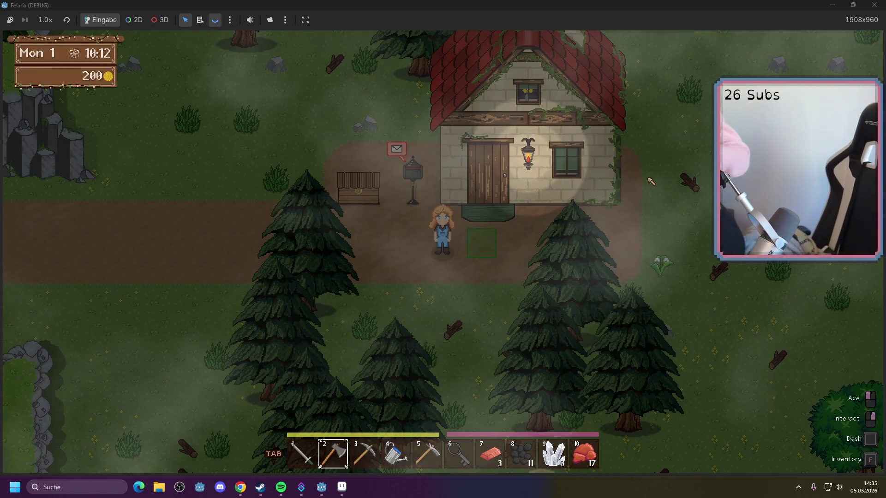
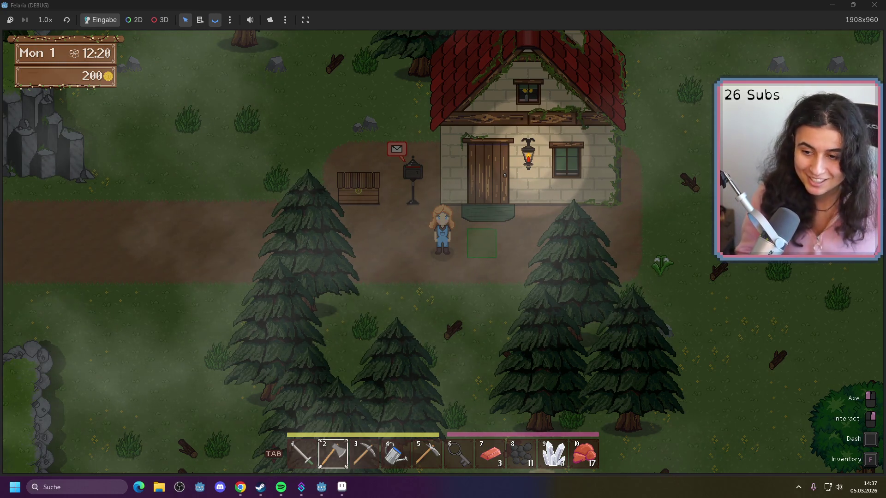
Walk into the house and collect the finished gems from the machine by the wall
key(d)
key(w)
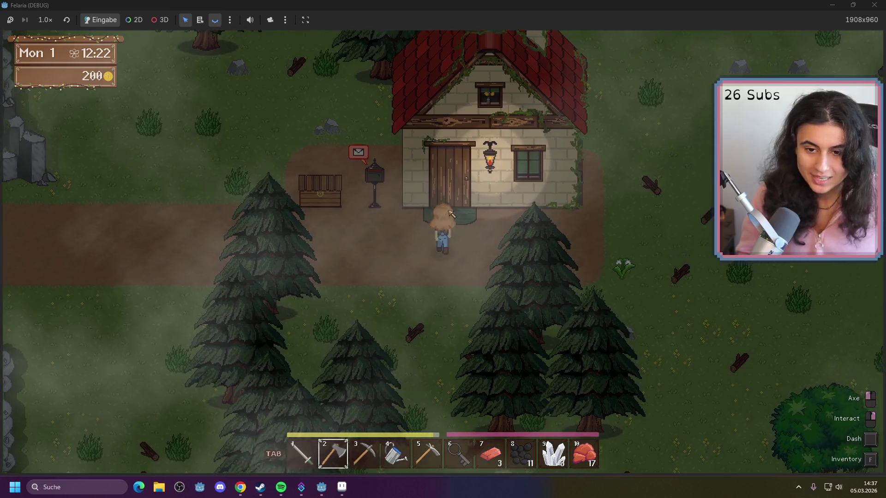
key(w)
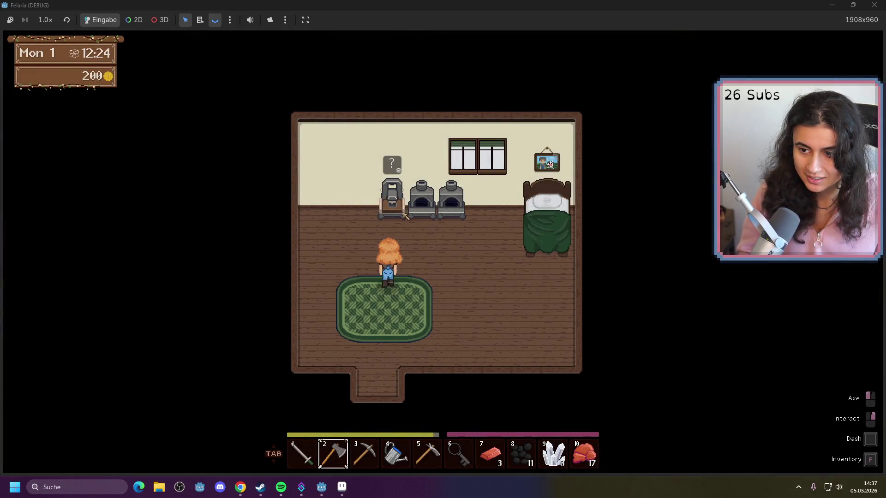
right_click(404, 210)
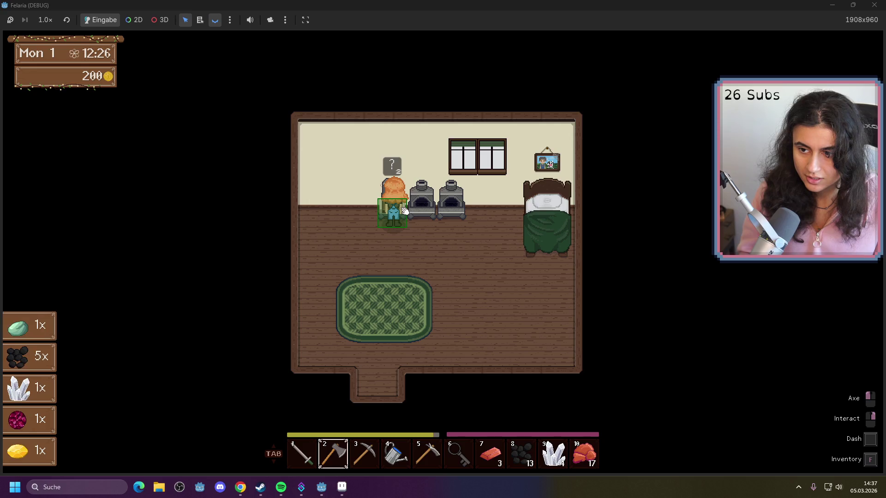
Check the inventory and hold the yellow gem from hotbar slot 3
key(f)
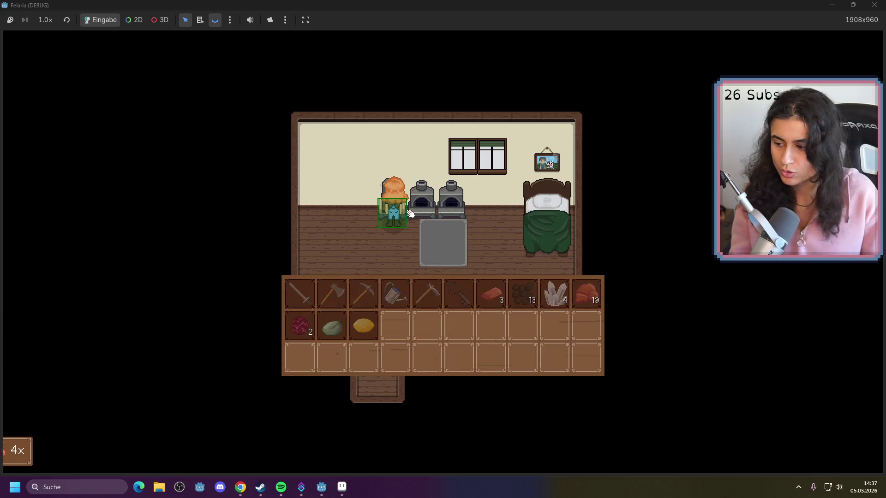
key(f)
key(3)
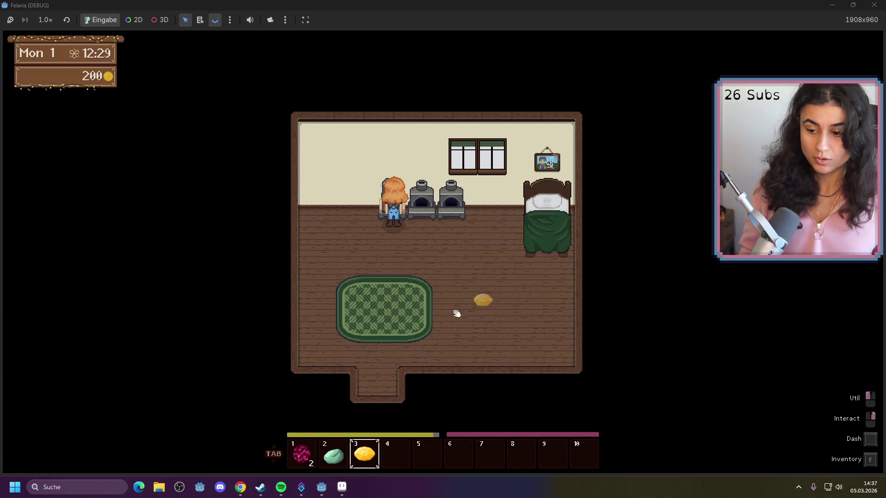
key(f)
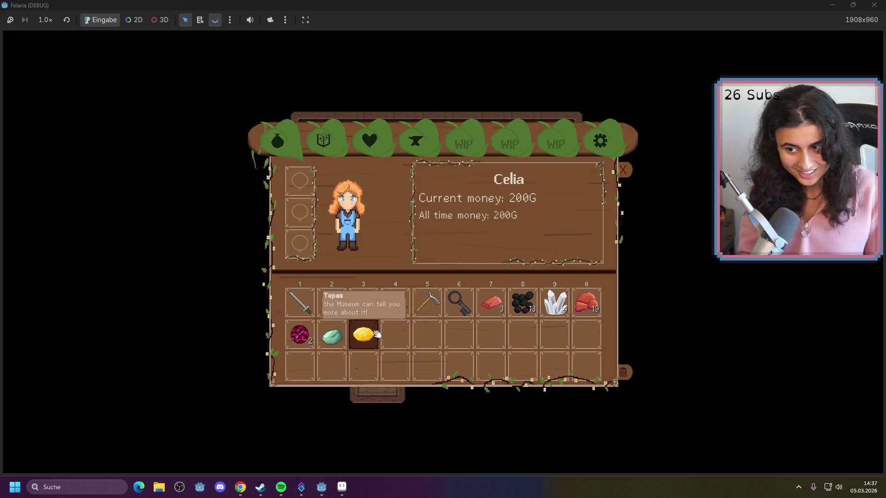
key(f)
key(s)
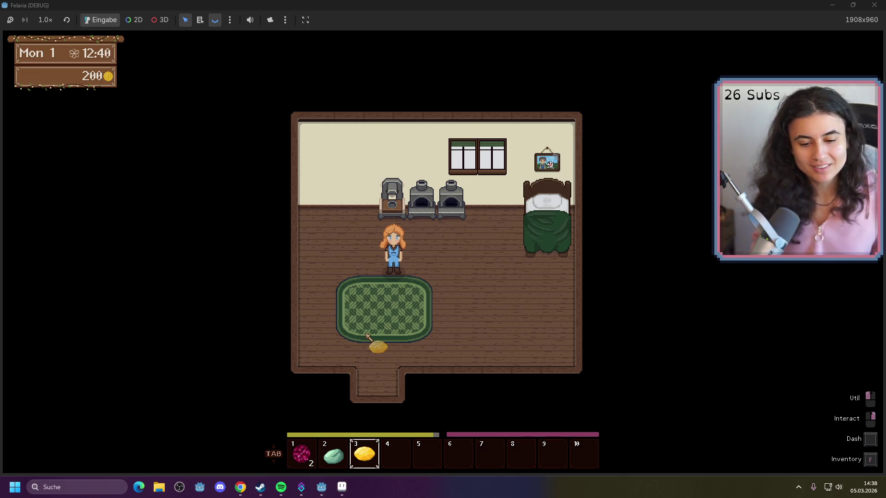
Walk from the house past the wagon, across the bridge and into the museum
key(4)
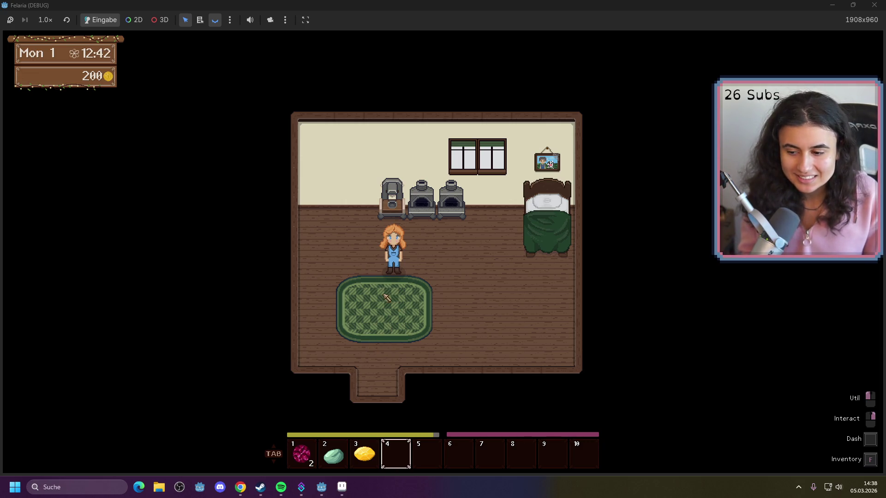
key(s)
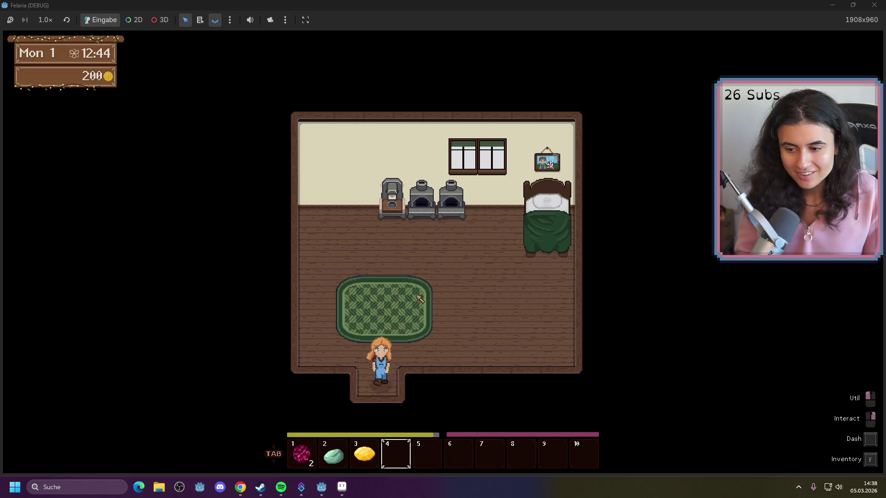
key(a)
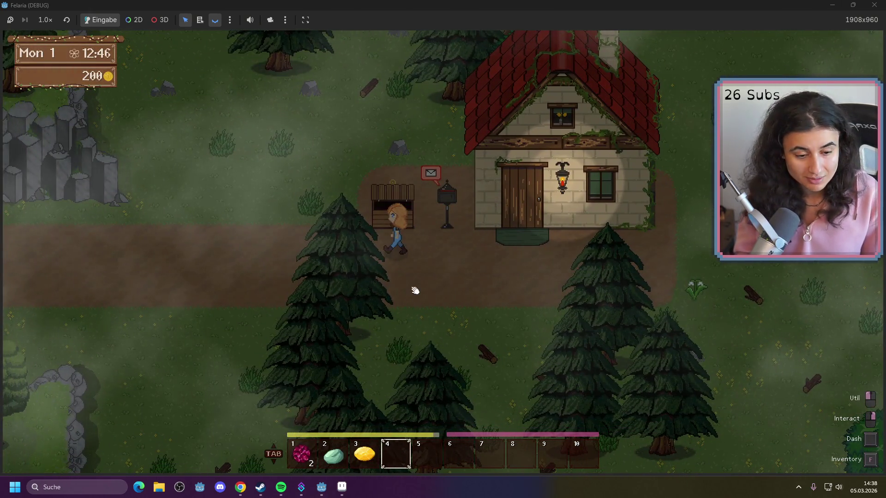
key(a)
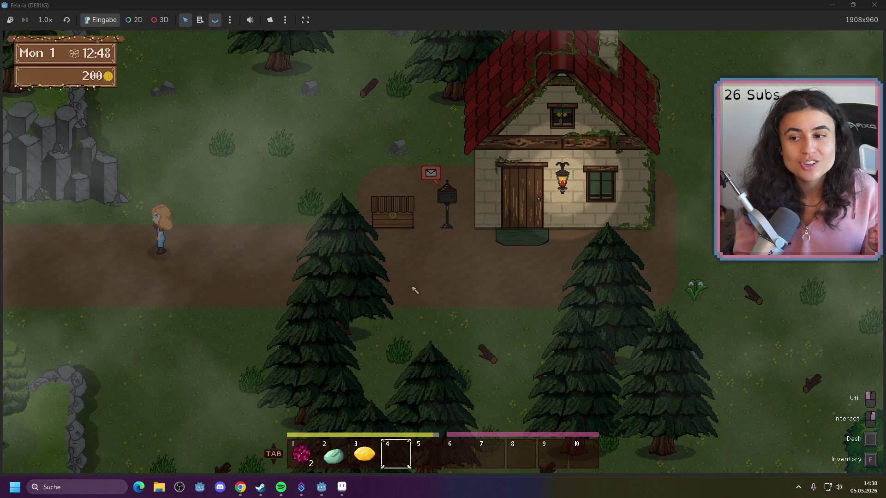
key(a)
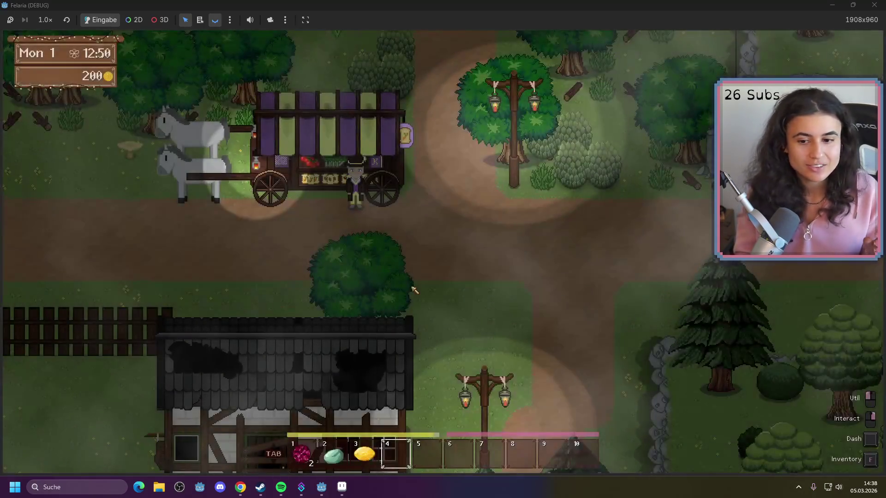
key(a)
key(s)
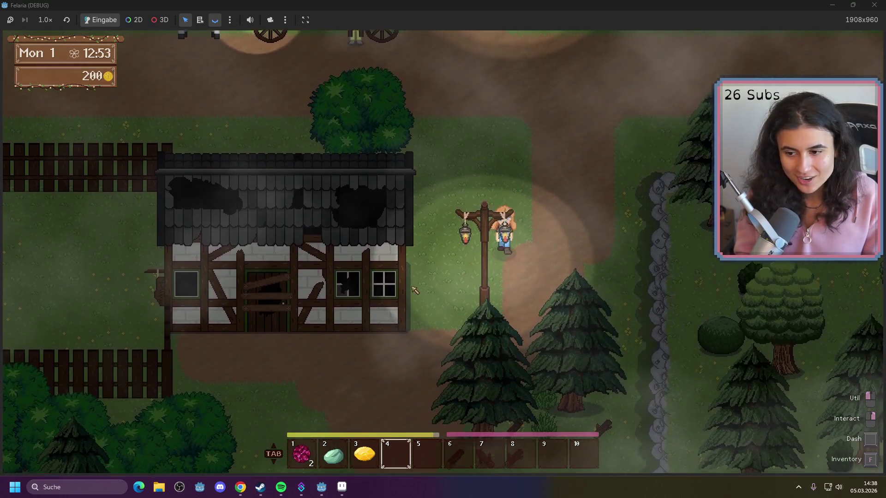
key(s)
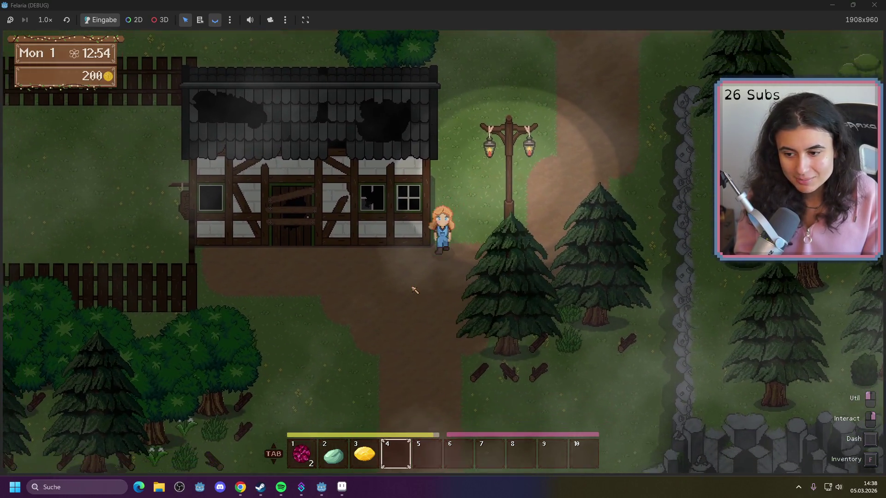
key(s)
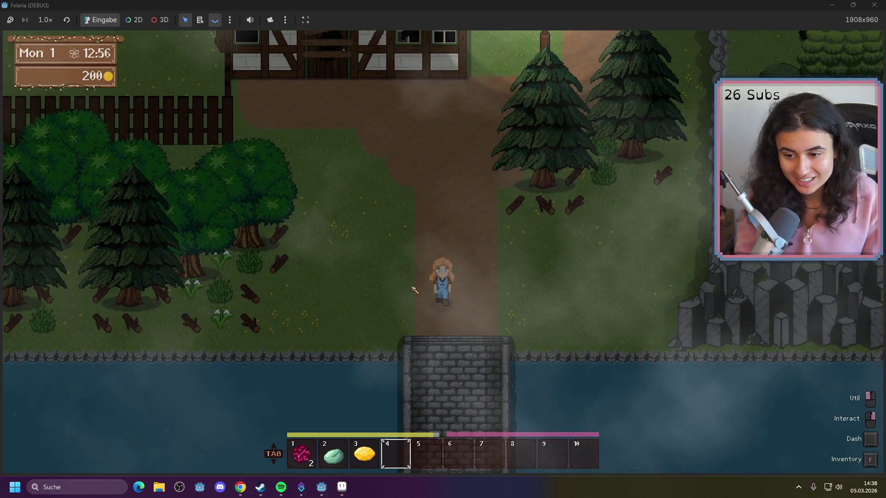
key(s)
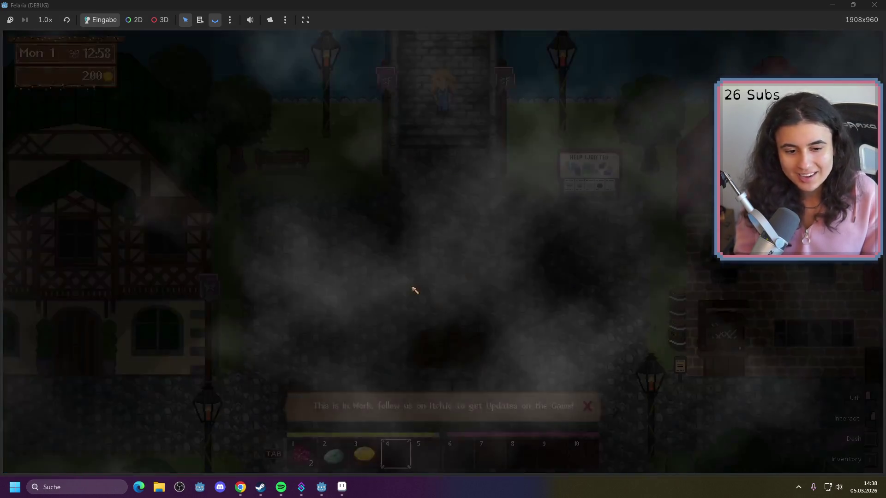
key(s)
key(a)
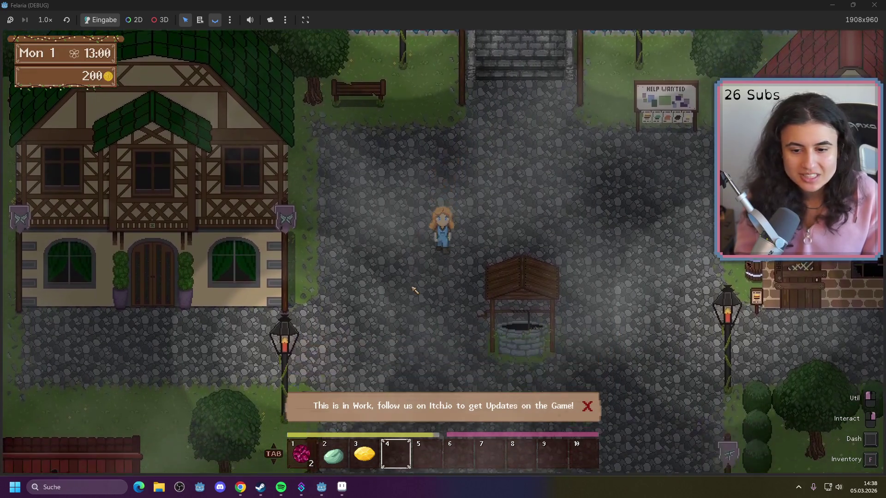
key(a)
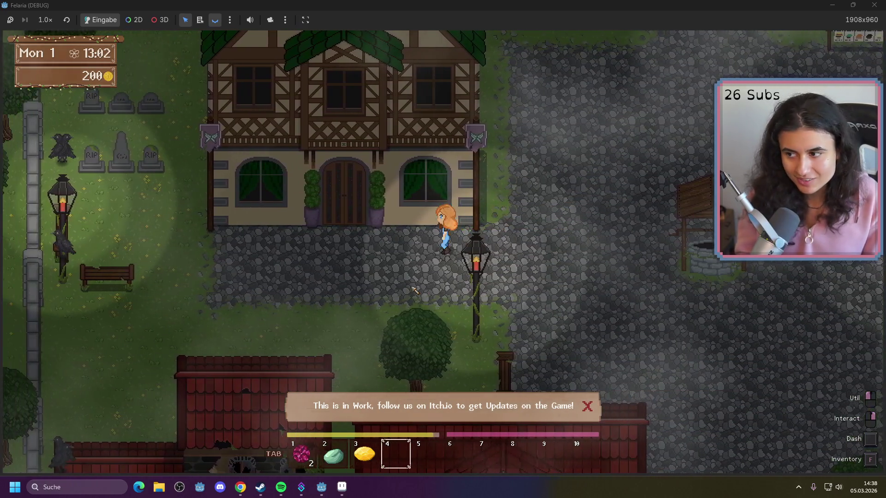
key(w)
key(w)
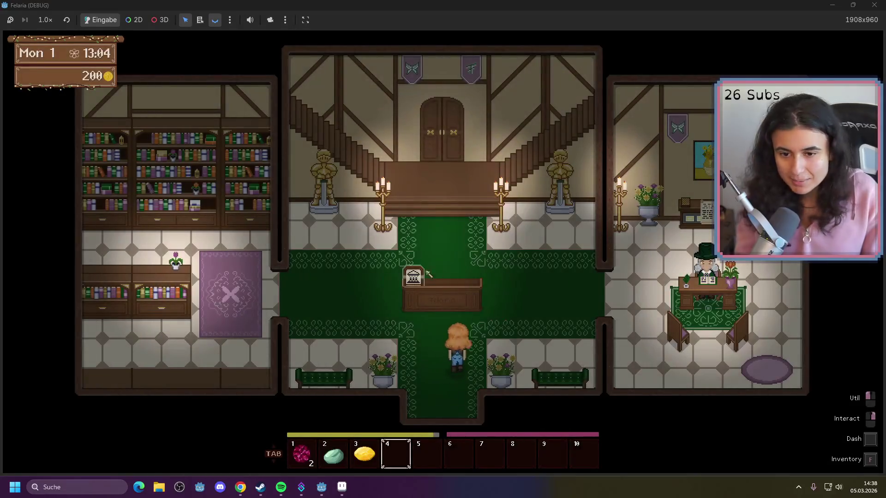
key(a)
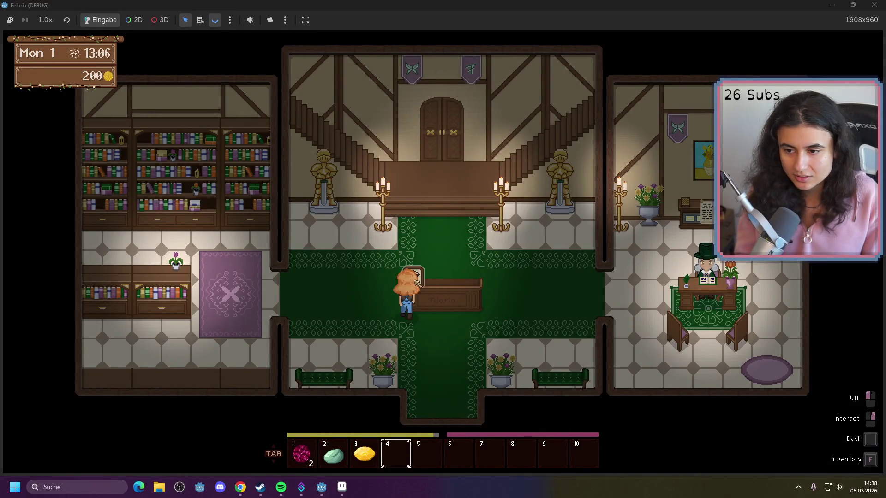
Donate the gems at the museum counter and review the Underground collection list
right_click(424, 293)
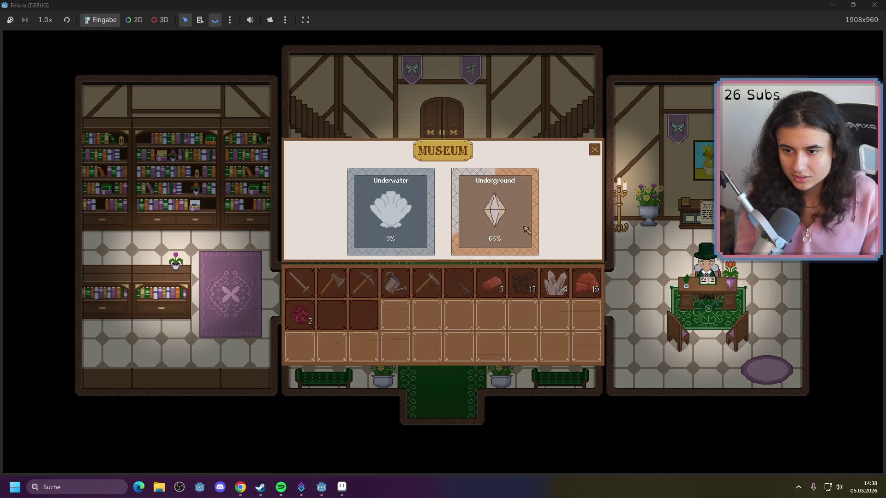
click(497, 235)
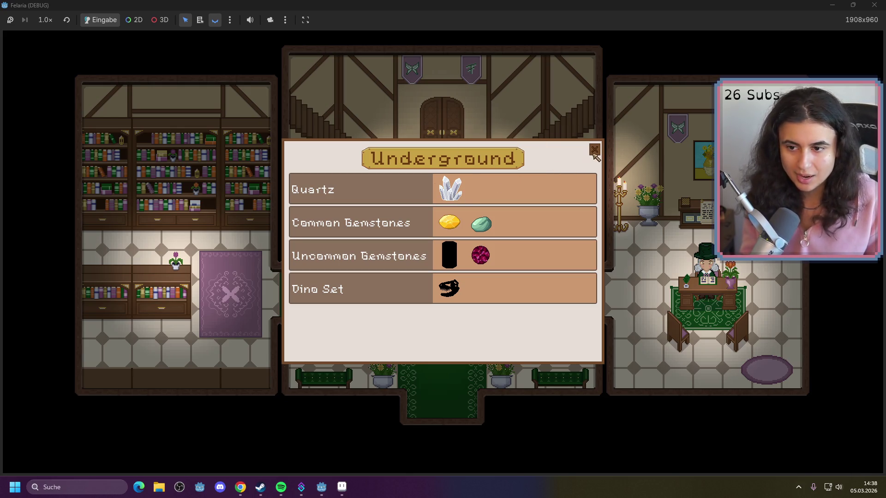
click(595, 150)
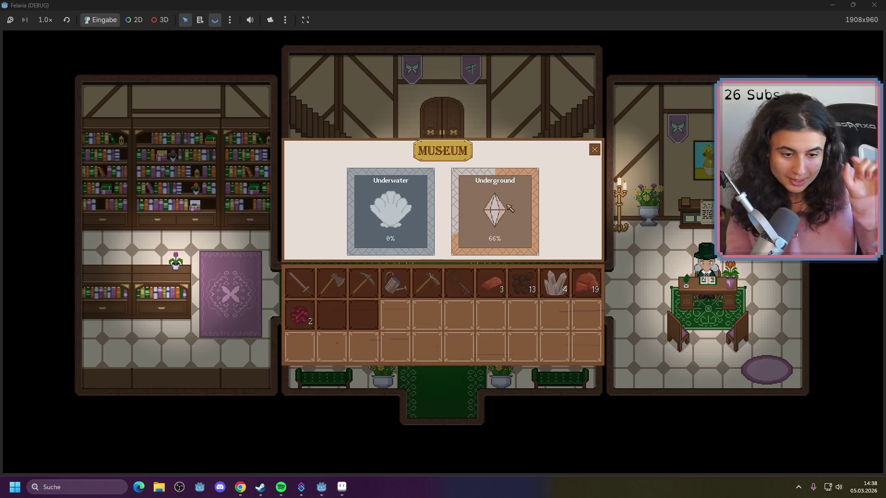
click(599, 154)
Leave the museum and walk back through the forest into the house
key(s)
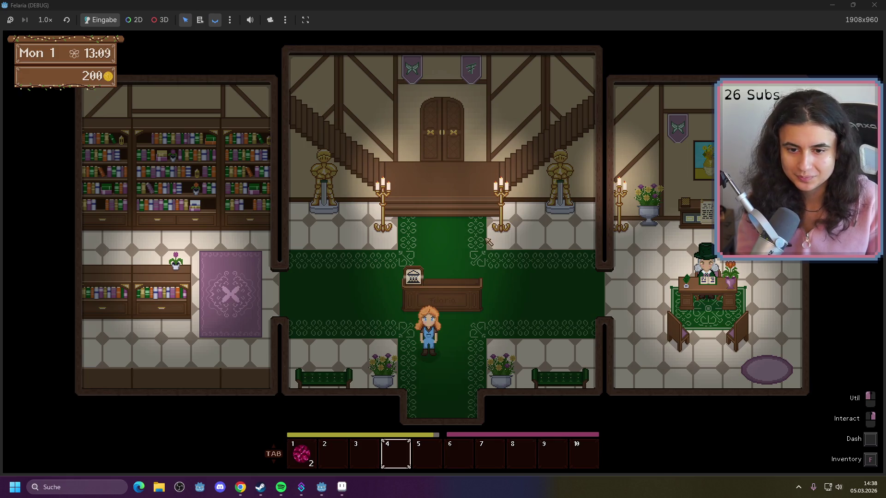
key(f)
key(f)
key(s)
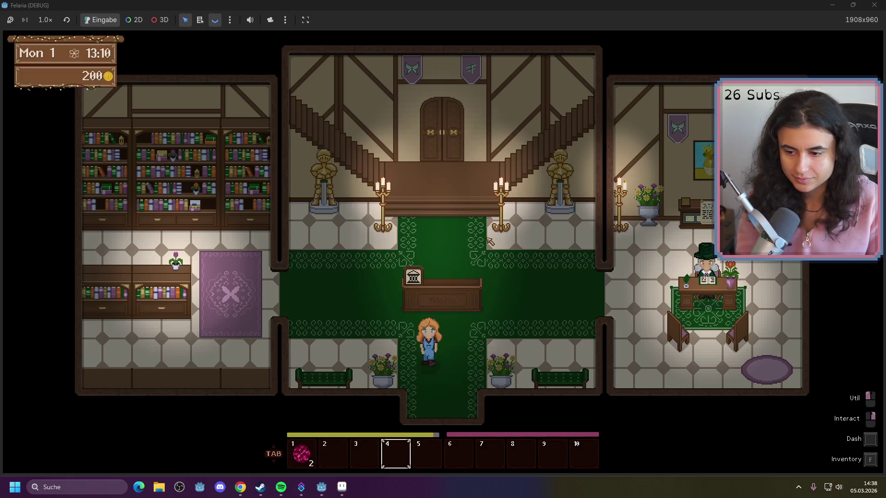
key(d)
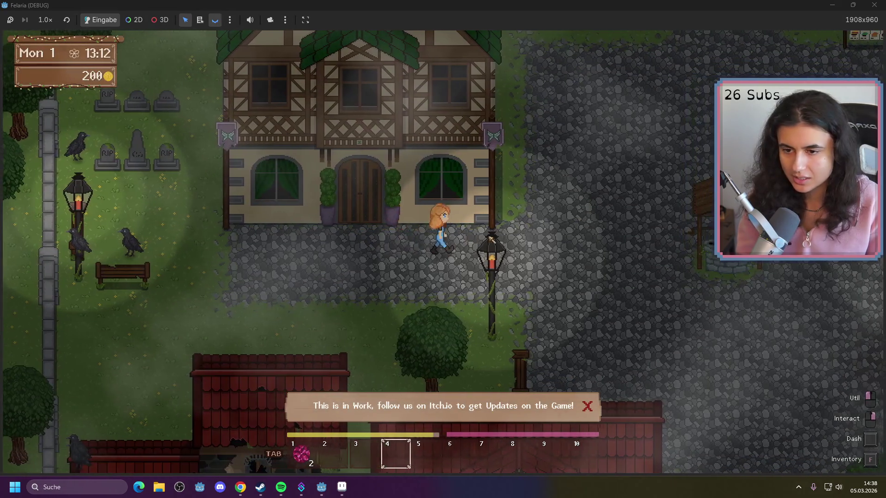
key(w)
key(d)
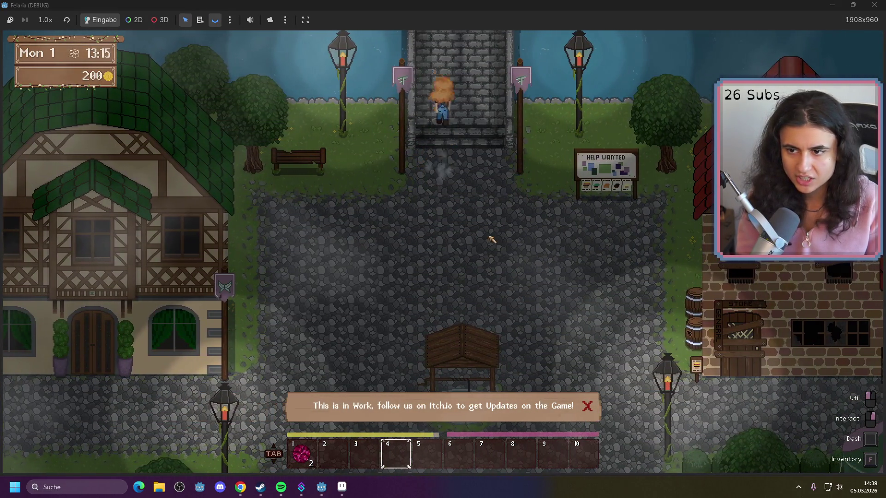
key(w)
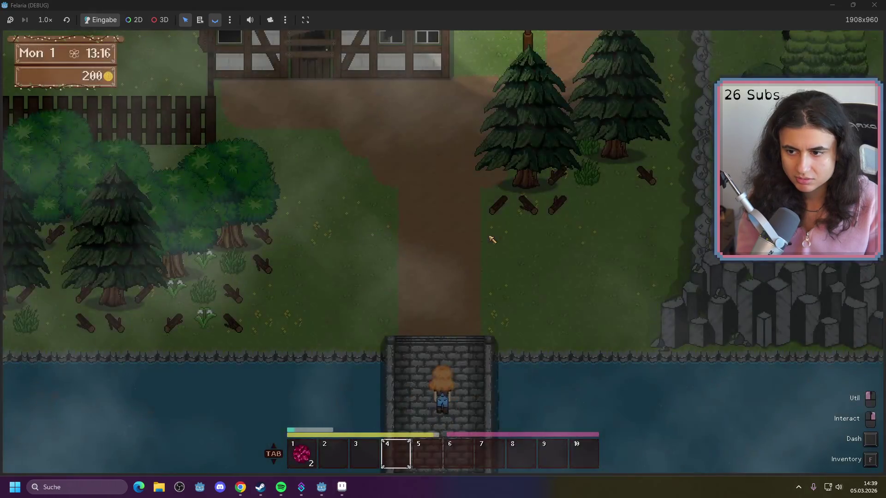
key(w)
key(d)
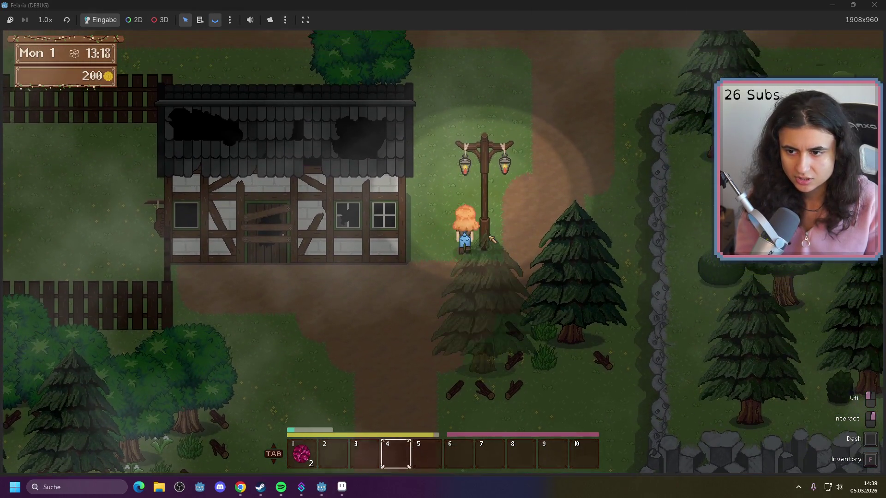
key(w)
key(d)
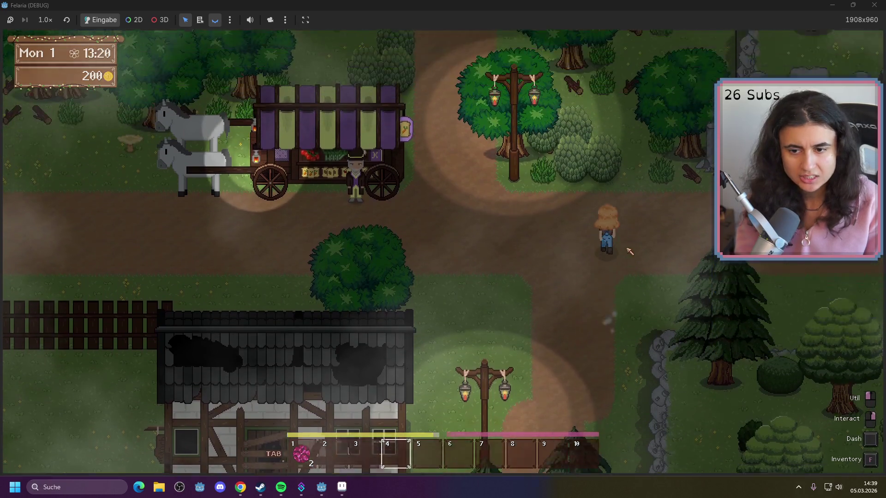
key(d)
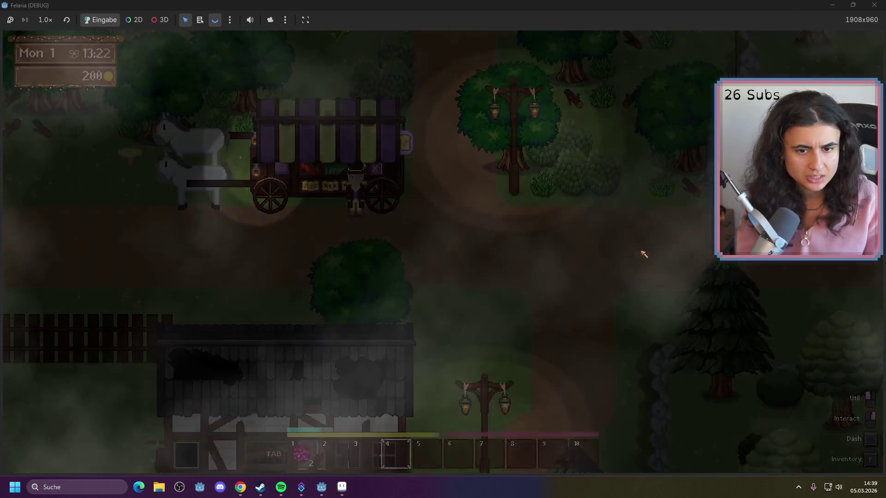
key(d)
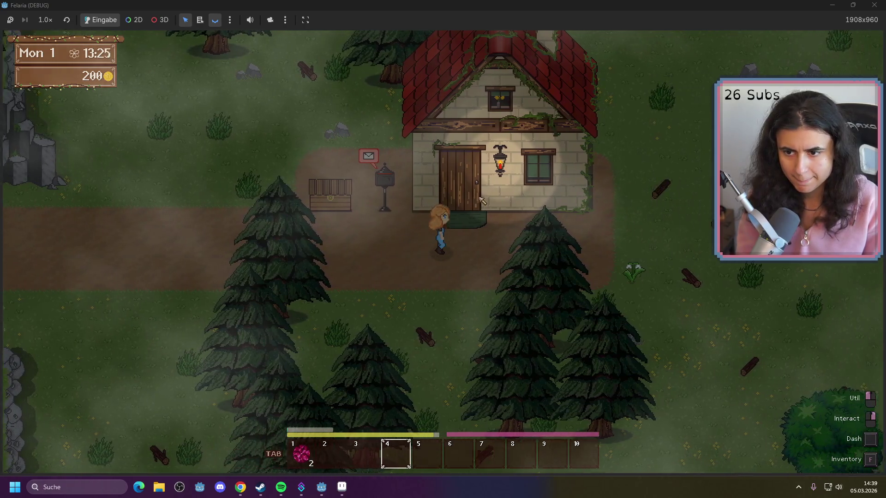
right_click(481, 200)
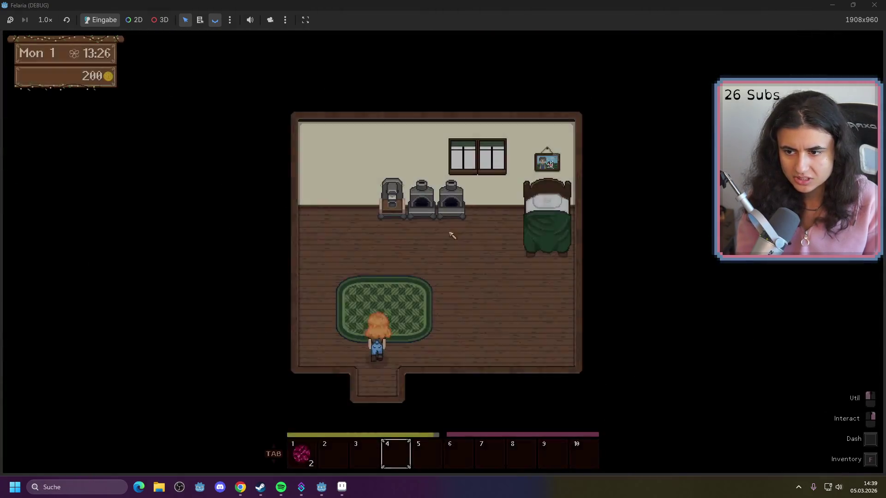
Pick up the geode opener and place it again beside the two furnaces
click(399, 214)
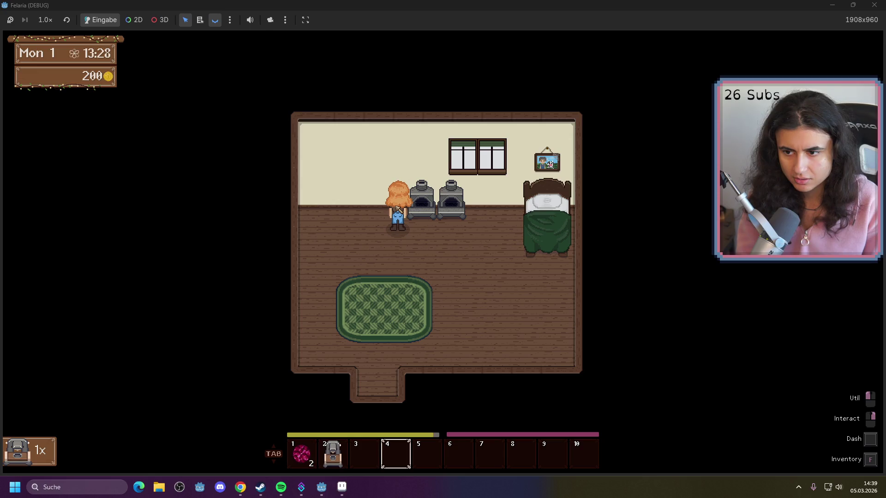
key(s)
key(2)
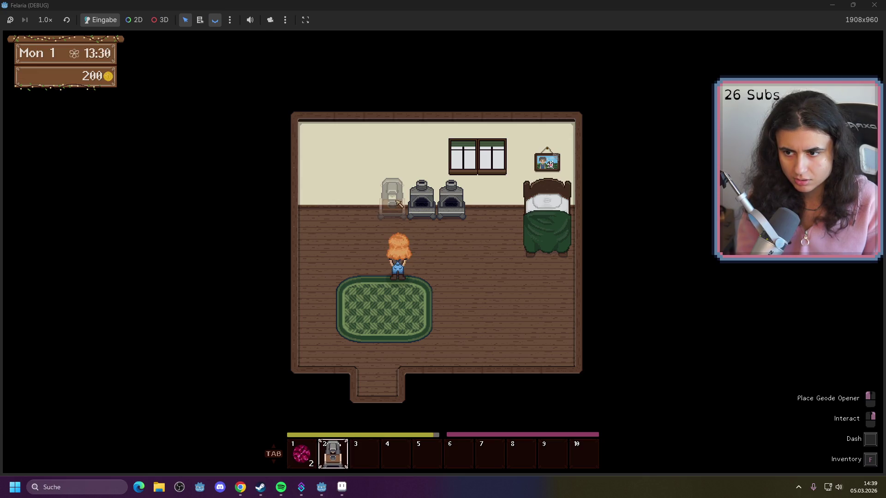
click(400, 206)
Check the inventory and line up in front of the machine with the coal
key(3)
key(s)
key(w)
key(f)
key(f)
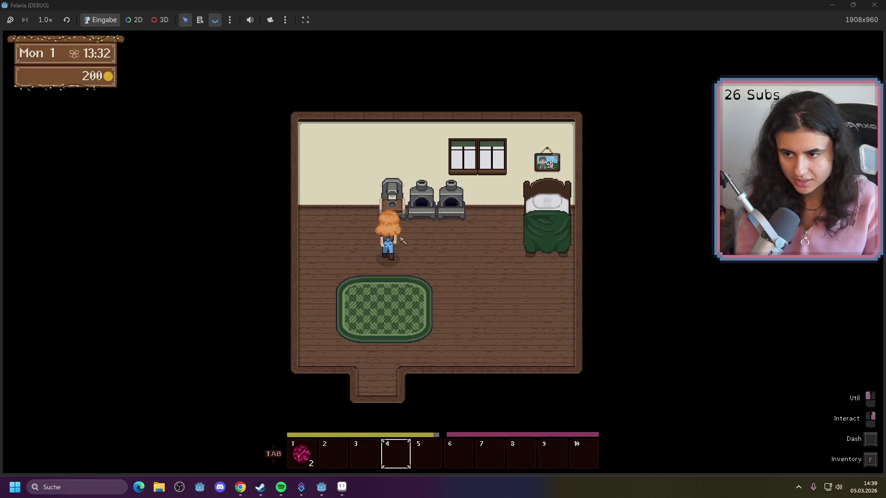
key(f)
key(f)
key(s)
key(w)
key(d)
key(w)
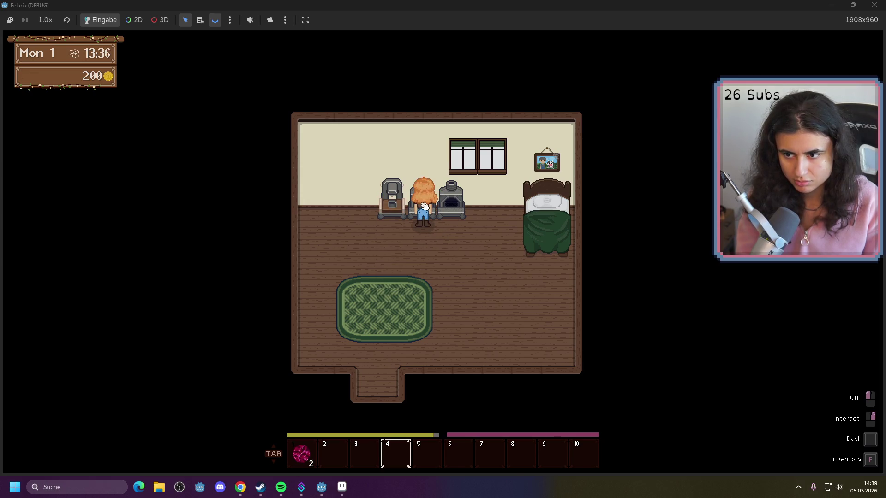
Retrieve the 2 coal and load the furnace with 14 coal and 19 copper ore
right_click(424, 207)
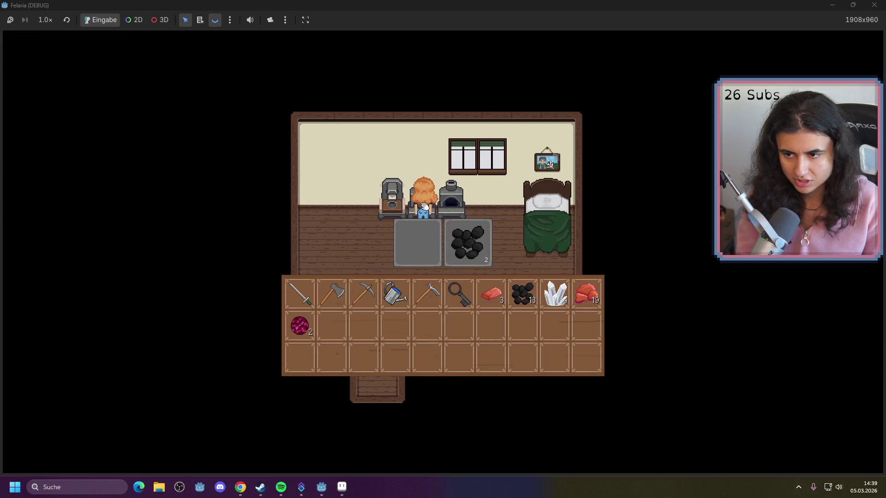
click(467, 241)
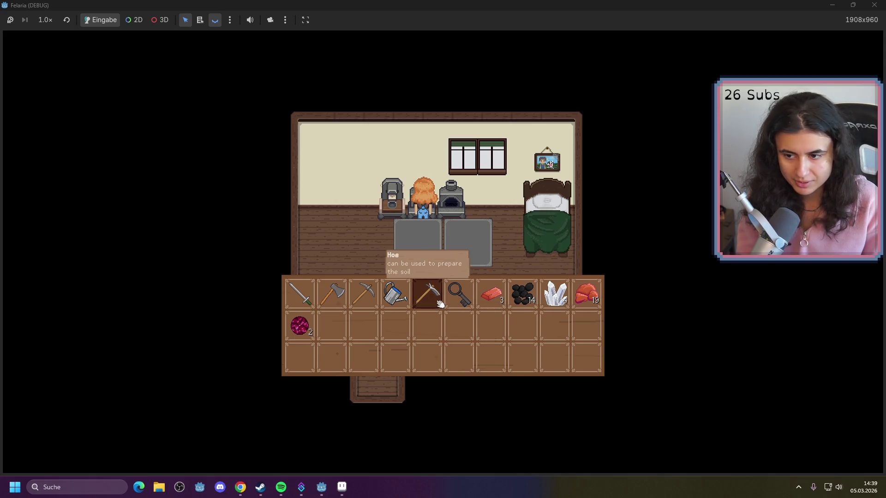
click(523, 293)
click(586, 294)
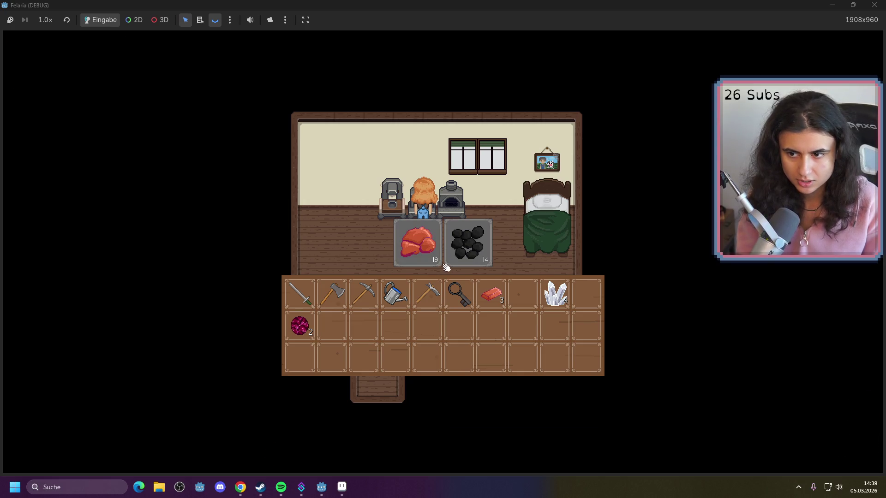
key(Escape)
Inspect the other furnace's and the geode opener's slots, then close the game
key(a)
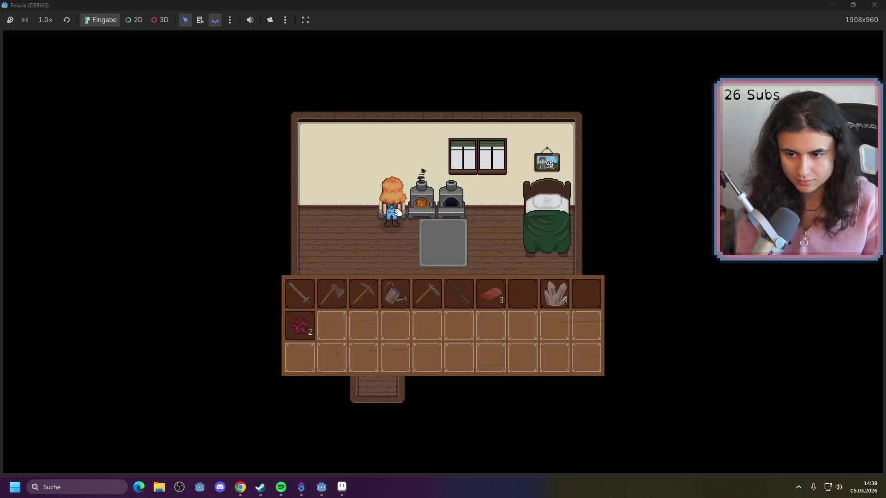
key(e)
key(e)
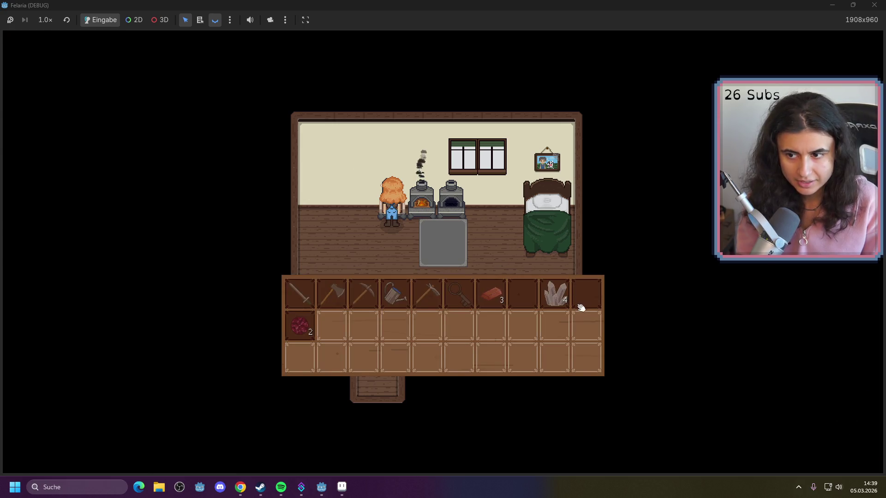
key(f)
key(d)
right_click(456, 207)
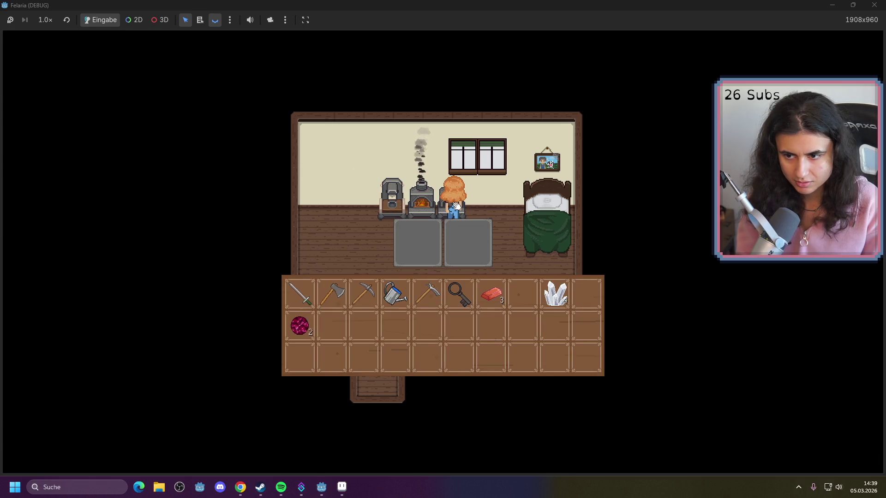
key(e)
key(a)
right_click(396, 206)
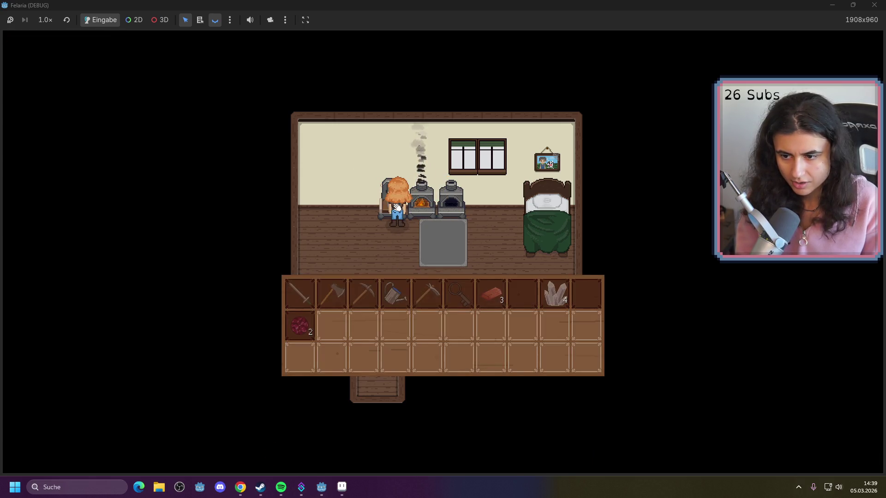
click(874, 5)
Run the Felaria project again from Godot and start a new game
click(321, 487)
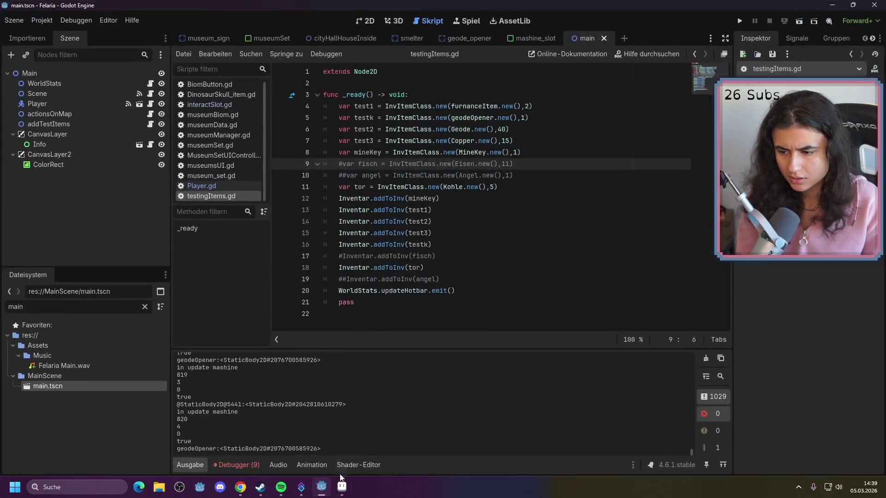
click(737, 21)
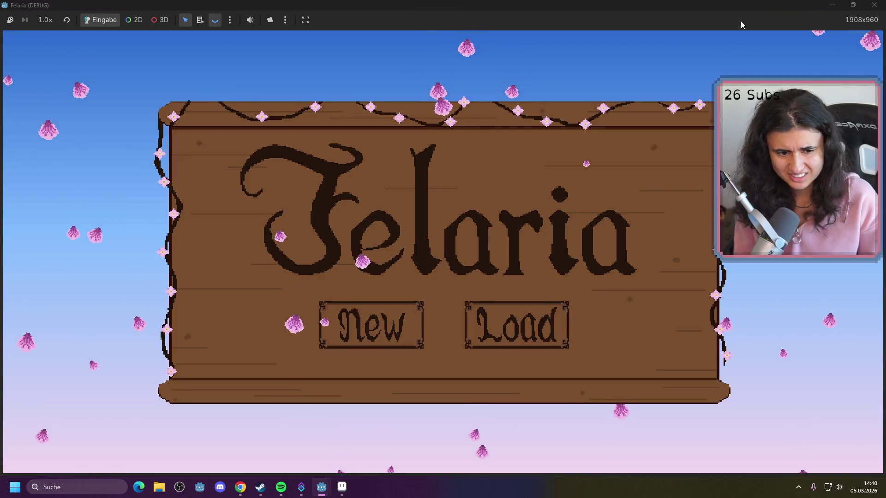
click(384, 309)
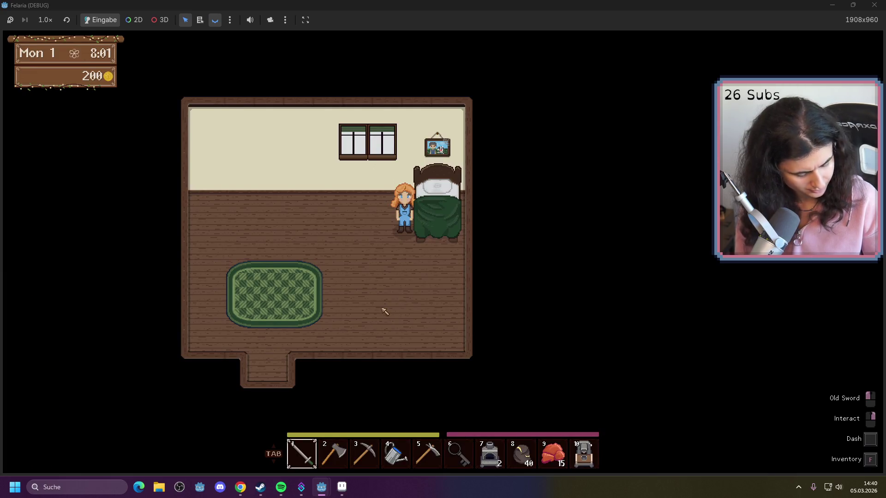
Place a furnace and the geode opener beside the bed and check the inventory
key(a)
scroll(340, 253, down, 7)
scroll(351, 215, up, 1)
click(341, 189)
scroll(369, 196, down, 3)
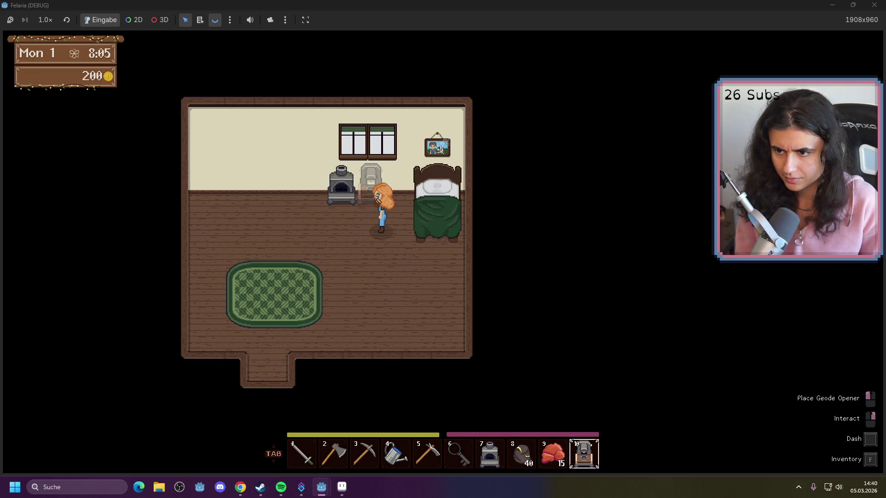
click(377, 199)
key(w)
key(f)
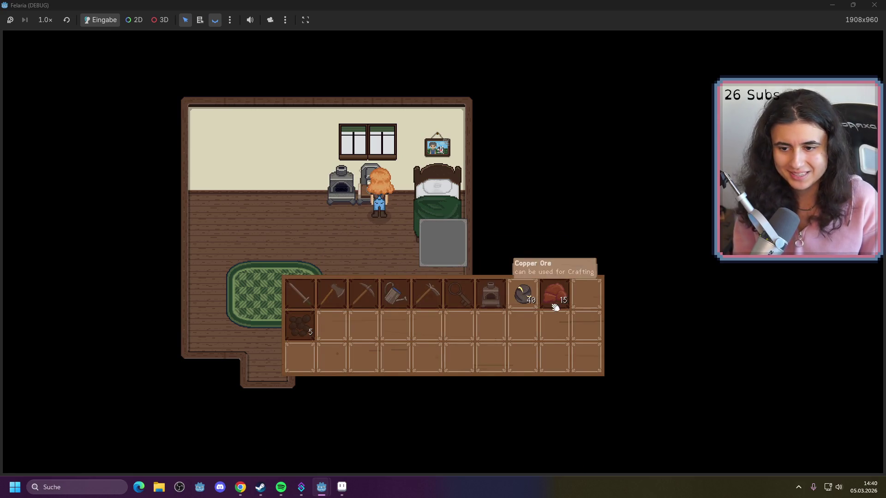
Check the inventory once more and close the running Felaria game
key(f)
key(a)
key(f)
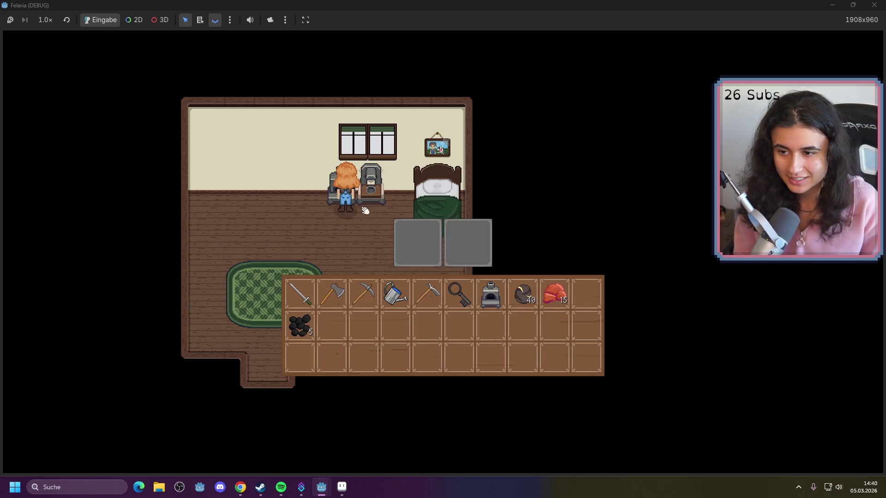
key(f)
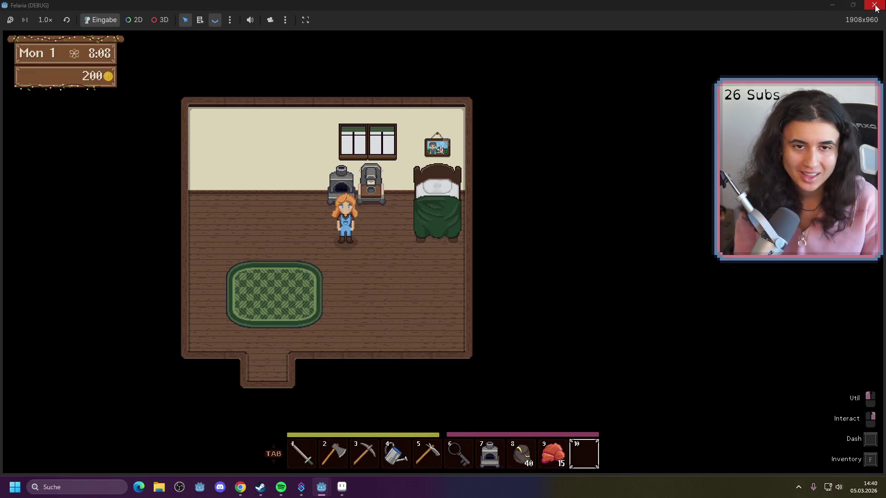
click(873, 5)
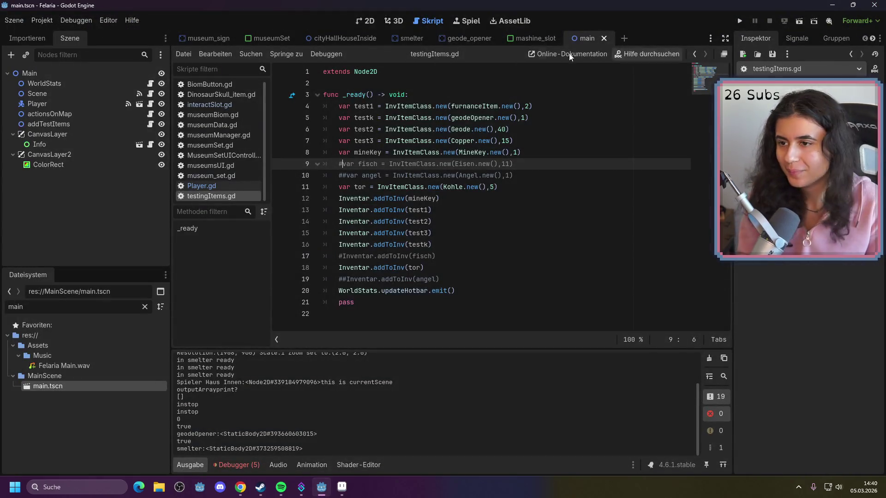
Review the geode_opener scene's GeodeOpener UI script, then open the Inventar node's script
click(462, 40)
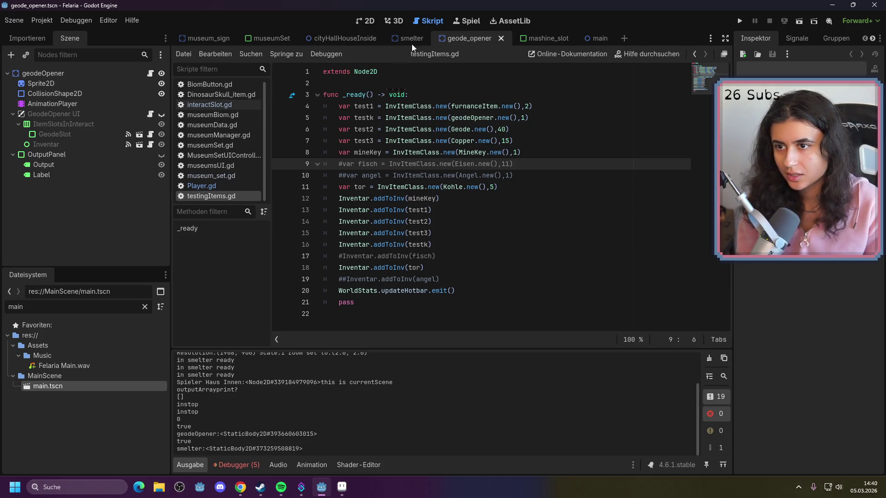
click(151, 114)
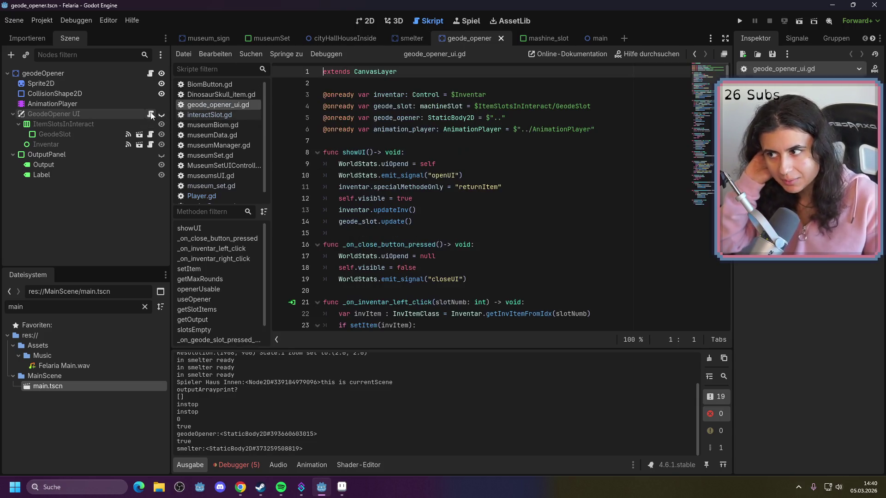
scroll(403, 176, down, 3)
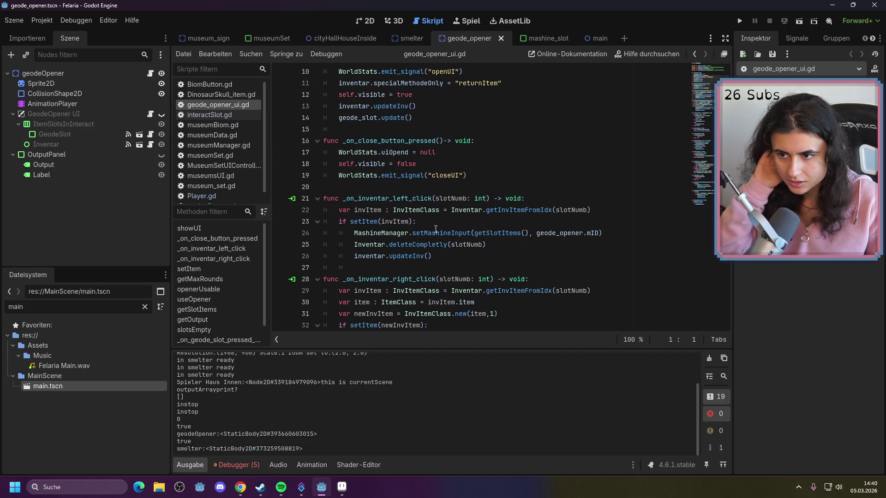
scroll(456, 213, up, 2)
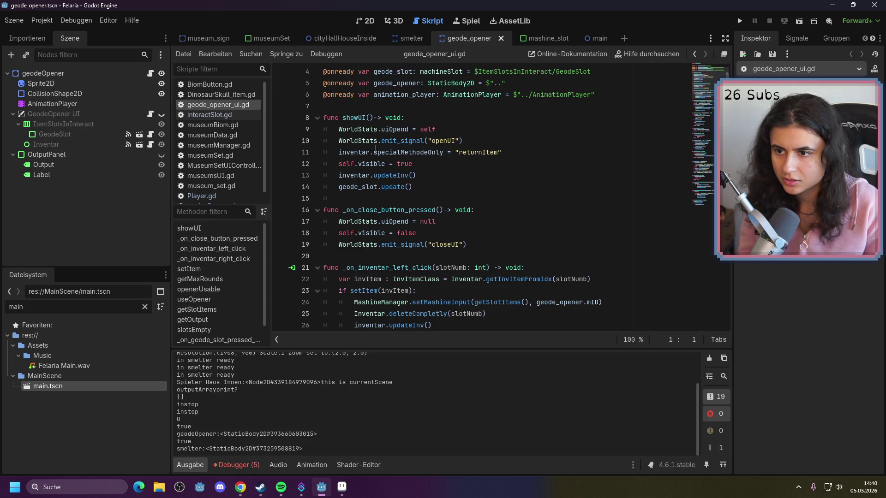
mouse_move(363, 154)
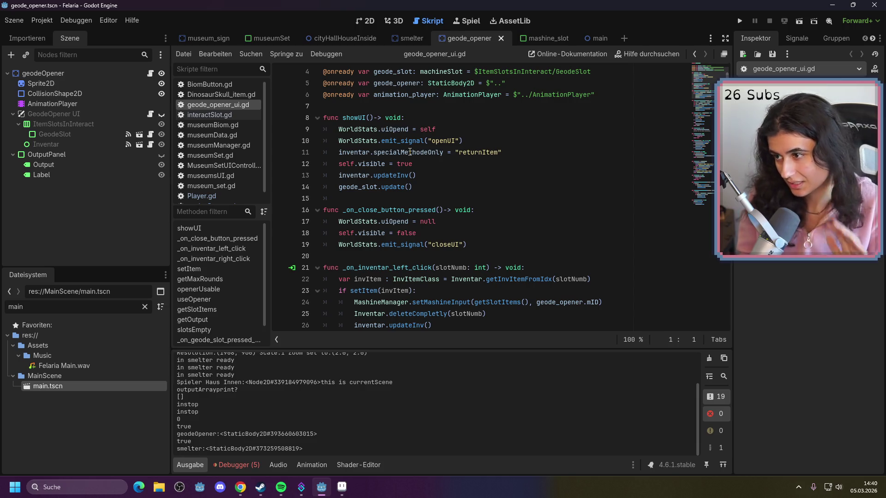
click(153, 145)
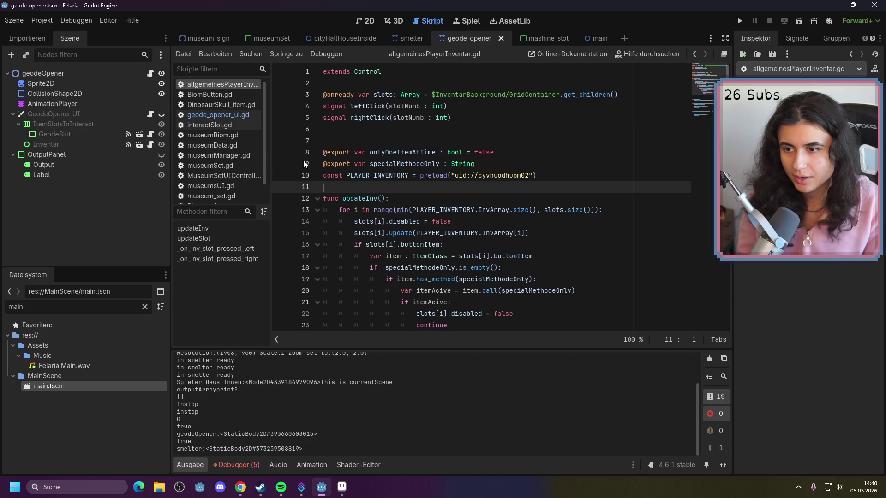
Highlight the specialMethodeOnly export on line 9 and read updateInv's slot-disabling logic
drag(481, 165, 371, 164)
mouse_move(431, 176)
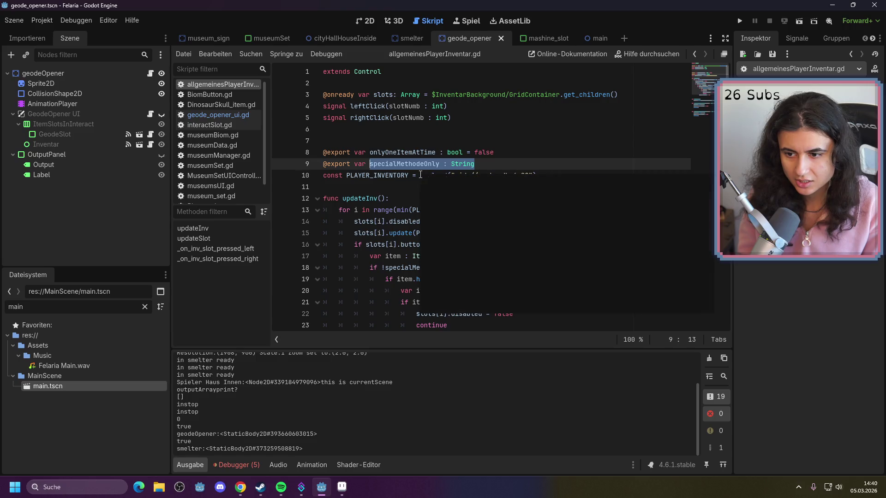
scroll(554, 167, down, 1)
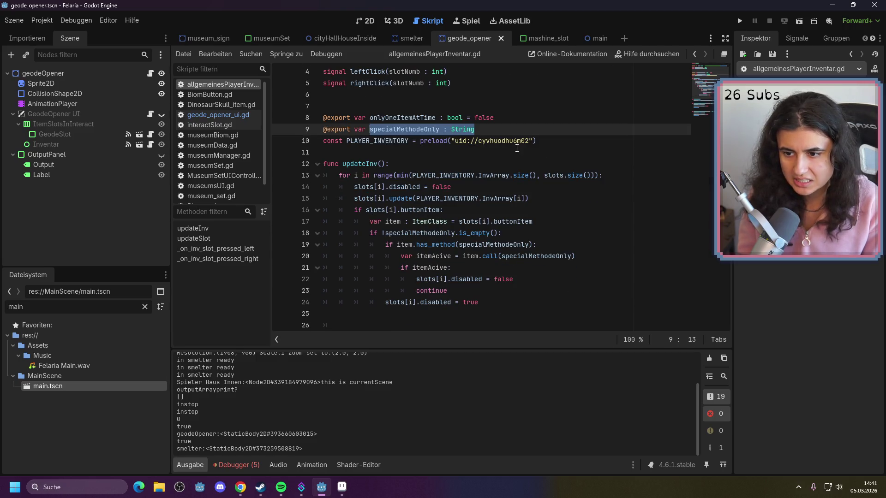
scroll(516, 148, down, 1)
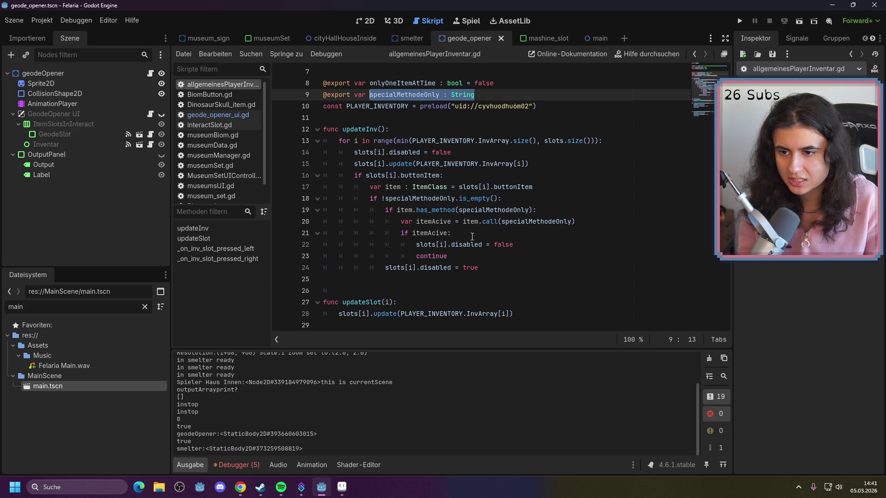
scroll(472, 237, down, 4)
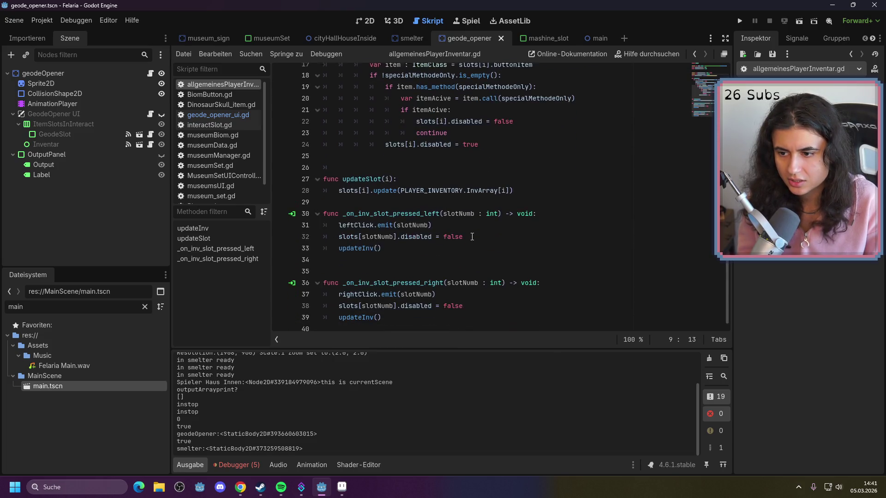
scroll(472, 236, up, 3)
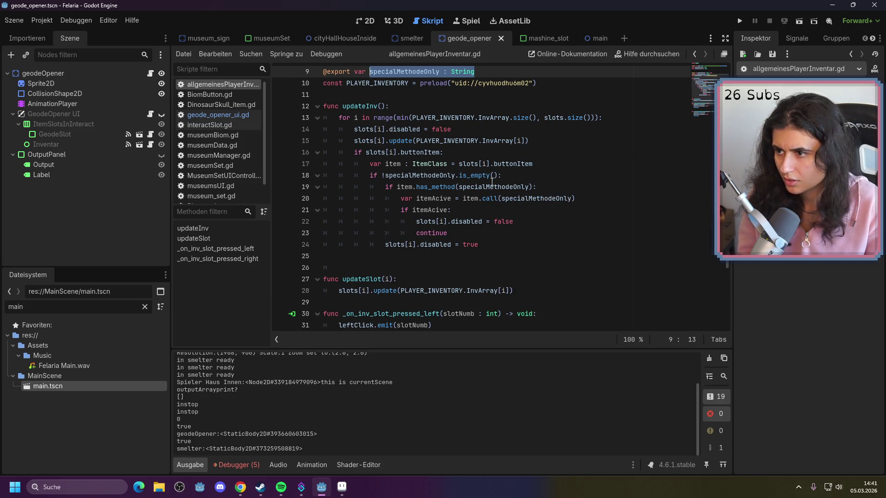
scroll(492, 181, up, 1)
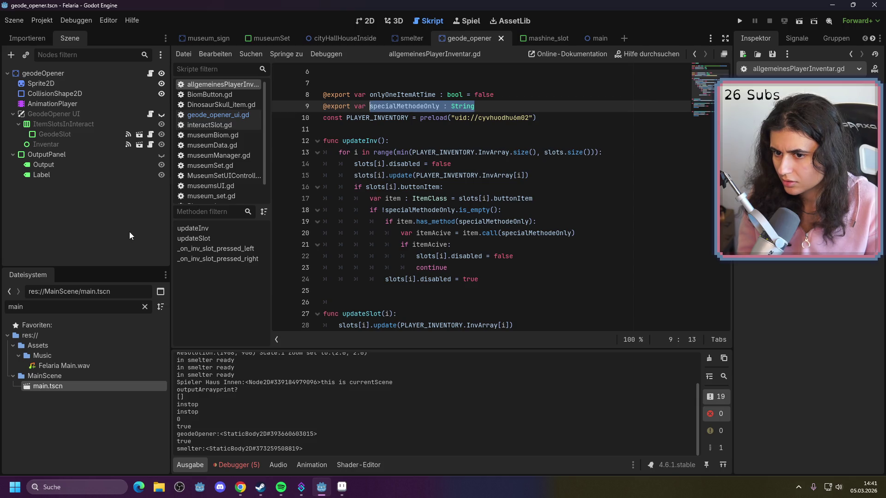
Filter the FileSystem dock with 'geod' and browse the matching files
double_click(6, 306)
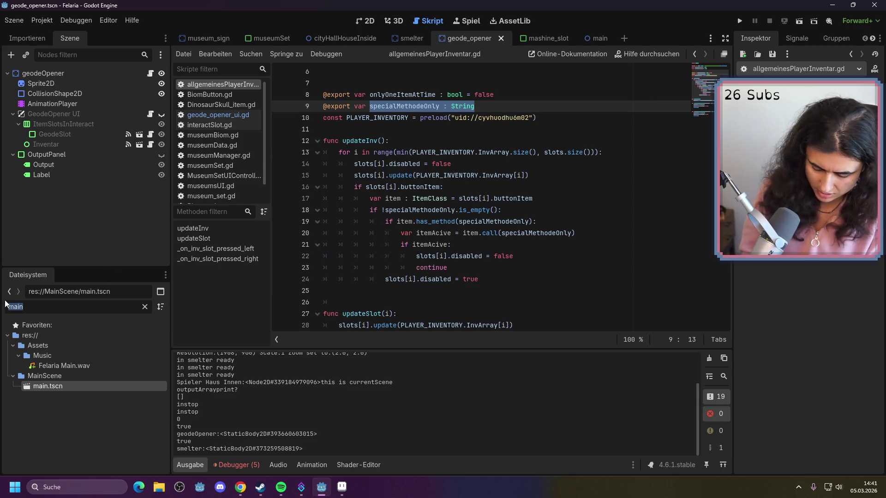
text(geod)
scroll(69, 401, down, 3)
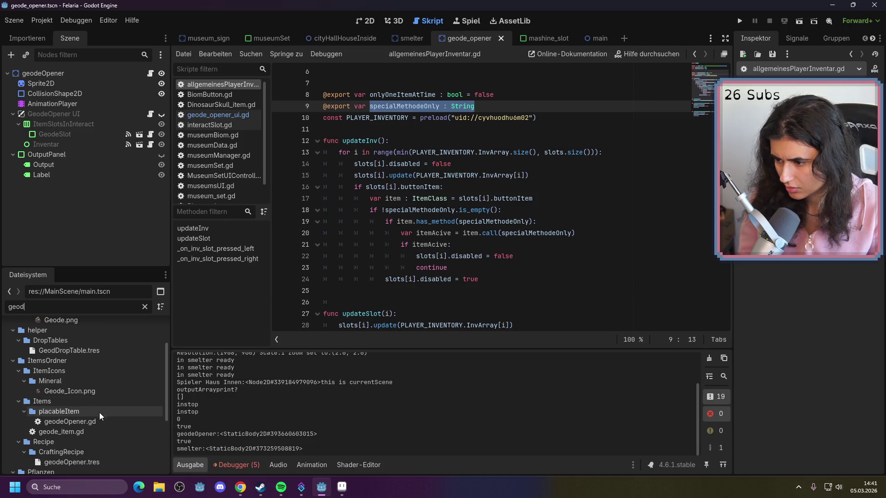
scroll(98, 413, down, 3)
scroll(84, 441, down, 3)
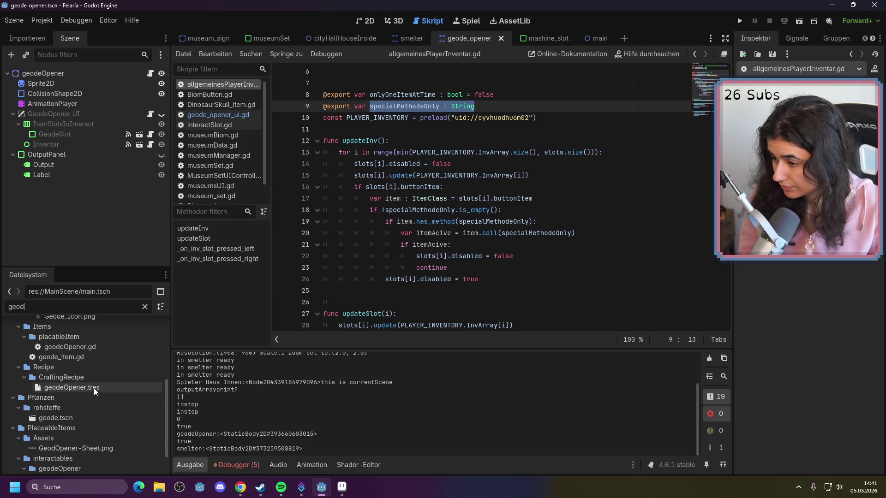
Read returnItem in geode_item.gd, then reopen the Inventar node's inventory script
double_click(82, 353)
scroll(372, 276, down, 5)
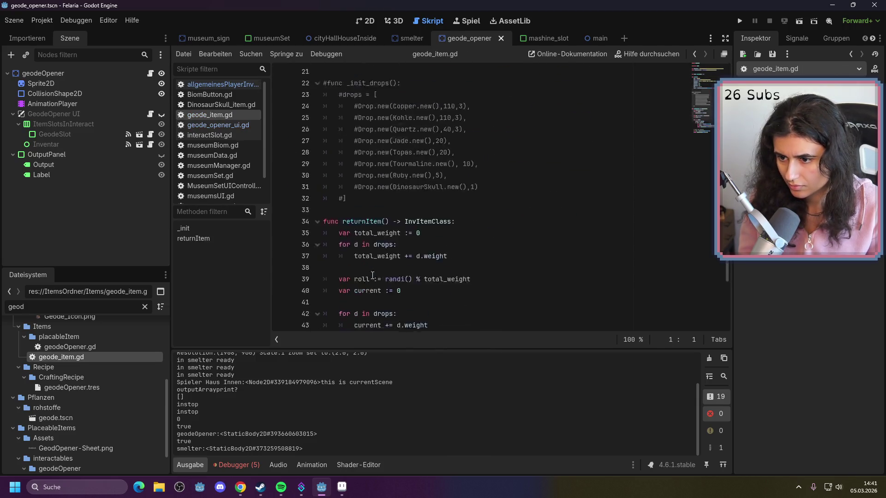
scroll(372, 275, down, 3)
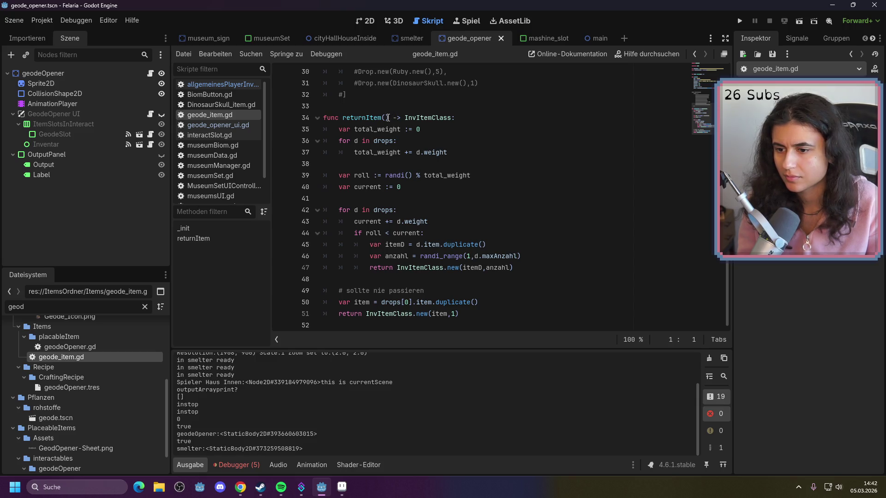
click(152, 115)
click(151, 145)
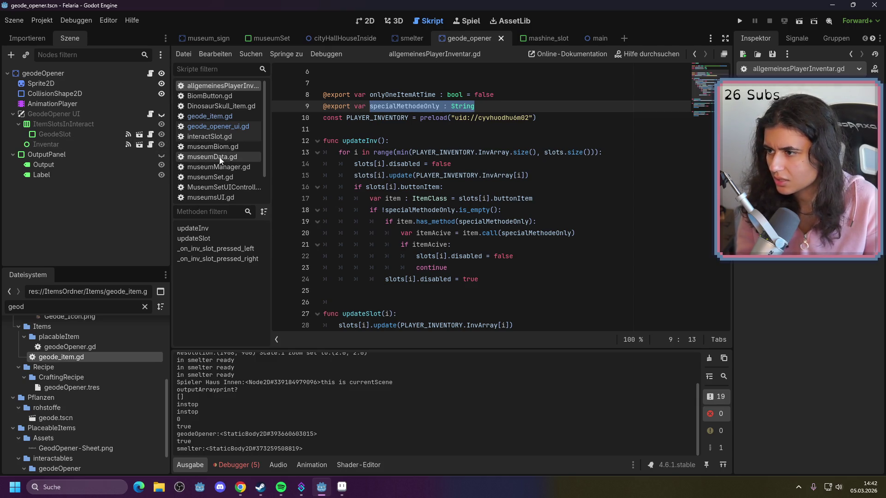
Read interactSlot.gd's item-fitting, setItemInUse, update and use functions, then open geode_opener.gd
click(151, 135)
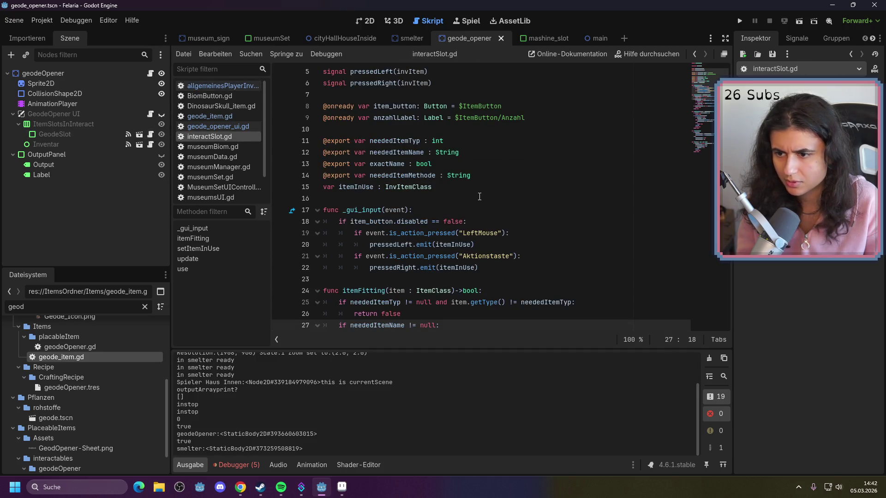
scroll(554, 207, down, 3)
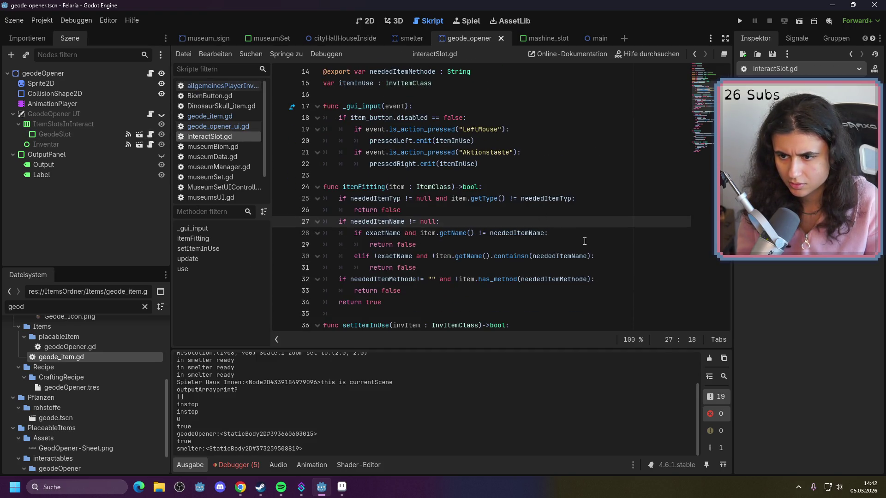
scroll(584, 242, down, 3)
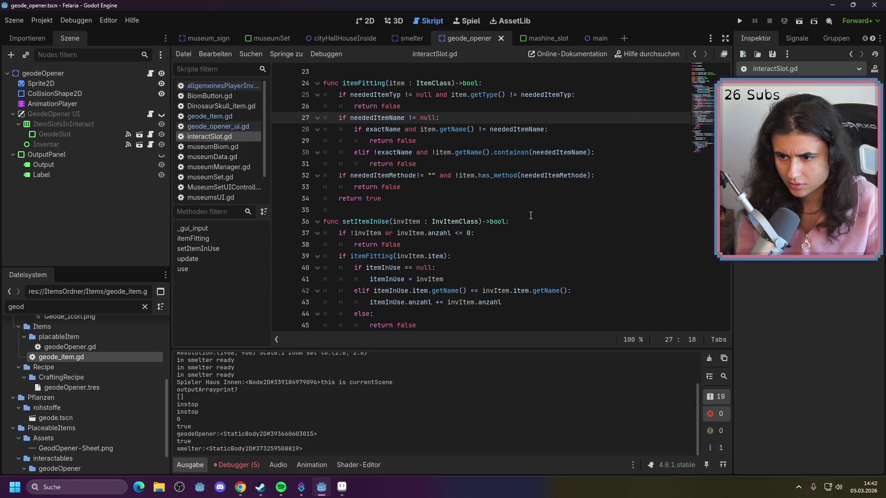
scroll(544, 217, down, 3)
scroll(563, 221, down, 4)
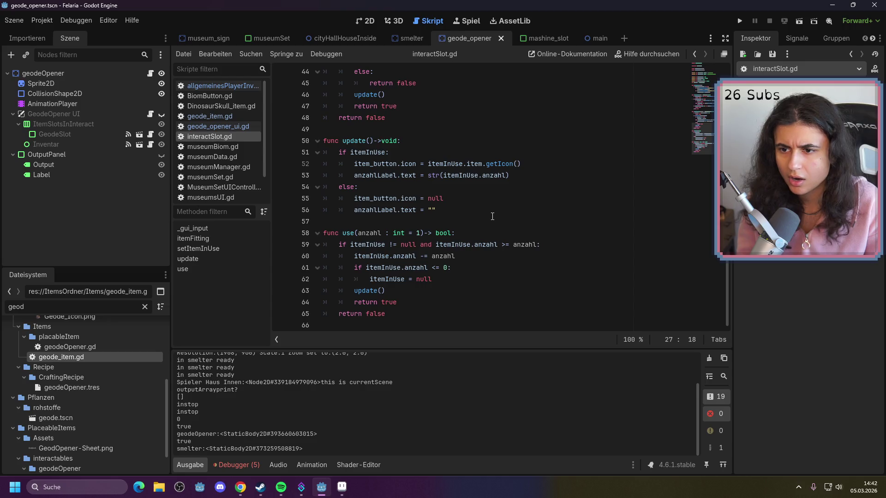
scroll(492, 216, up, 3)
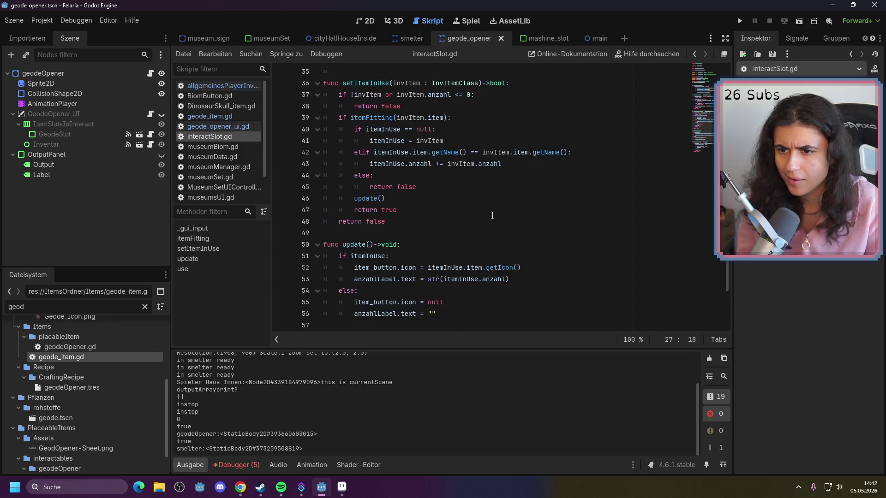
scroll(493, 215, up, 6)
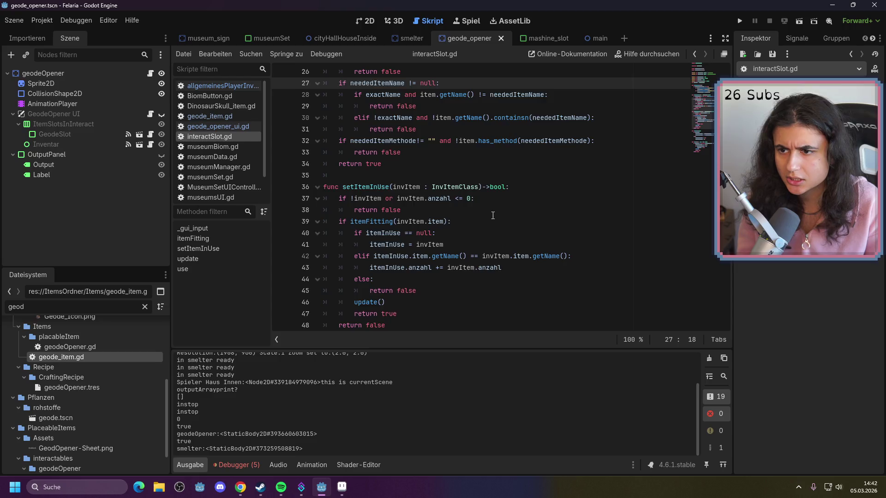
scroll(492, 215, up, 2)
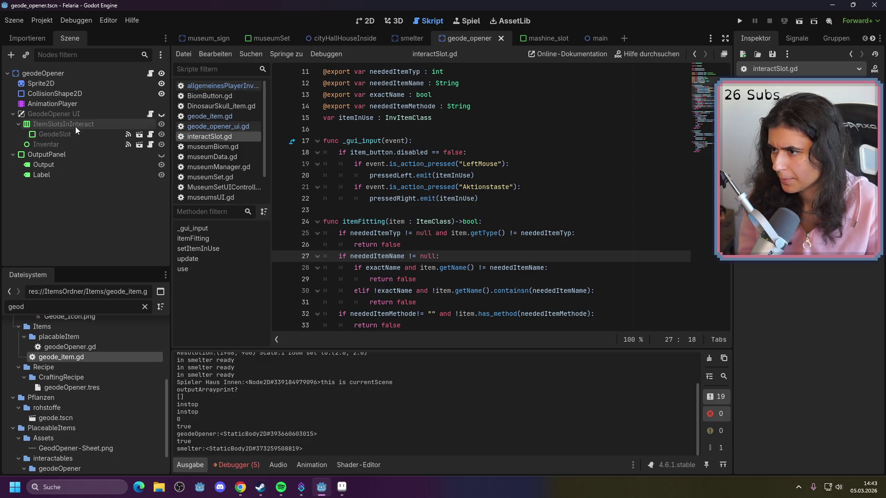
click(151, 73)
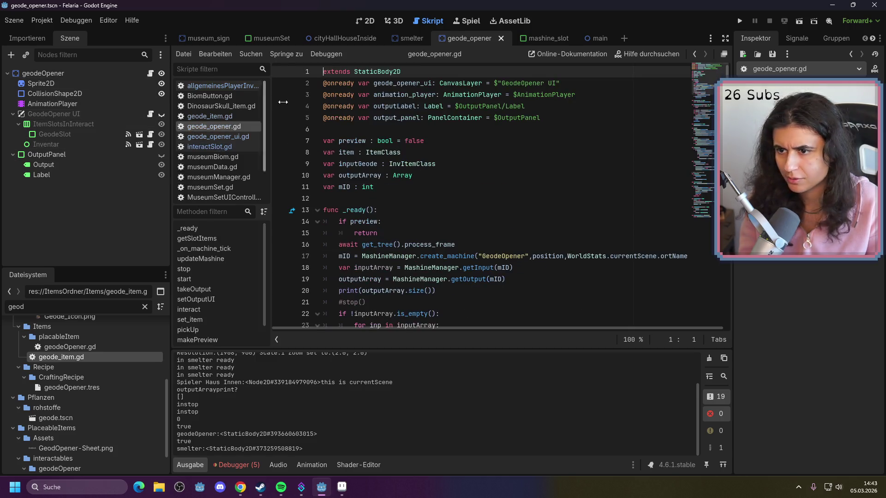
Scroll through geode_opener.gd from _ready's create_machine call down to pickUp
scroll(487, 160, down, 2)
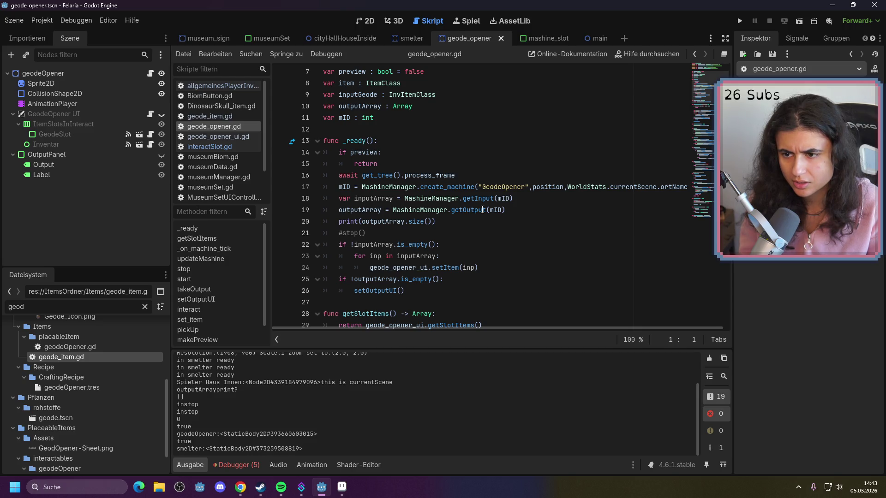
scroll(453, 221, down, 1)
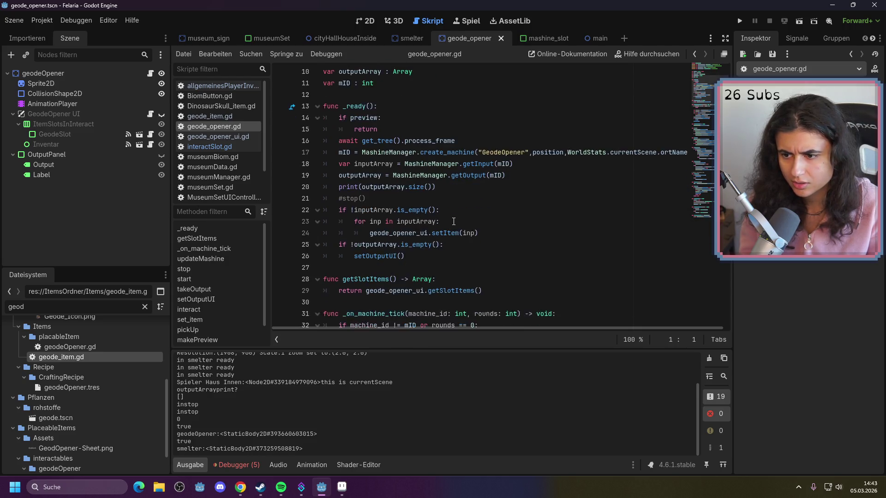
scroll(454, 221, down, 1)
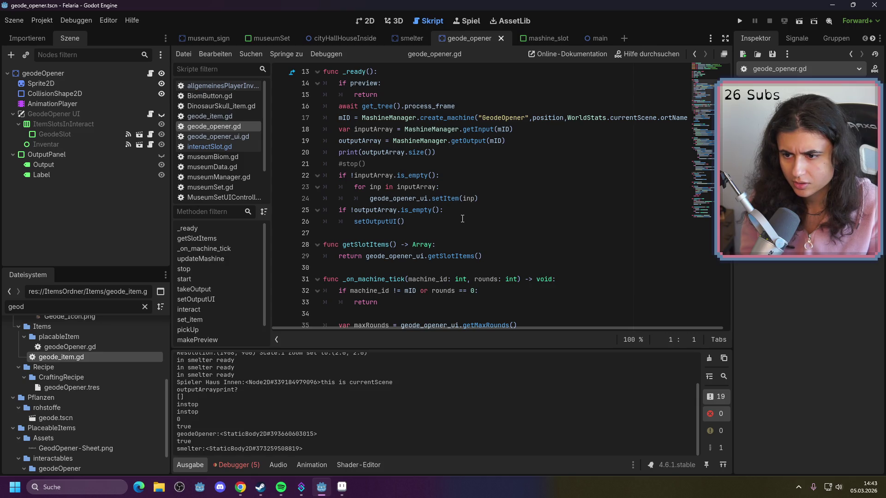
scroll(462, 218, down, 4)
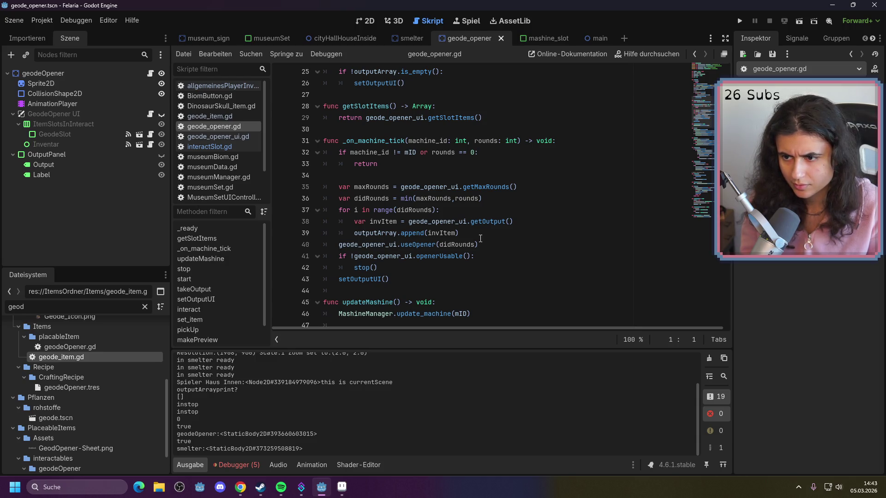
scroll(480, 238, down, 4)
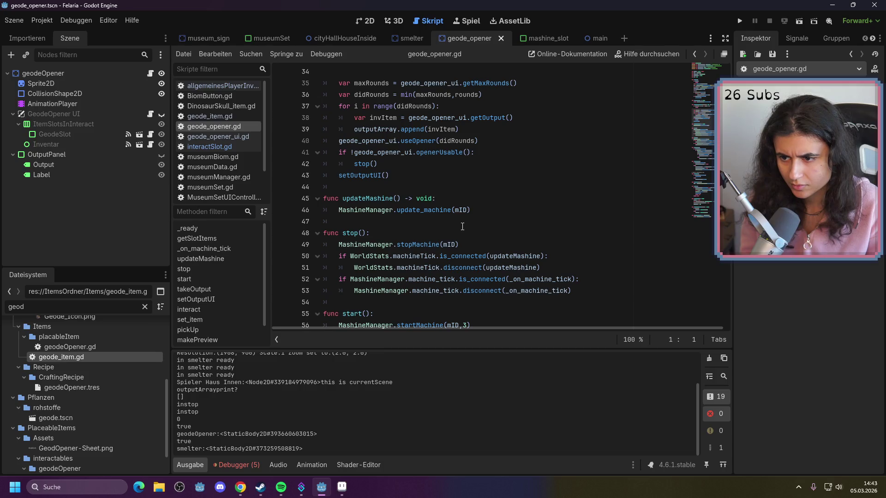
scroll(459, 226, down, 4)
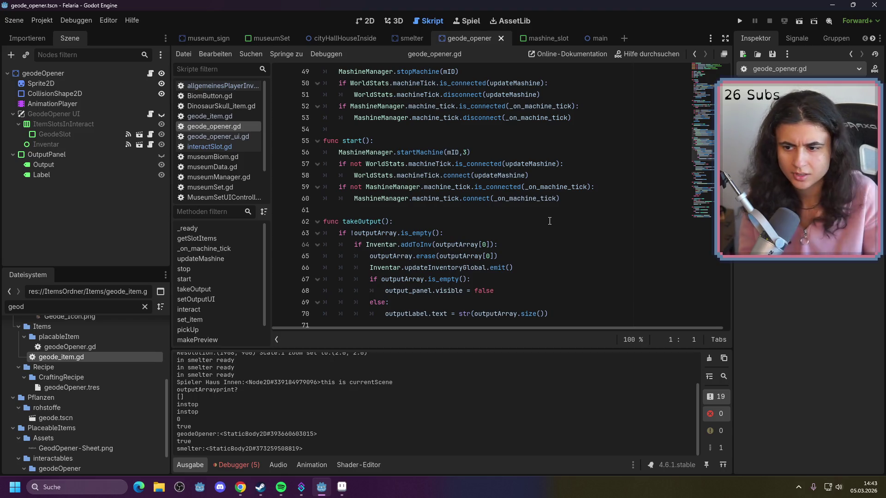
scroll(537, 224, down, 4)
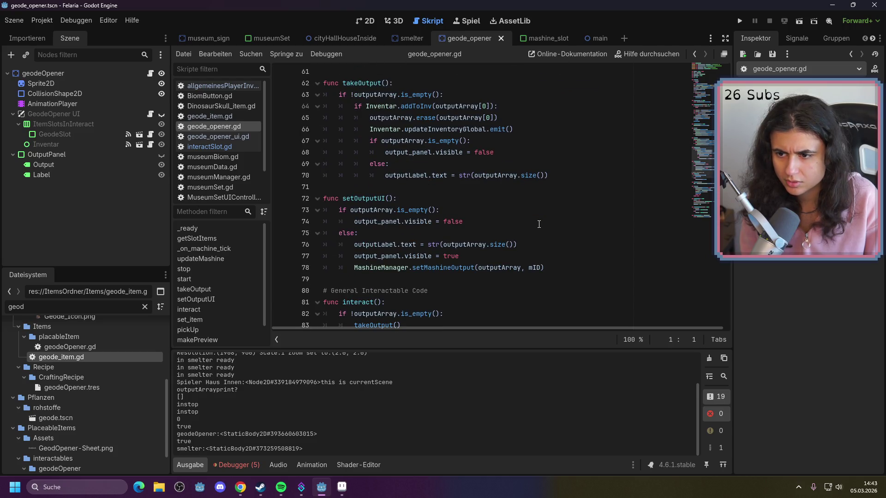
scroll(539, 225, down, 2)
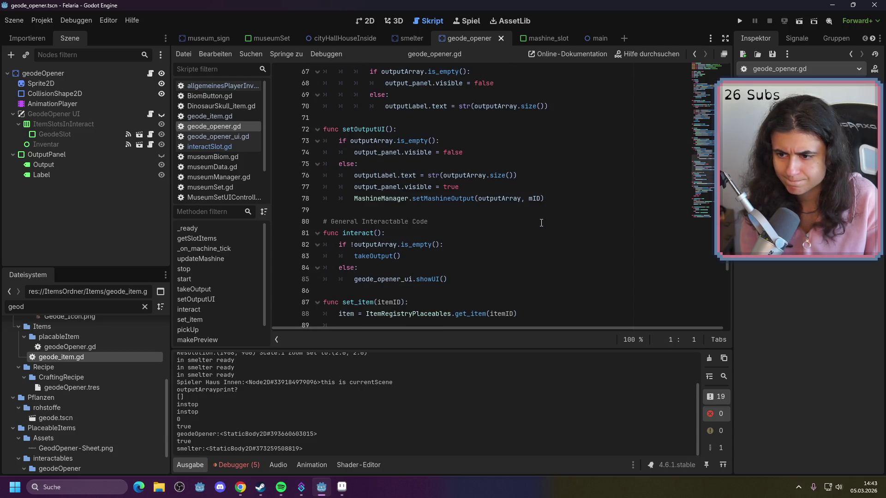
scroll(541, 223, down, 1)
scroll(541, 223, down, 1)
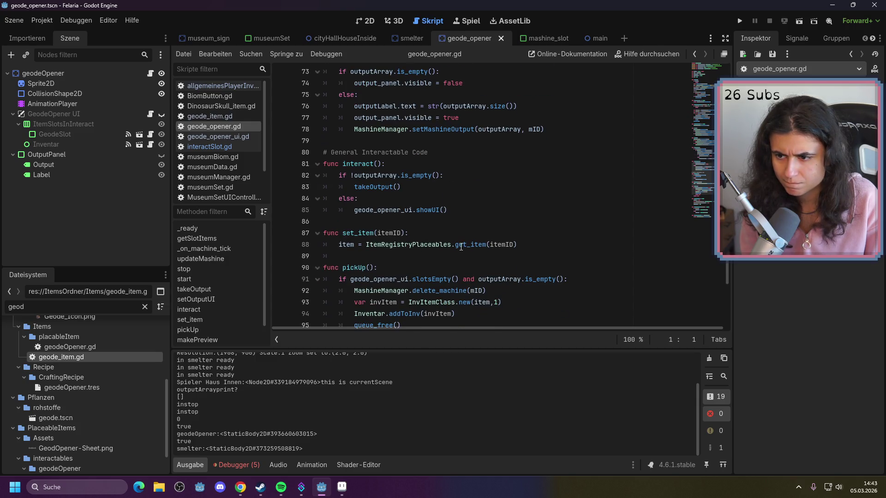
scroll(485, 234, down, 1)
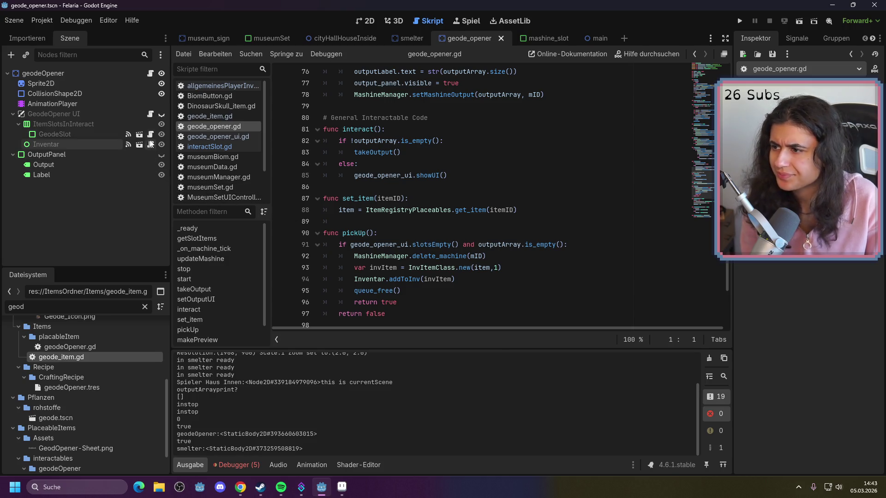
Revisit the GeodeOpener and GeodeSlot scripts, then open the Inventar node's allgemeinesPlayerInventar.gd
click(152, 113)
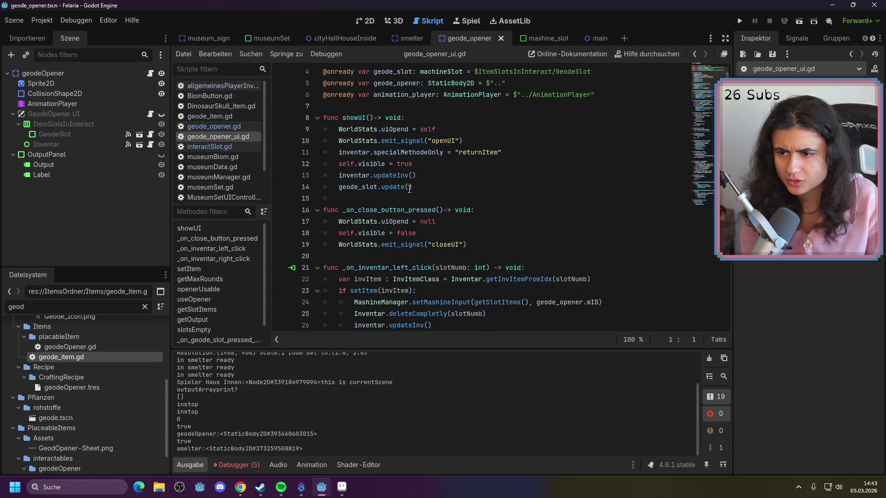
scroll(429, 190, down, 2)
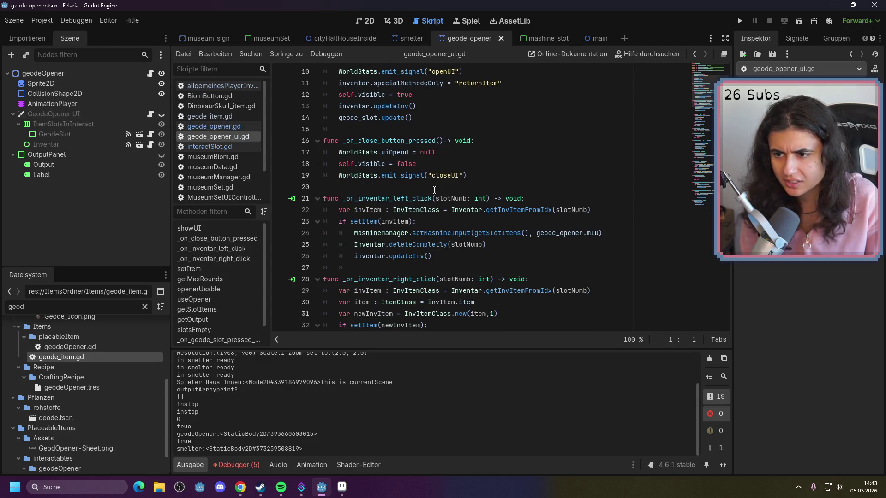
click(150, 135)
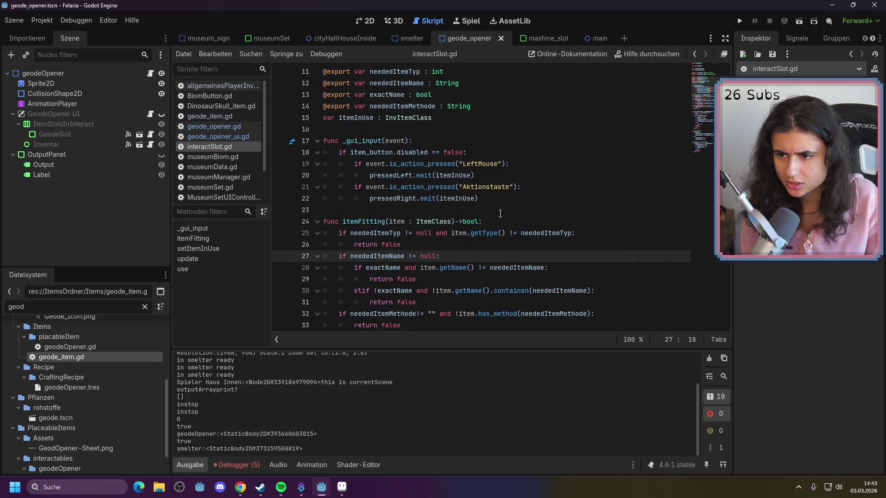
scroll(500, 213, down, 6)
scroll(500, 213, down, 5)
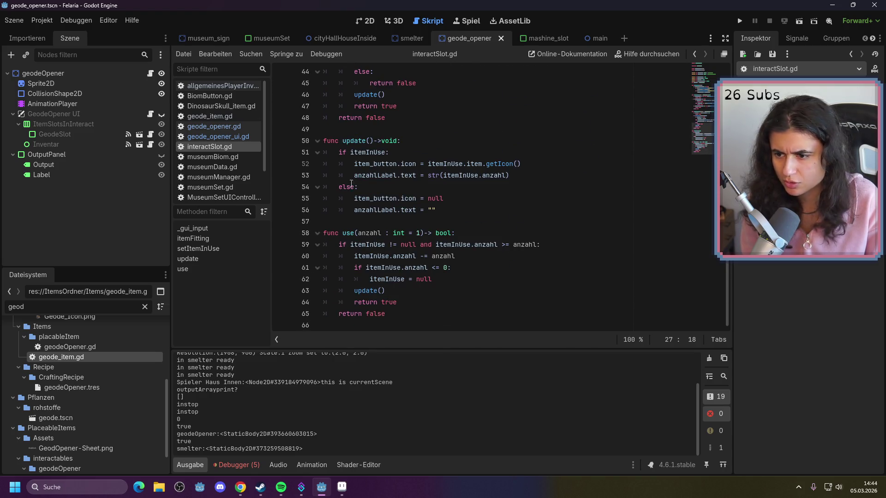
scroll(219, 152, down, 1)
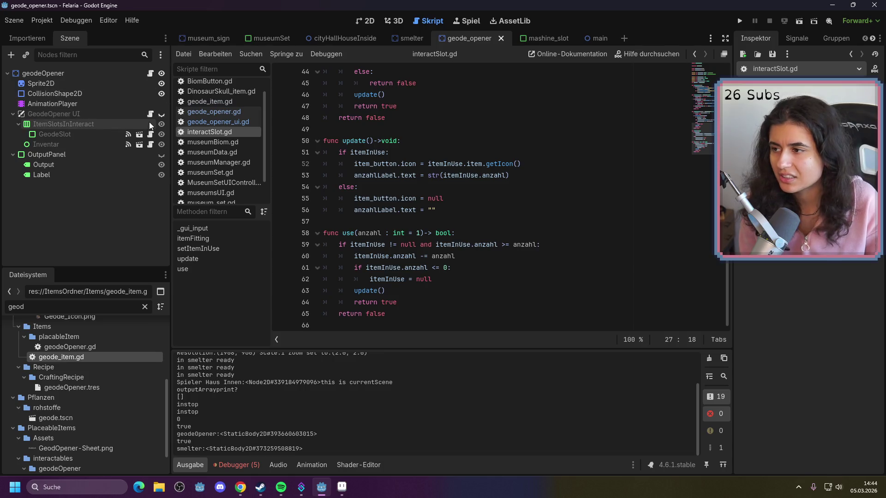
click(149, 146)
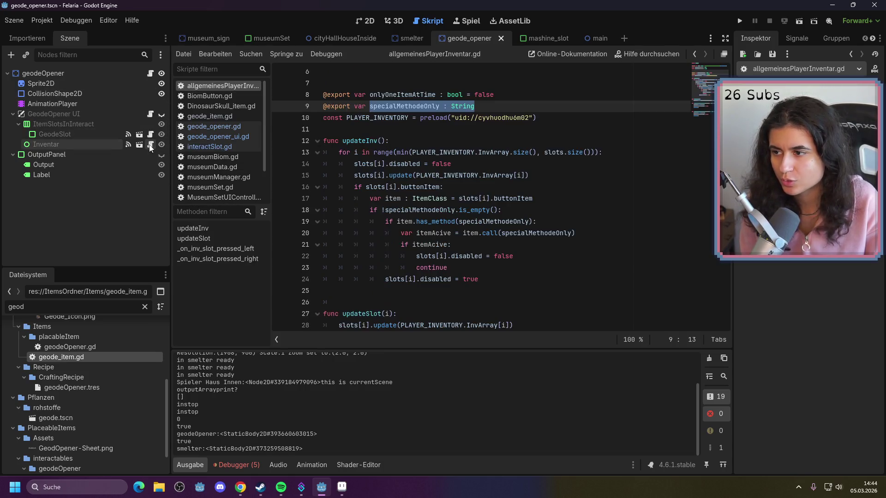
click(562, 198)
scroll(561, 198, up, 2)
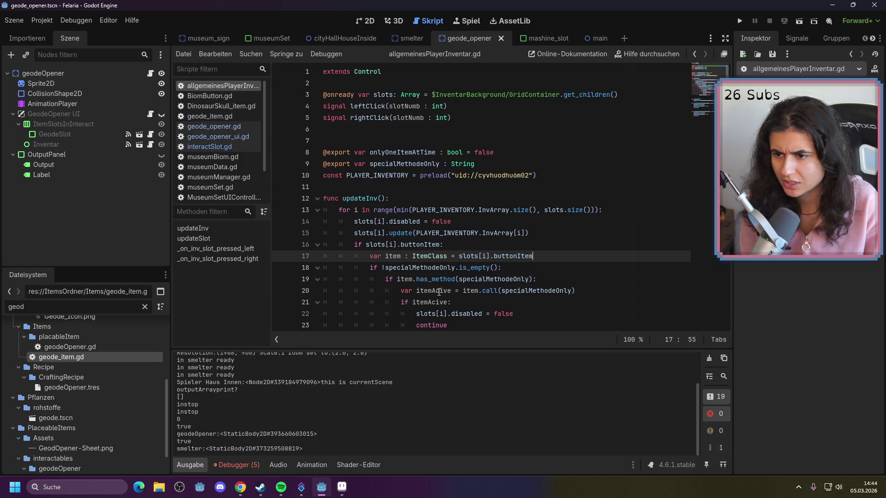
double_click(438, 292)
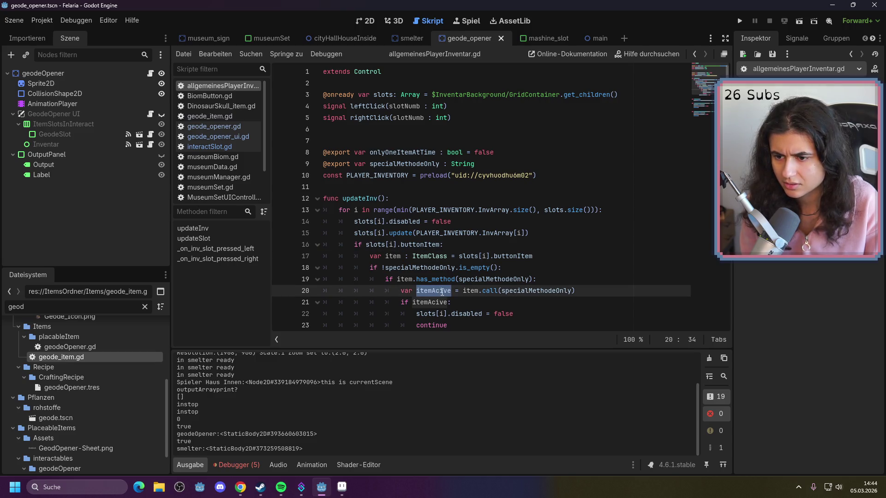
scroll(461, 299, down, 1)
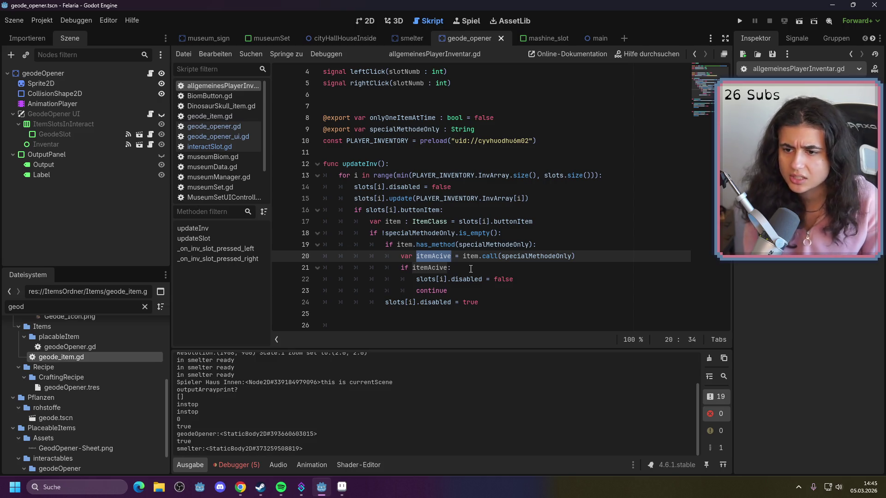
click(450, 288)
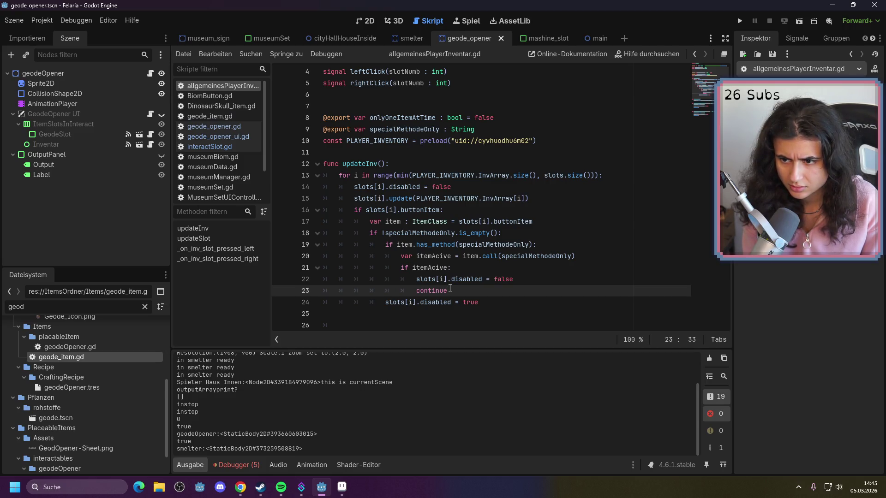
click(549, 221)
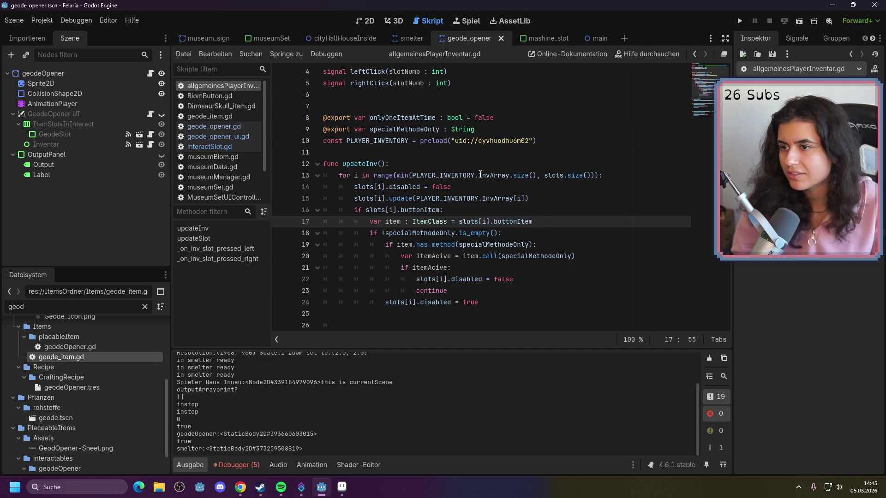
click(553, 145)
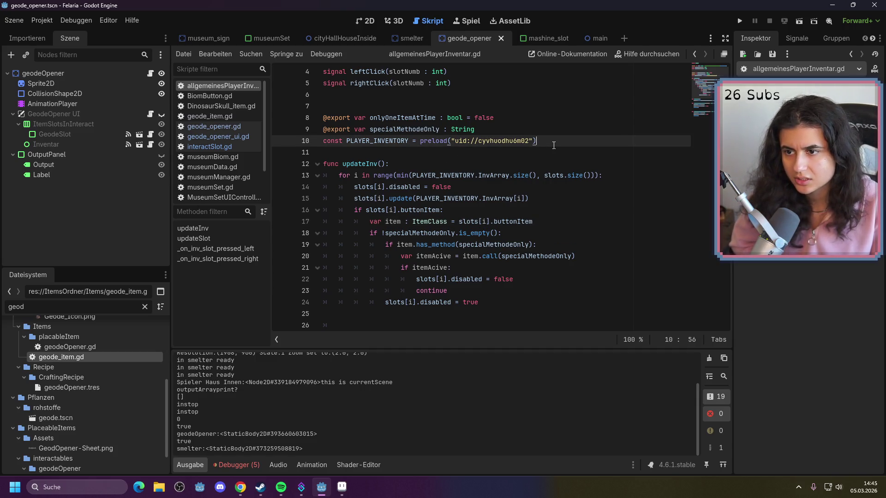
click(531, 134)
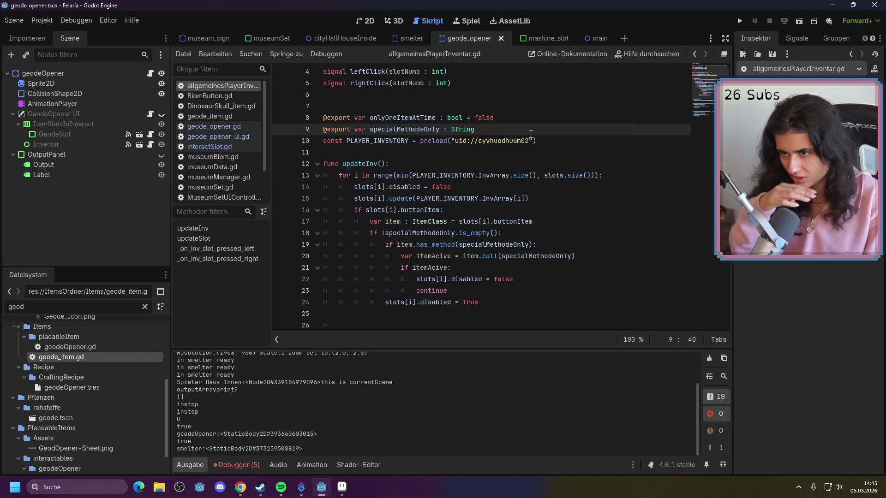
key(Return)
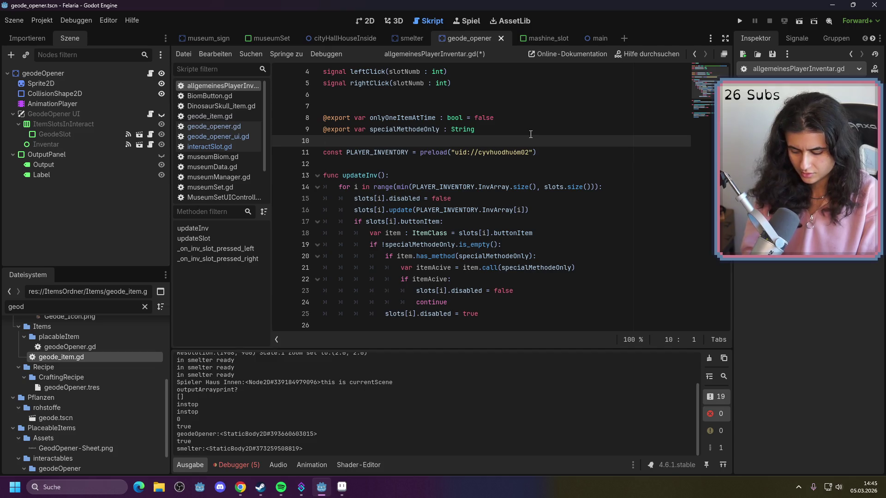
text(@export )
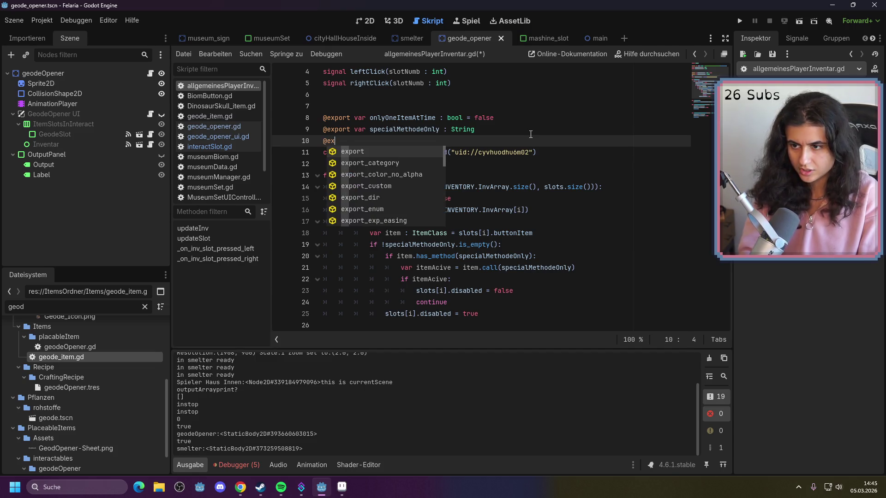
text(var )
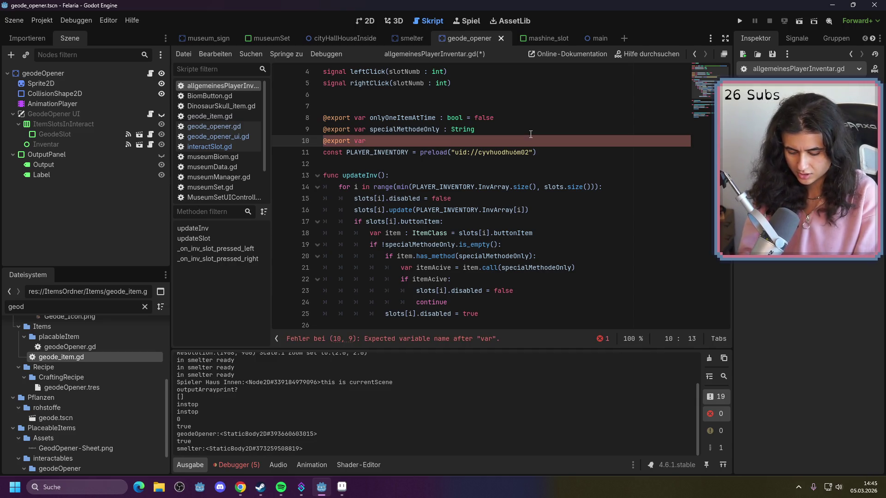
text(itemsAllowed : )
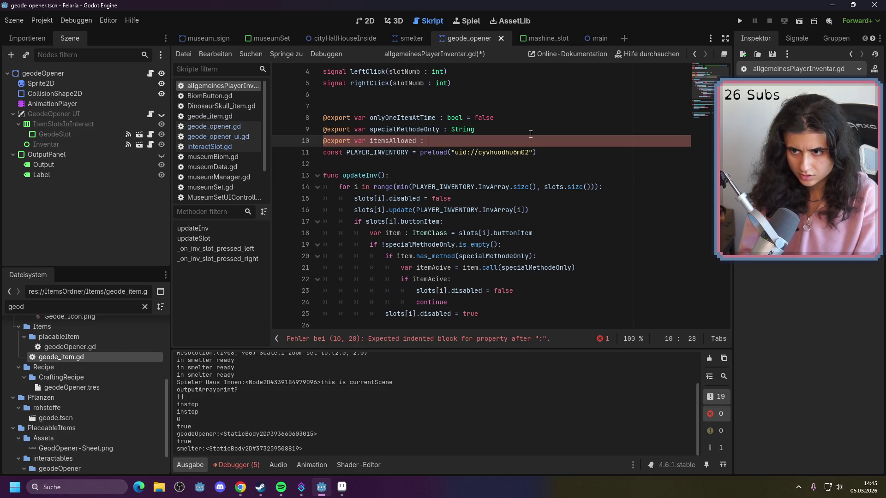
text(Array)
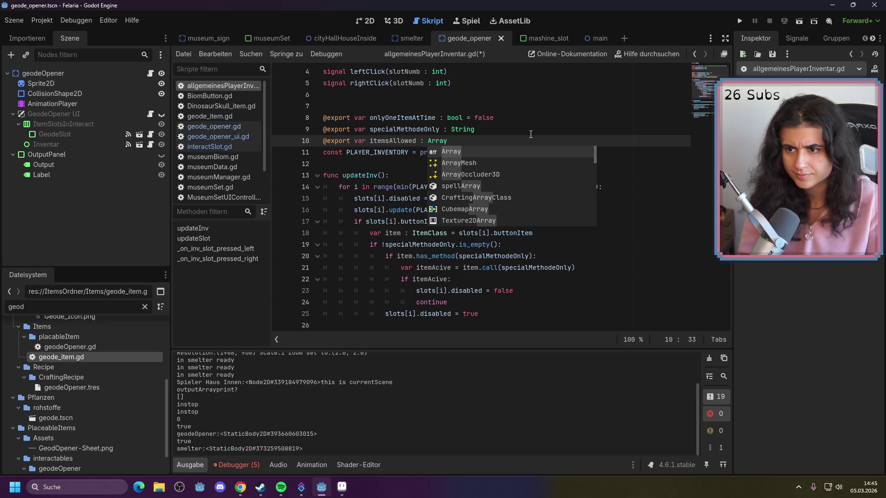
click(501, 124)
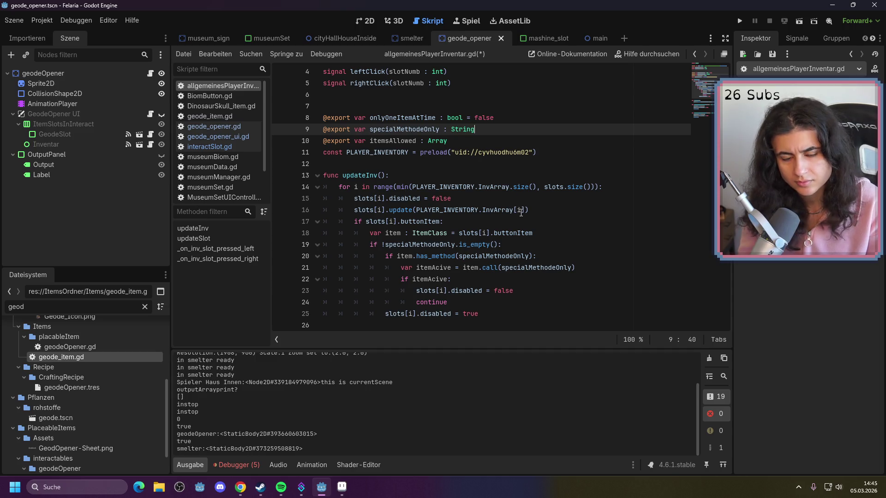
mouse_move(521, 215)
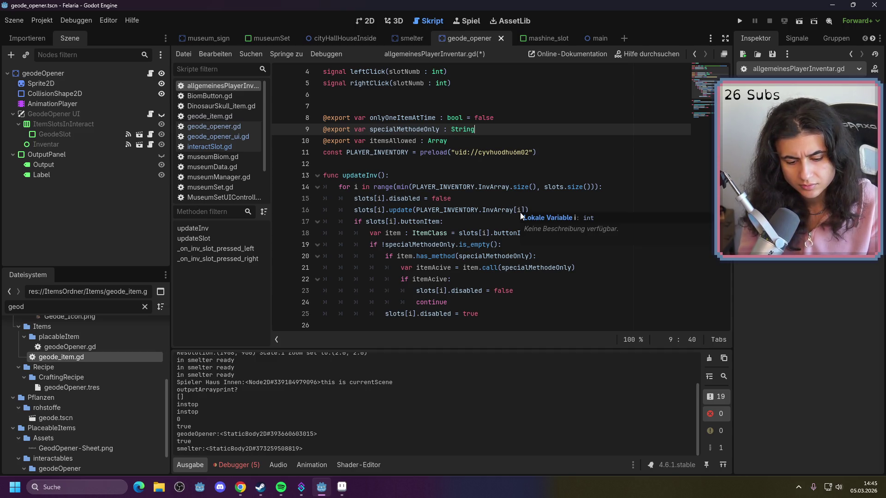
drag(25, 307, 1, 306)
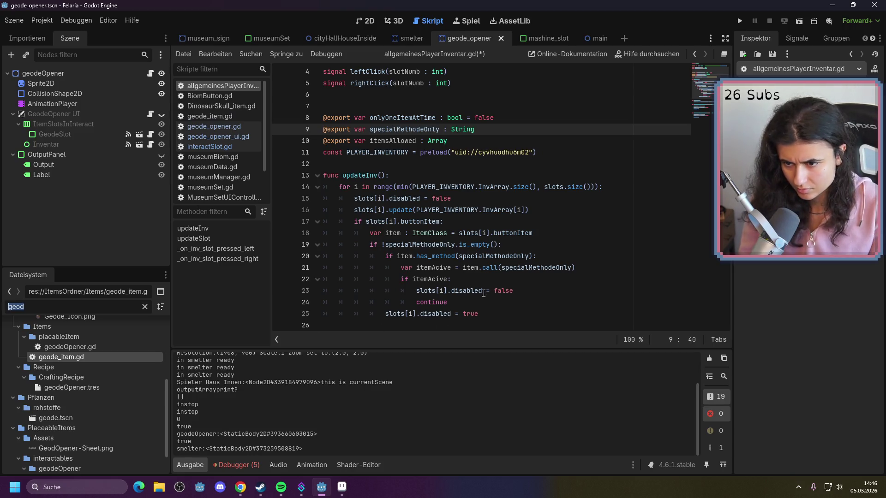
click(454, 298)
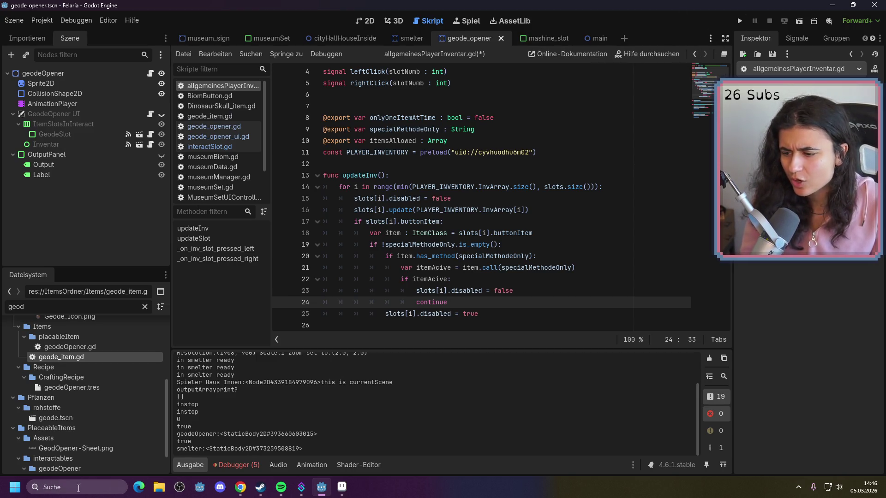
Minimize Godot, launch Stardew Valley from the taskbar search, and pan the Miro board left of the Kanban
click(833, 4)
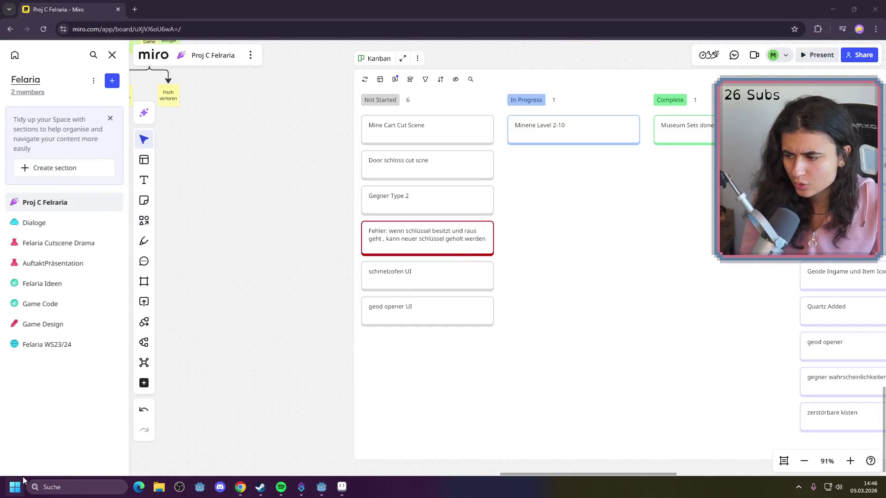
click(50, 485)
text(snip)
key(BackSpace)
key(BackSpace)
key(BackSpace)
text(tar)
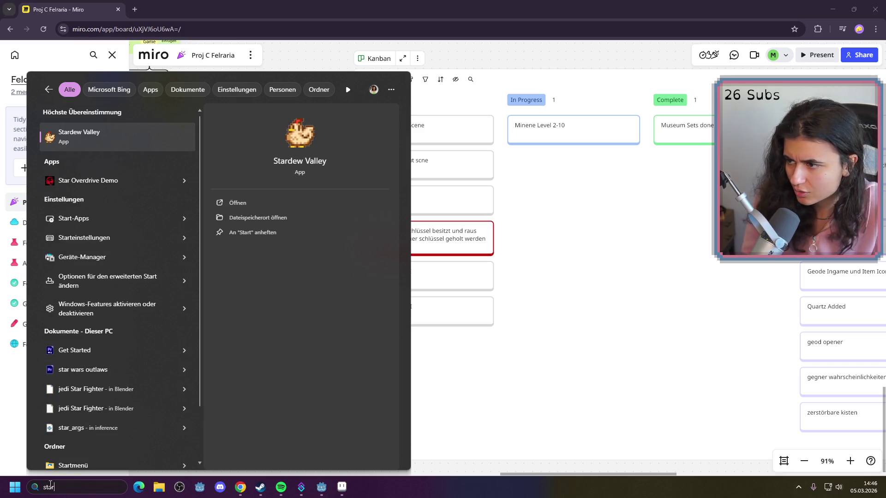
key(Return)
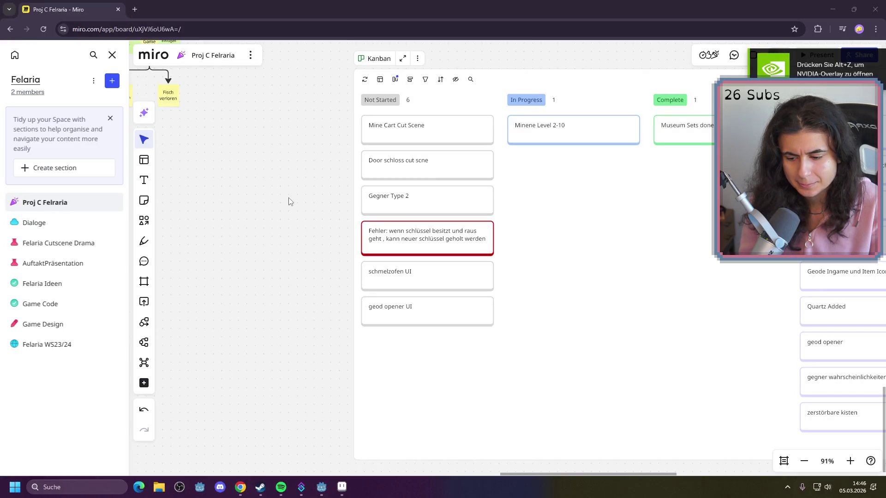
mouse_move(293, 195)
mouse_down()
mouse_move(417, 181)
mouse_move(588, 136)
mouse_up()
Place a widened yellow sticky note reading Schmelzofen, Geoden öffner, Käse Maschine on separate lines
click(144, 201)
click(525, 303)
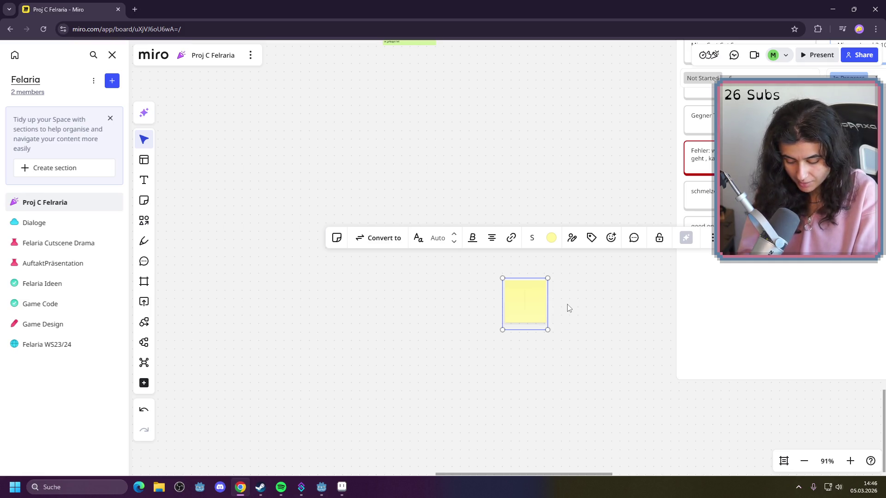
text(Schmelzofen )
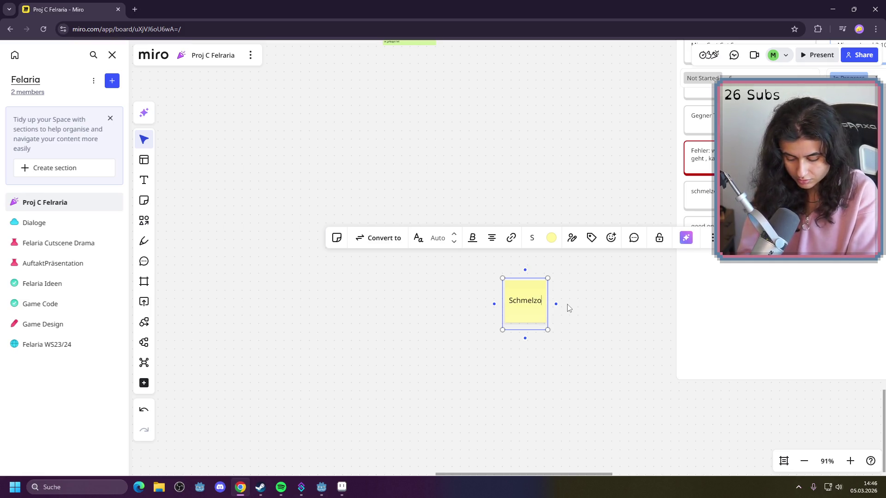
text(Geoden ö)
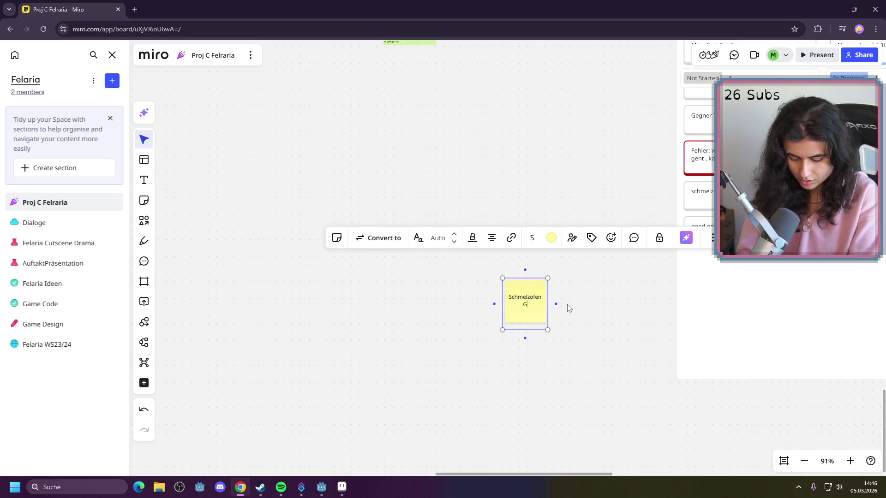
text(ffner)
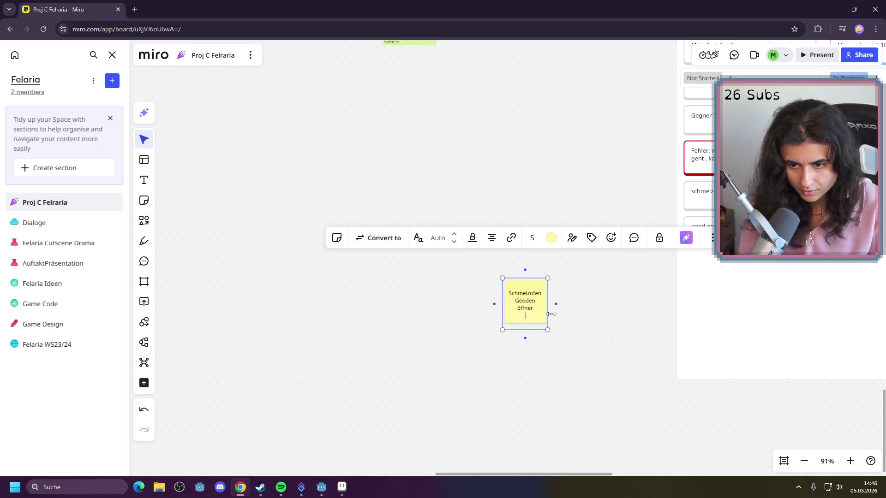
drag(567, 309, 574, 308)
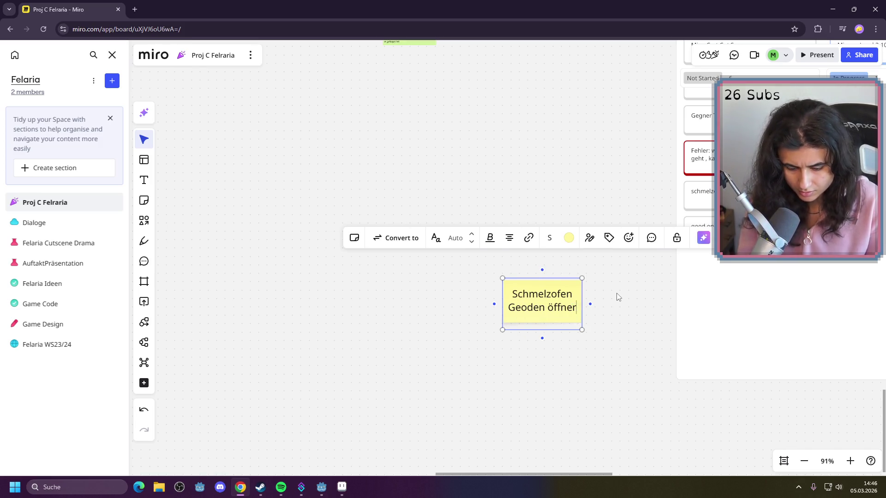
key(Return)
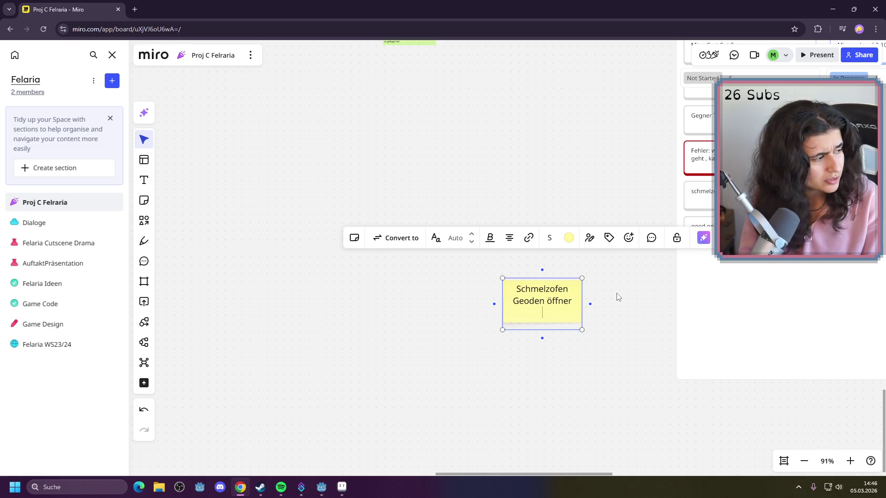
text(Käse Mas)
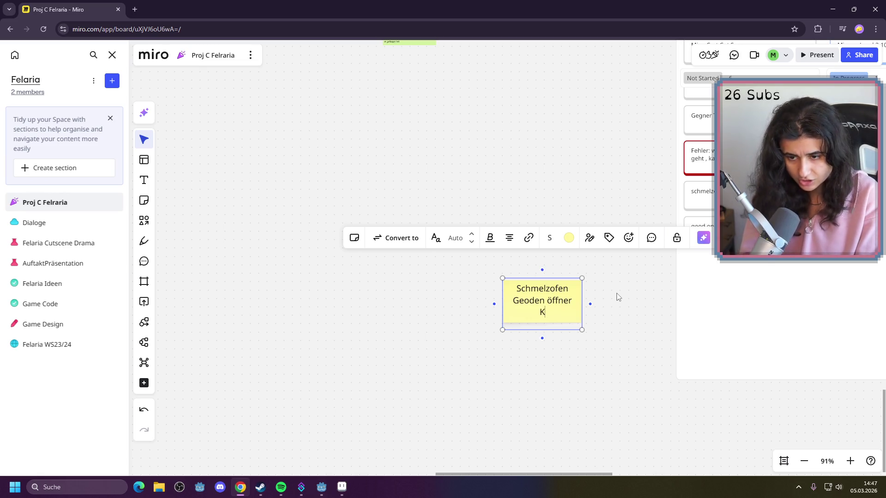
text(chine)
key(Return)
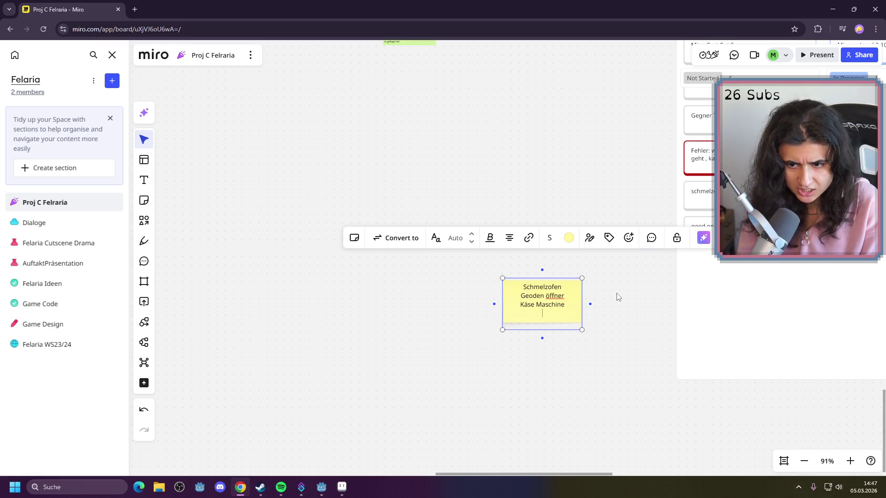